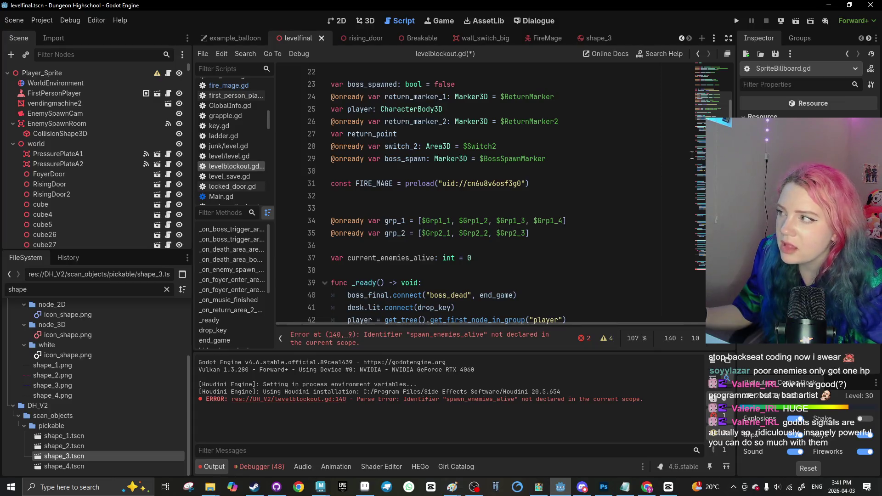
Rename spawn_enemies_alive to current_enemies_alive on line 140
left_click(414, 338)
left_click(360, 304)
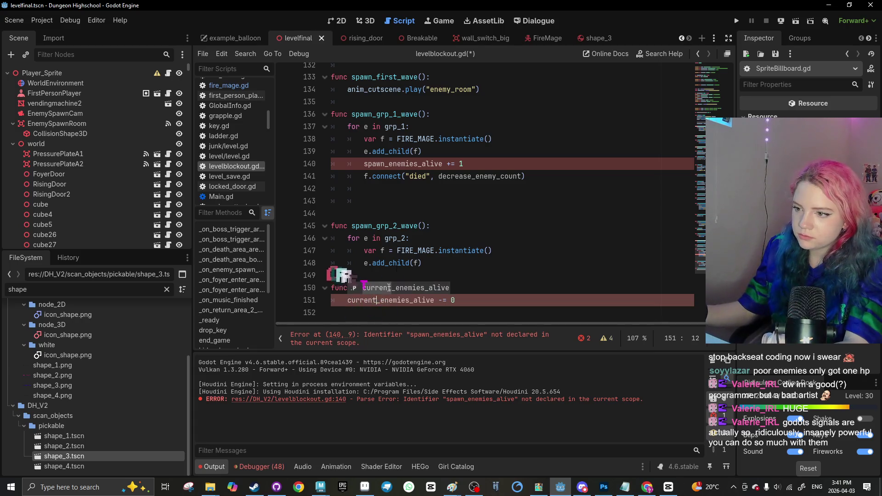
left_click(368, 163)
key("BackSpace")
key("BackSpace")
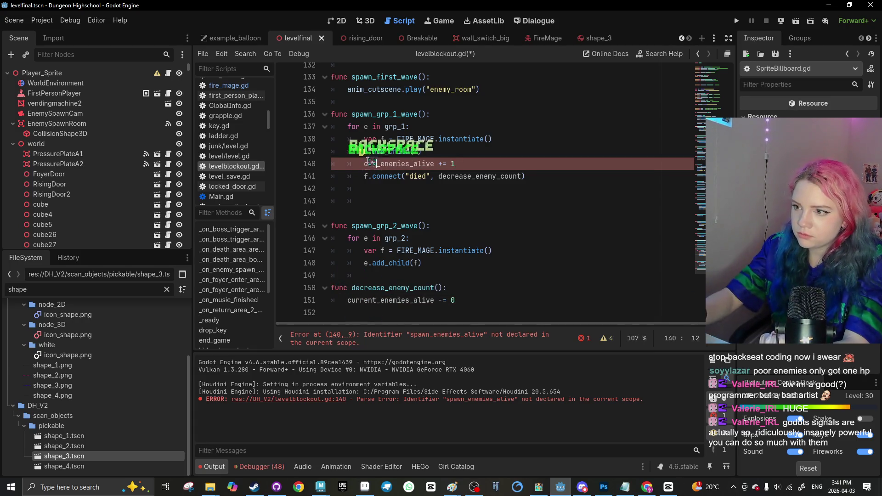
type("current")
Add 'if current_enemies_alive <= 0: spawn_grp_2_wave()' to decrease_enemy_count
left_click(470, 308)
key("Return")
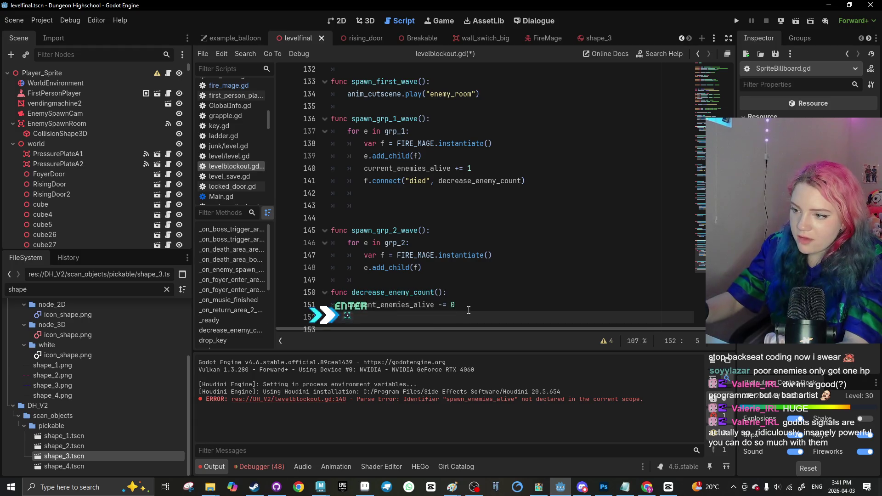
type("if current_enemies")
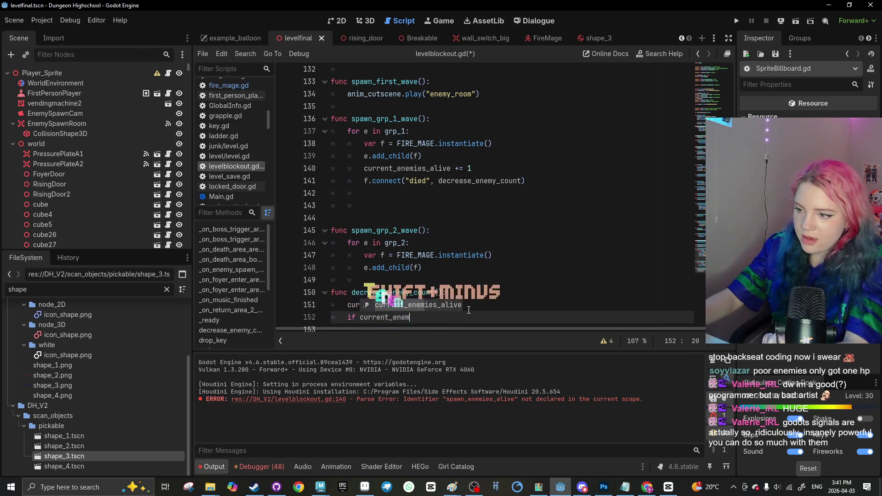
type("_alive <= 0")
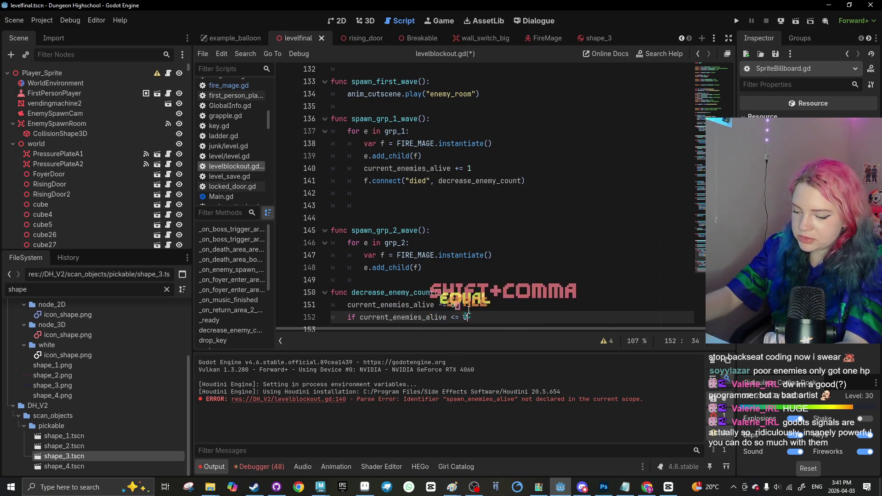
type(":")
key("Return")
type("spawn_grp_2_wave()")
key("BackSpace")
type(")")
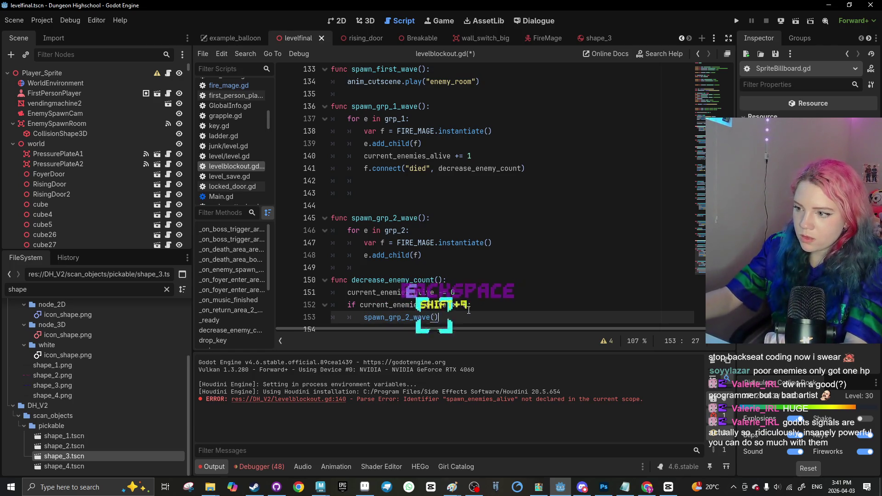
Delete the current_enemies_alive += 1 line from spawn_grp_1_wave
left_click(432, 282)
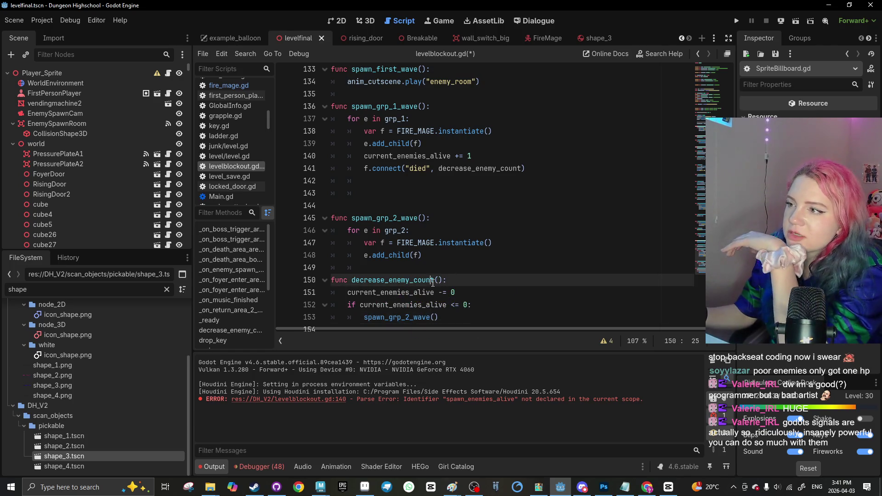
left_click(476, 157)
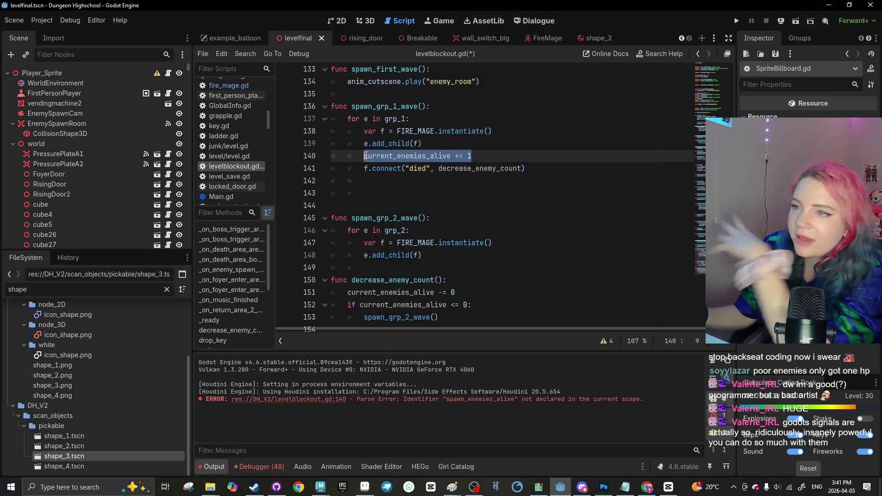
mouse_move(366, 156)
key("BackSpace")
key("BackSpace")
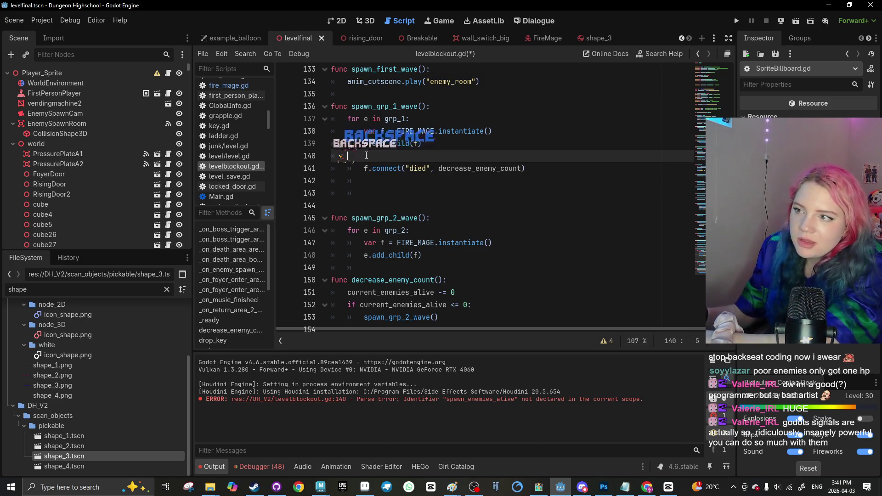
key("BackSpace")
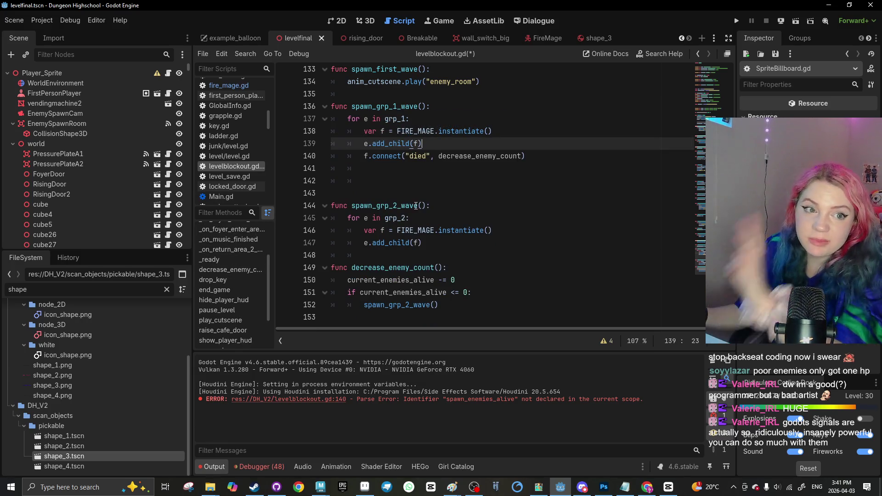
scroll(202, 188, "down", 3)
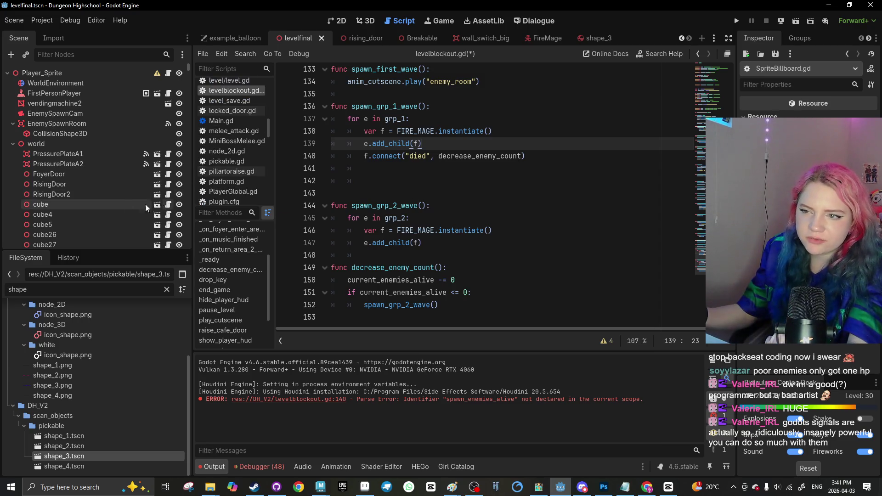
scroll(89, 216, "down", 8)
left_click(394, 106)
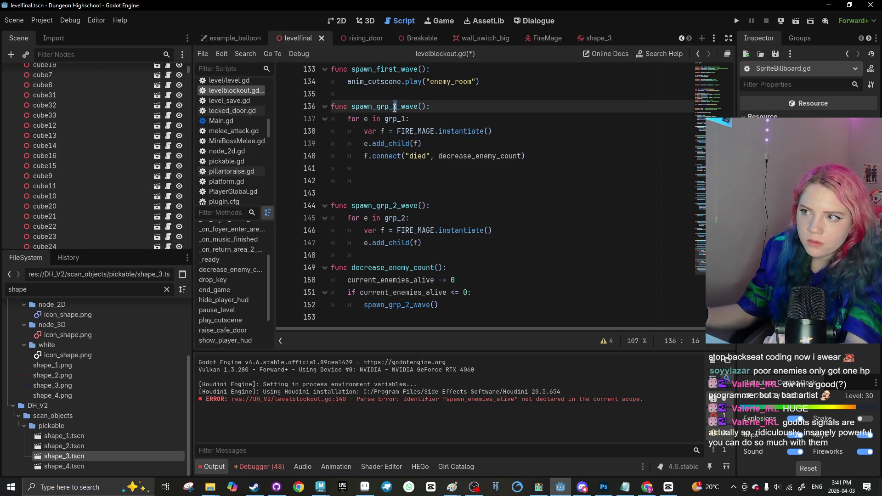
mouse_move(398, 121)
left_click(370, 161)
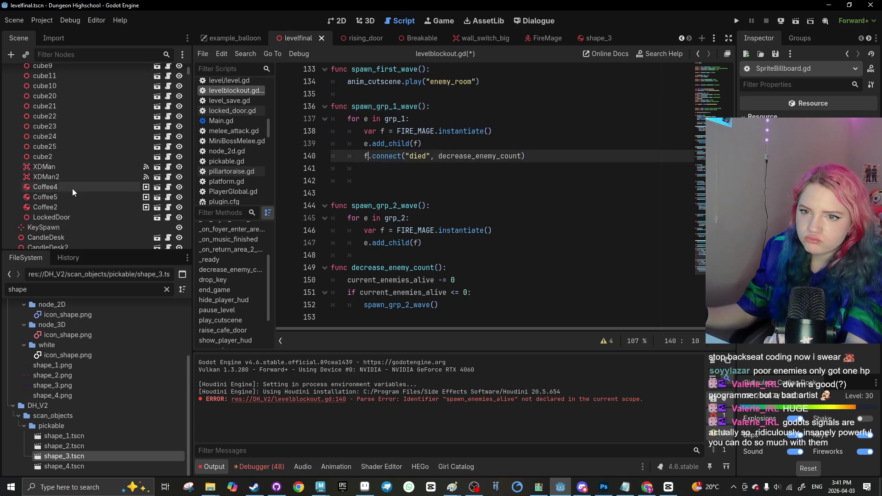
scroll(73, 188, "down", 10)
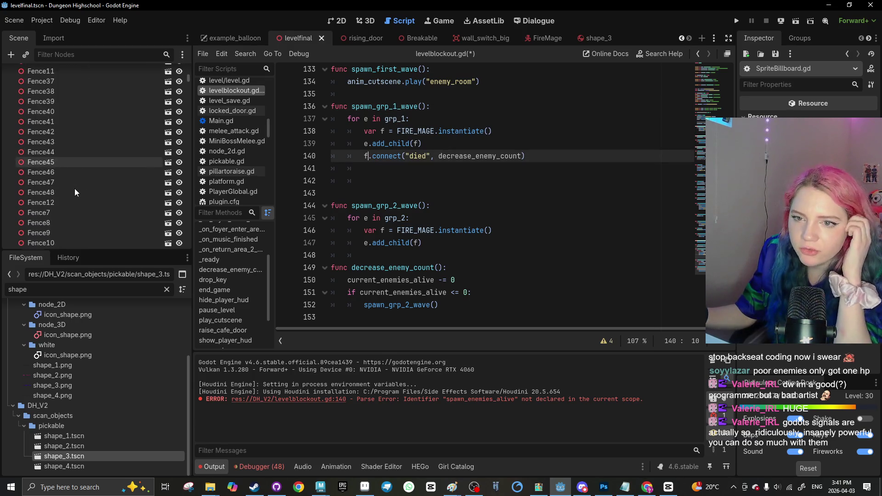
left_click_drag(189, 81, 173, 239)
scroll(174, 239, "down", 5)
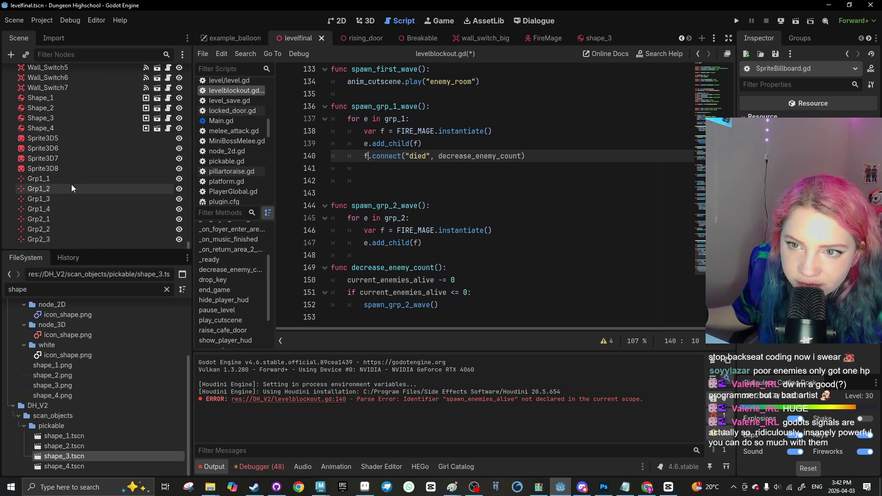
scroll(427, 195, "up", 5)
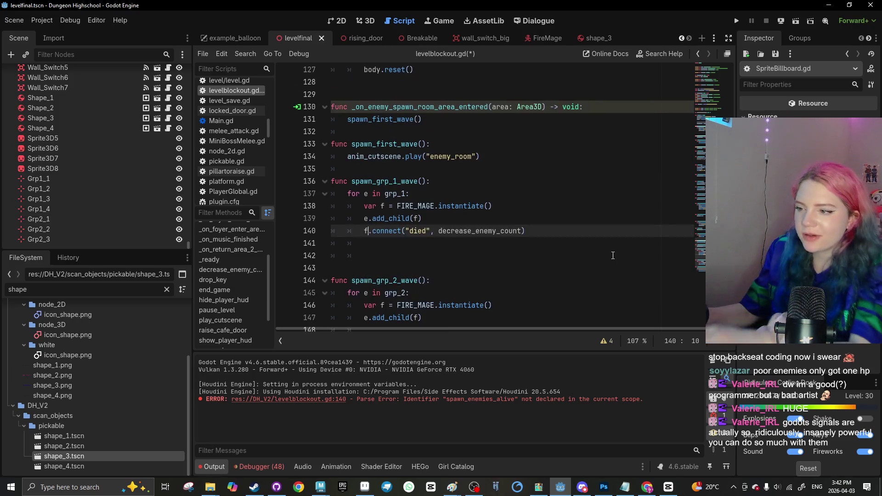
Check the current_enemies_alive declaration and save the script
left_click_drag(730, 264, 729, 73)
scroll(568, 215, "down", 1)
scroll(568, 214, "down", 10)
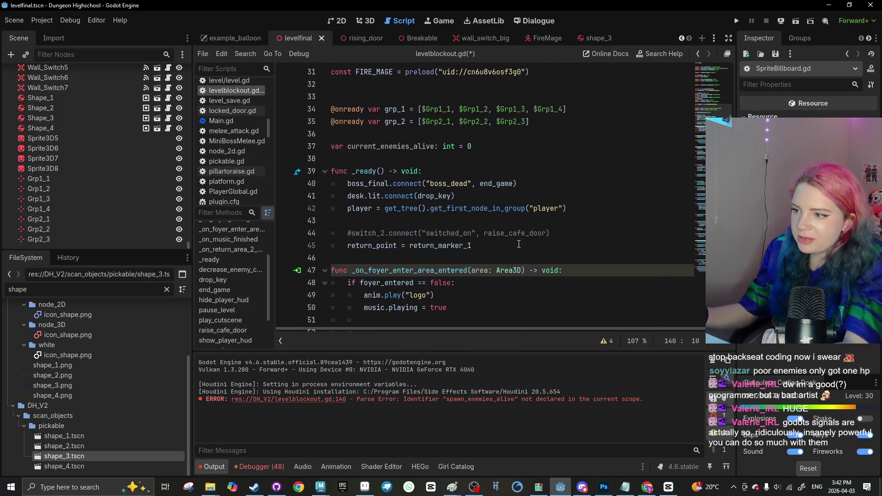
scroll(498, 238, "up", 2)
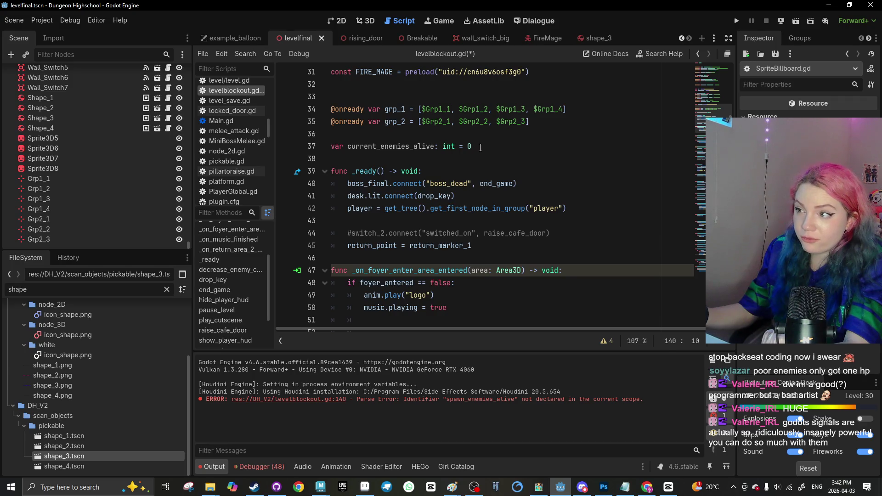
left_click(468, 146)
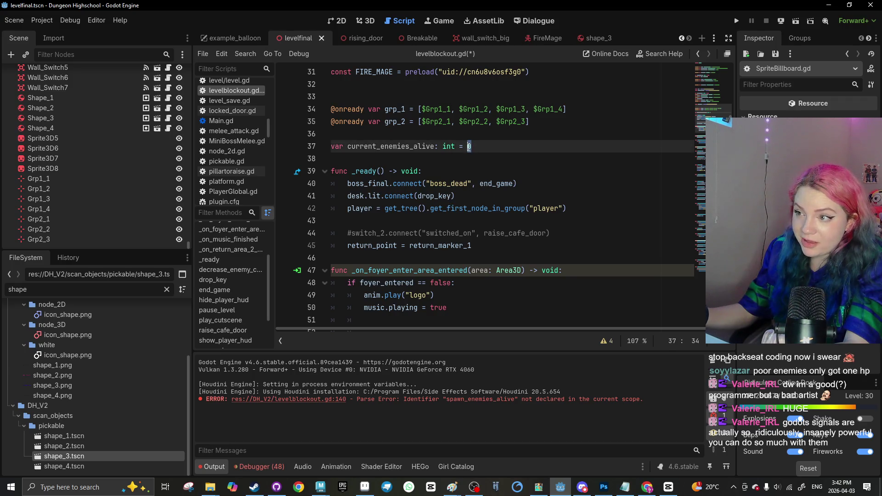
left_click(570, 306)
key("ctrl+s")
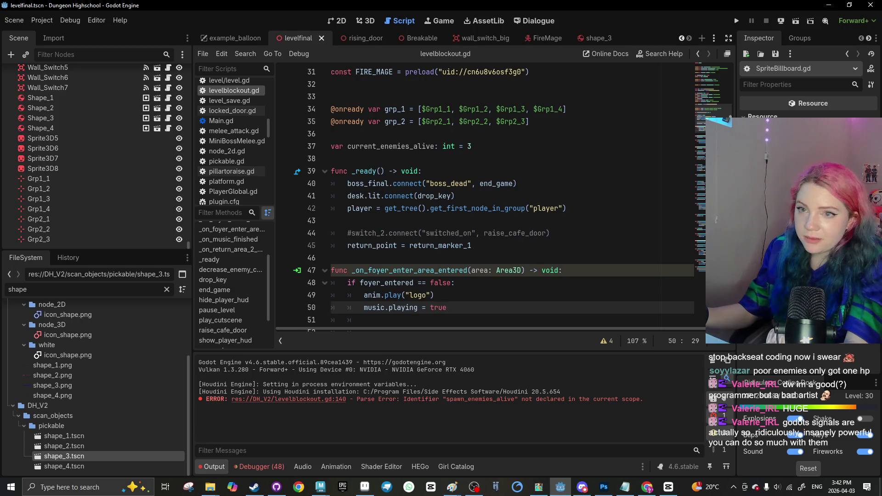
Delete the extra empty line after spawn_grp_1_wave
scroll(380, 150, "down", 20)
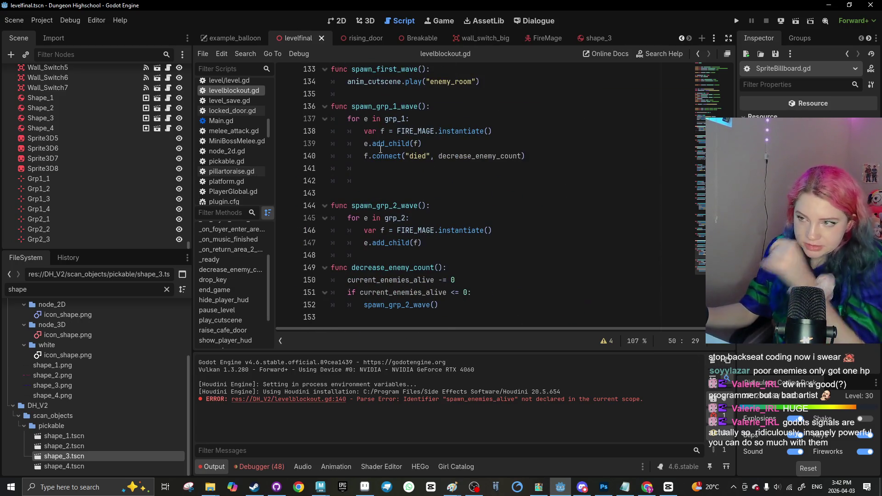
left_click(388, 192)
key("BackSpace")
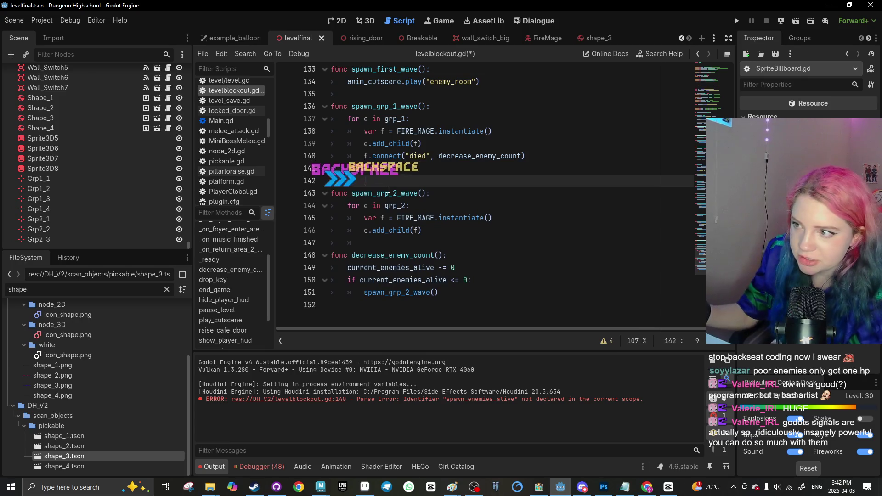
scroll(414, 202, "up", 4)
scroll(457, 226, "down", 3)
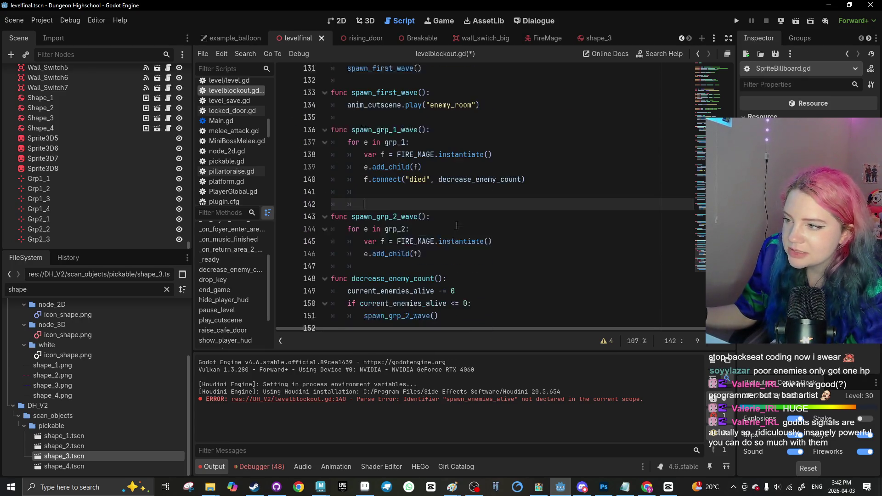
scroll(455, 216, "down", 1)
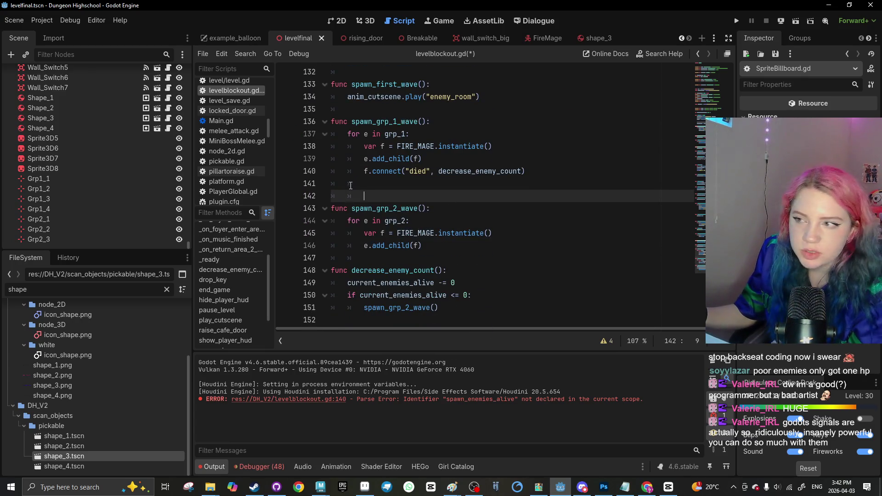
scroll(415, 200, "up", 3)
scroll(460, 221, "up", 20)
scroll(553, 249, "down", 3)
scroll(471, 201, "down", 9)
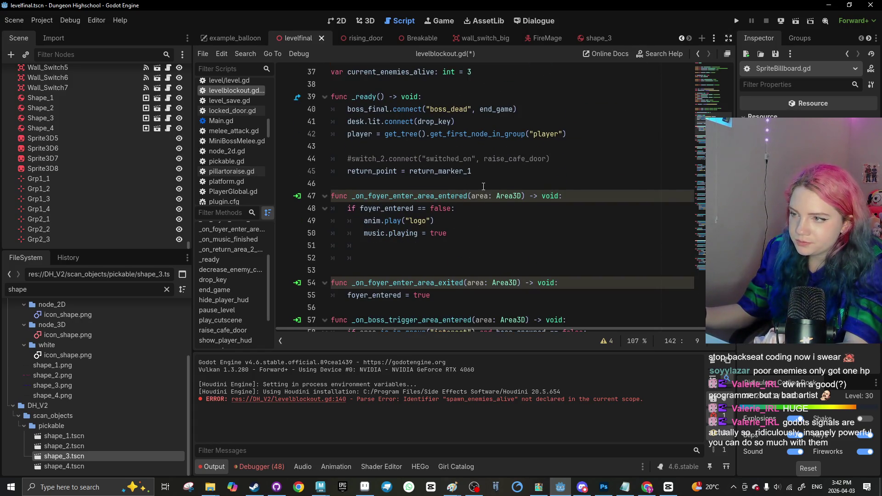
scroll(481, 189, "up", 4)
Change the starting current_enemies_alive value from 3 to 4 and save
left_click(477, 195)
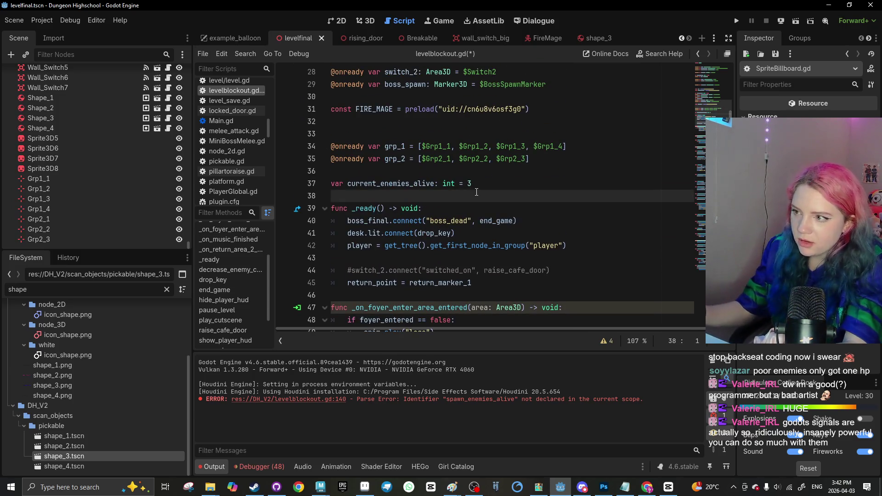
left_click(476, 183)
key("BackSpace")
type("4")
scroll(636, 154, "down", 1)
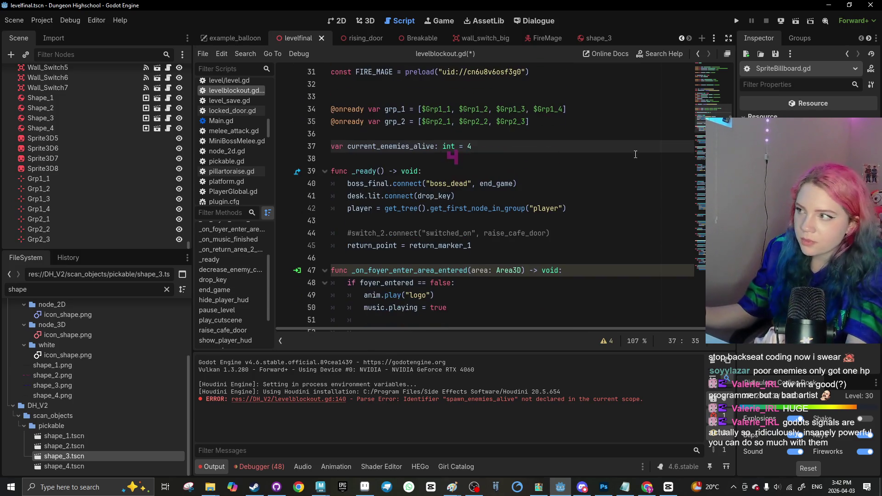
scroll(492, 193, "down", 20)
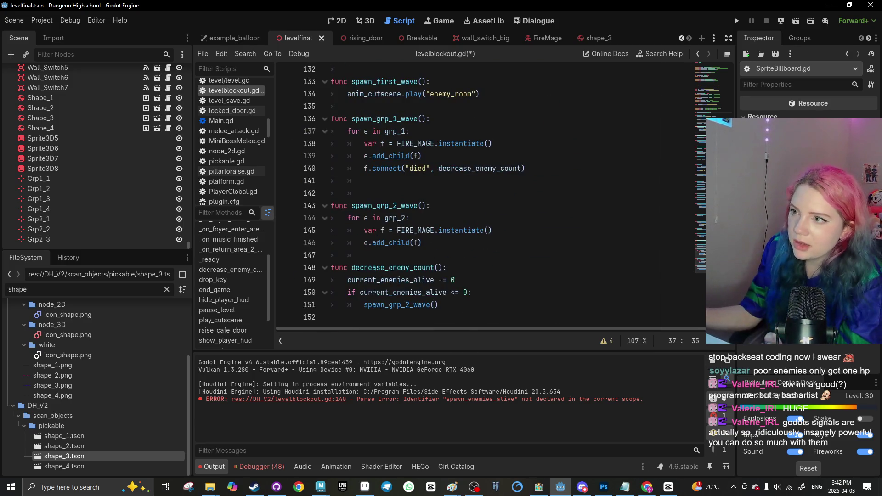
scroll(399, 220, "up", 1)
scroll(352, 286, "down", 1)
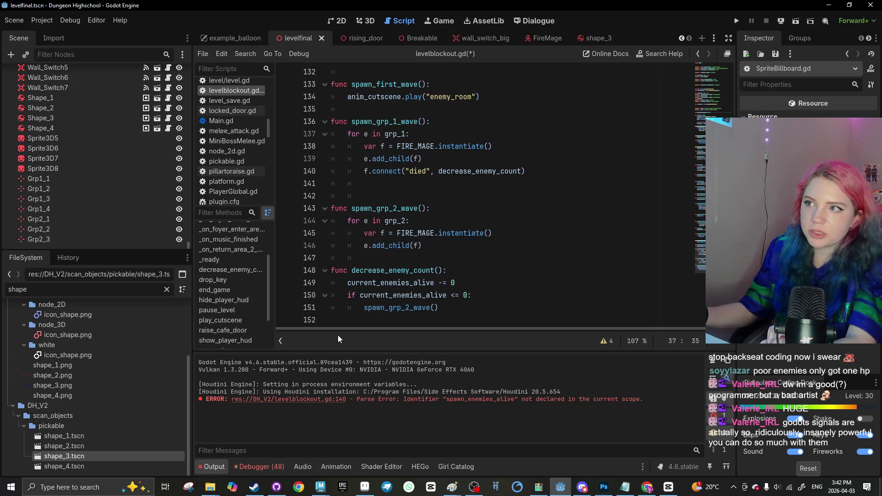
key("ctrl+s")
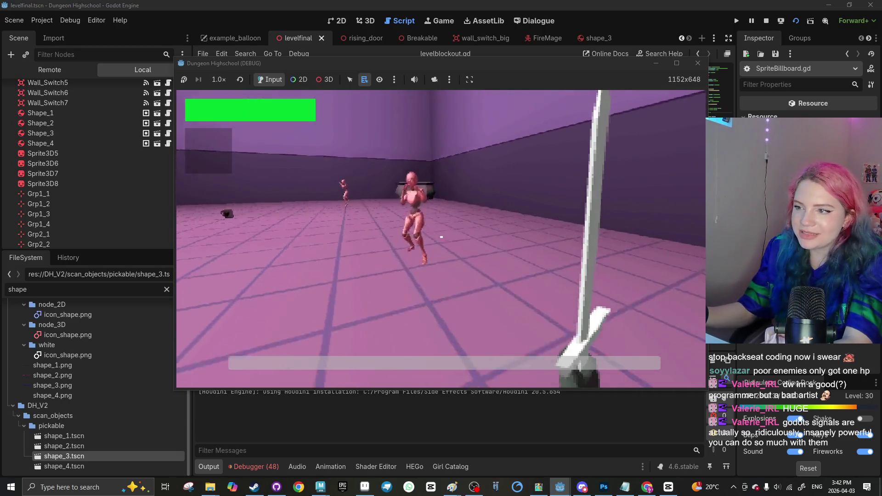
left_click(441, 237)
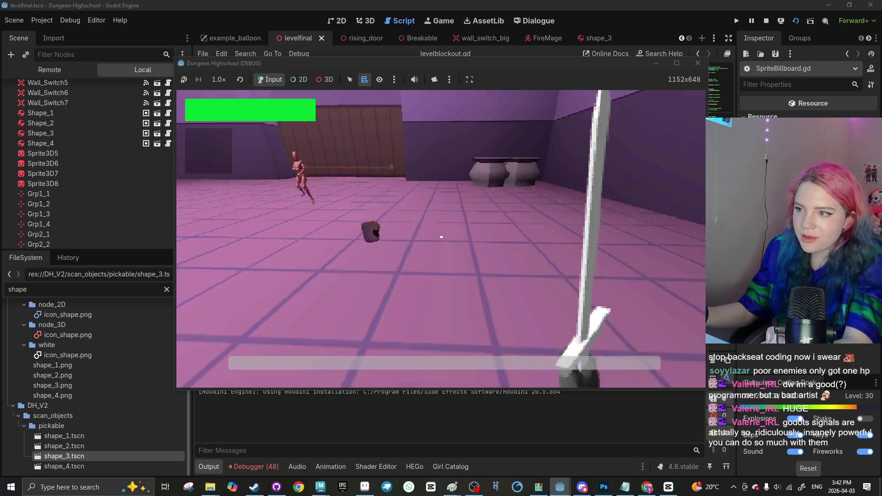
left_click(442, 237)
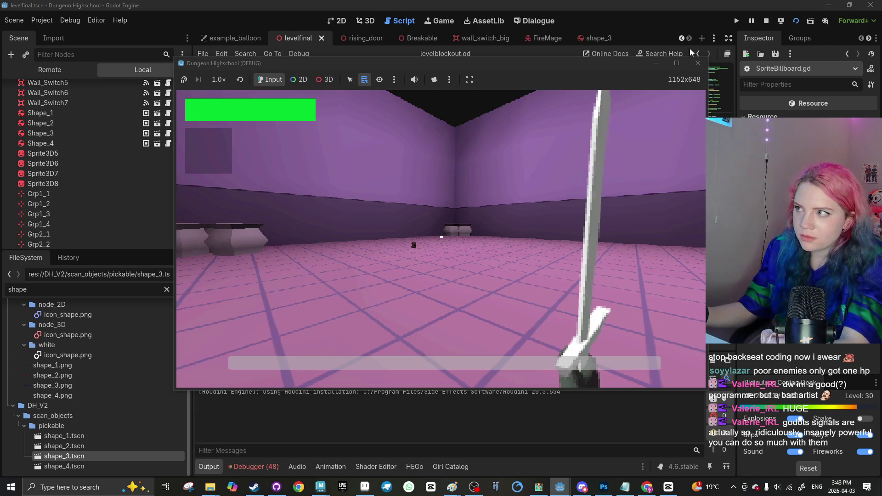
left_click(698, 63)
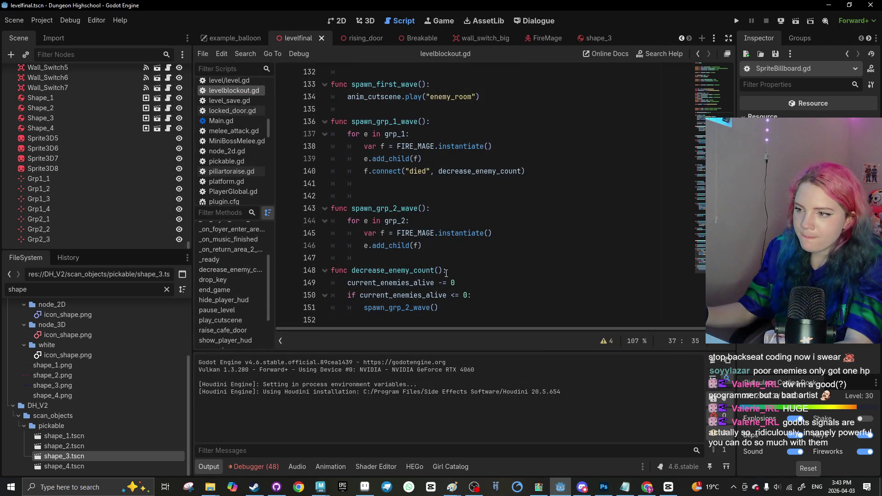
Add print(current_enemies_alive) on a new line after the connect call
scroll(453, 252, "up", 1)
left_click(533, 204)
key("Return")
type("print(current")
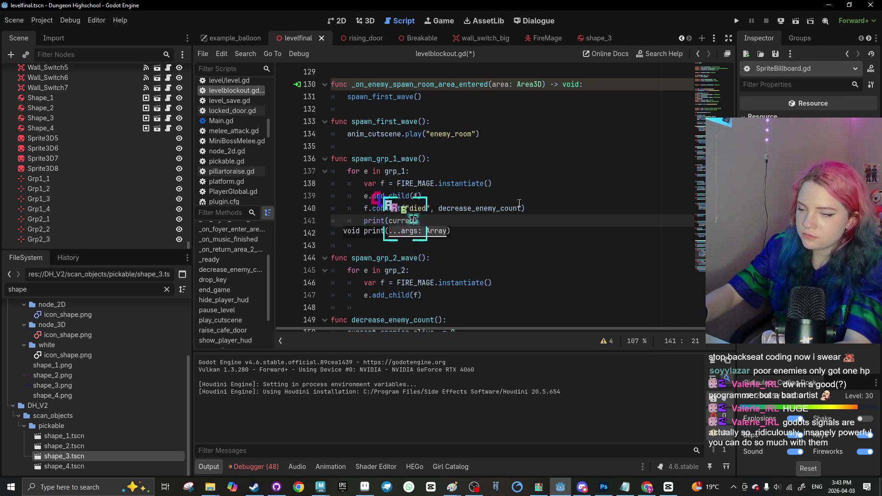
type("_enemy_al")
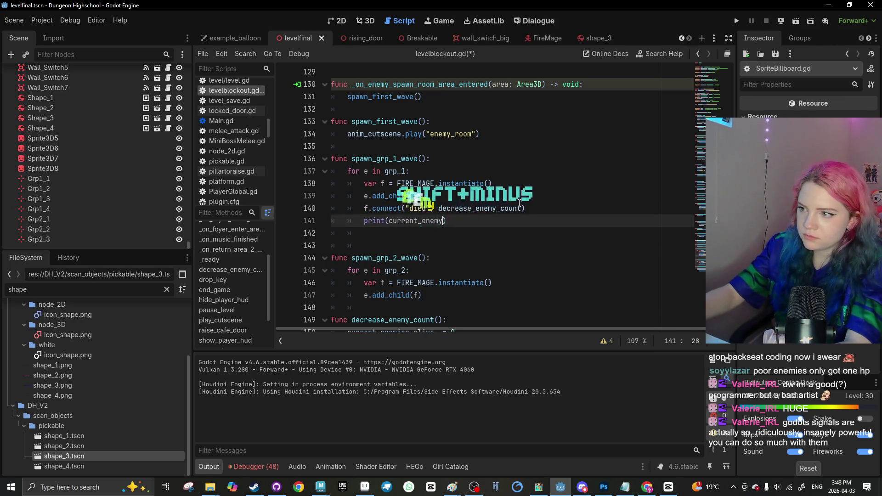
key("BackSpace")
key("BackSpace")
type("c")
key("BackSpace")
scroll(519, 203, "down", 1)
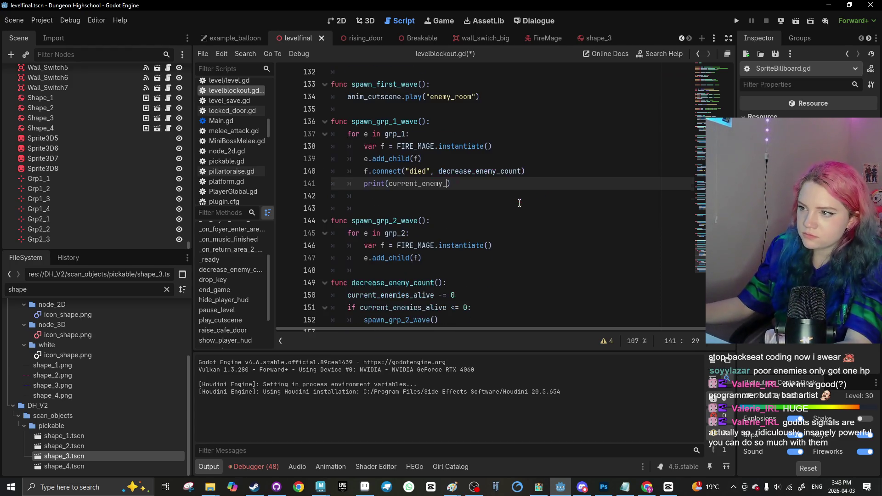
type("emies_alog")
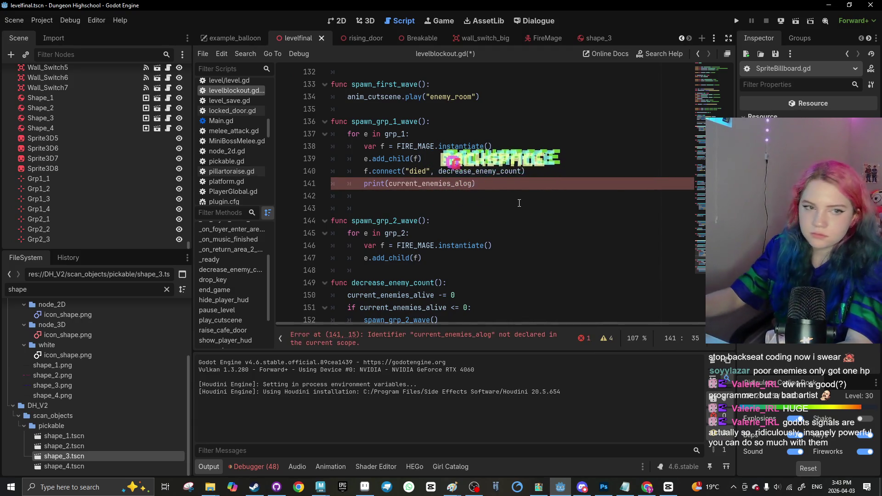
type("ive")
Save the script and run the current scene
left_click(516, 276)
key("ctrl+s")
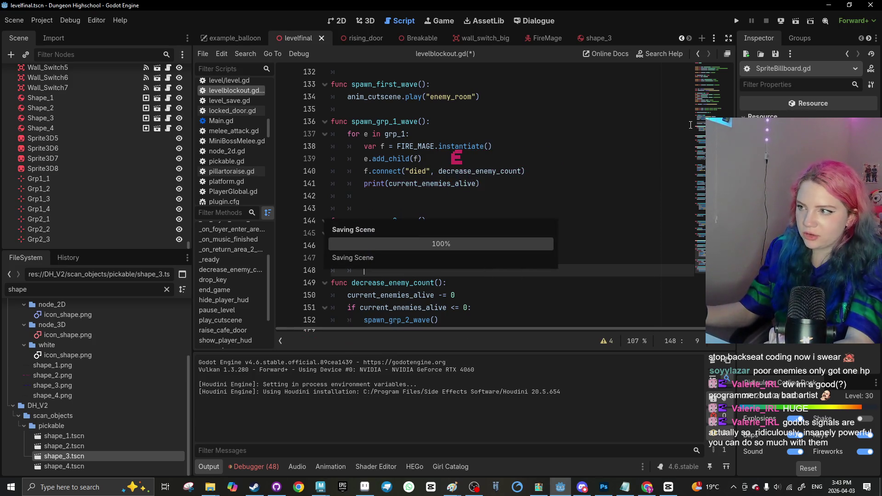
left_click(796, 22)
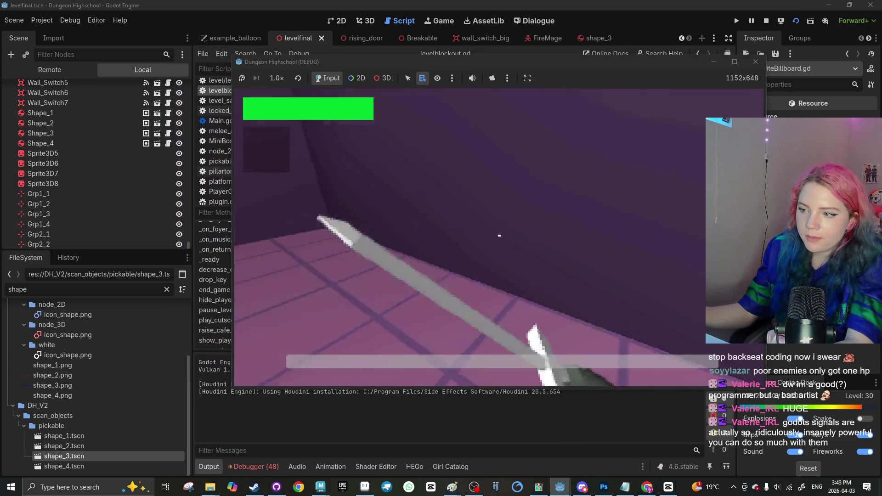
Walk toward the wooden door, turn to face the room and bench, then close the game
key("w")
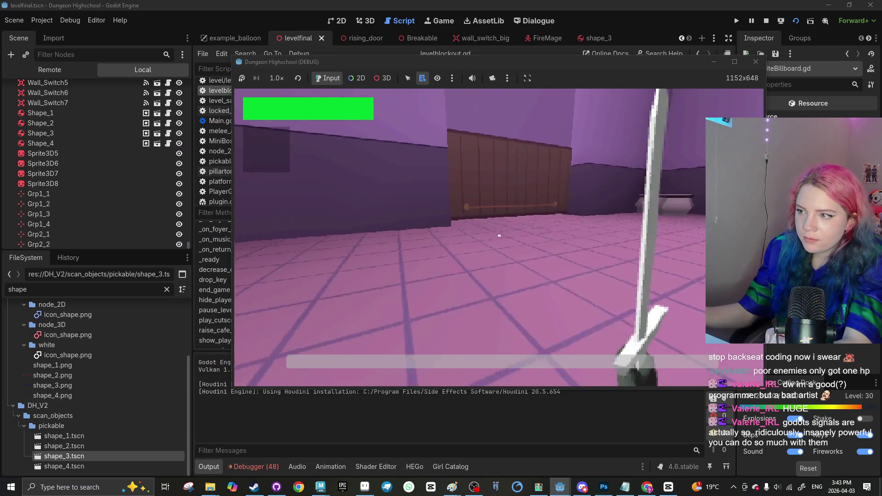
key("Left")
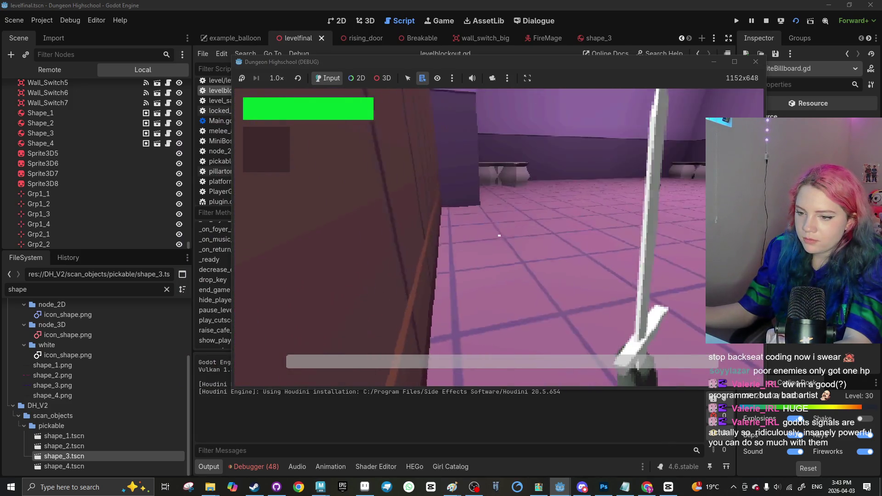
key("Right")
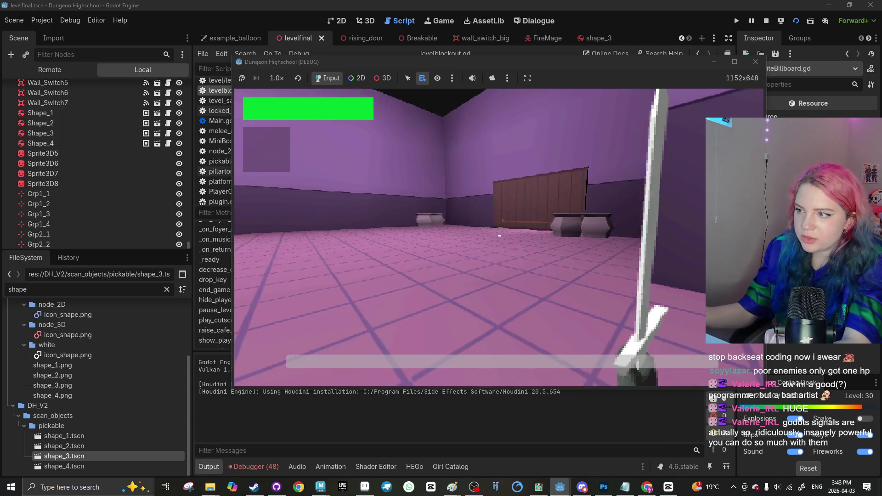
left_click(756, 62)
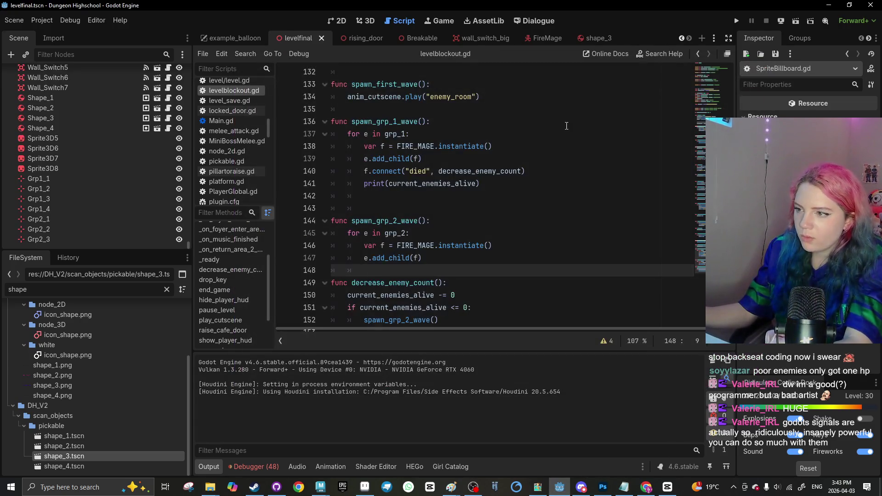
Move the print line from spawn_grp_1_wave to just after the decrement and save
left_click_drag(480, 184, 376, 185)
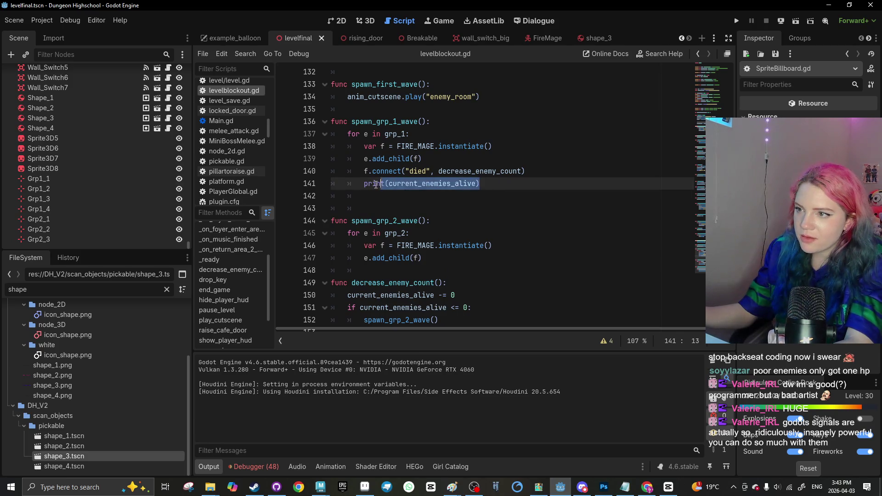
key("BackSpace")
key("BackSpace")
key("BackSpace")
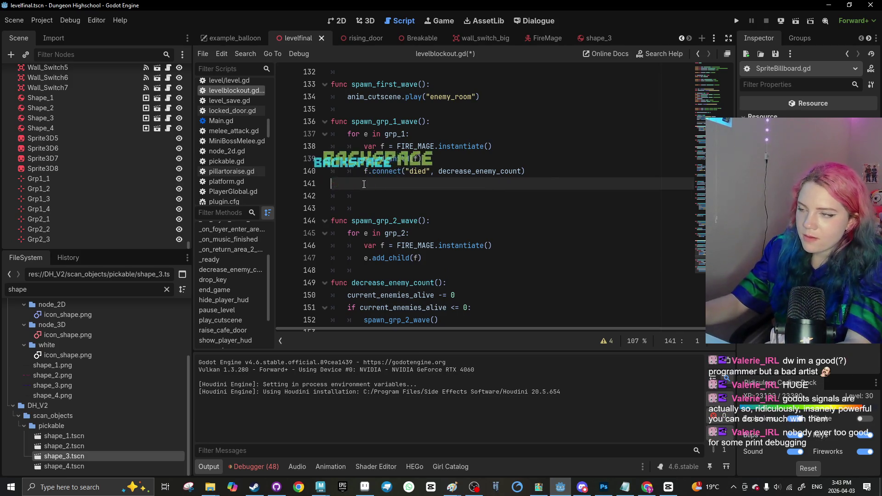
left_click(446, 241)
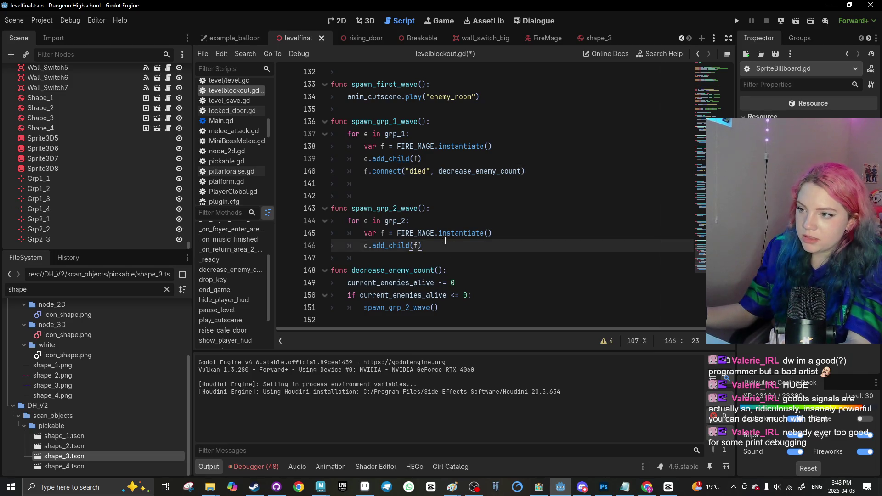
left_click(460, 275)
key("Return")
type("print(current_enemies_alive)")
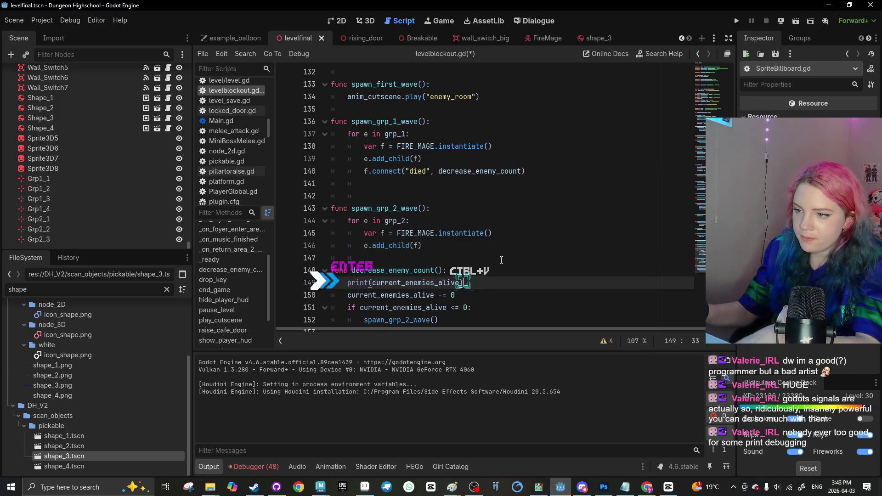
key("ctrl+z")
left_click(487, 295)
key("Return")
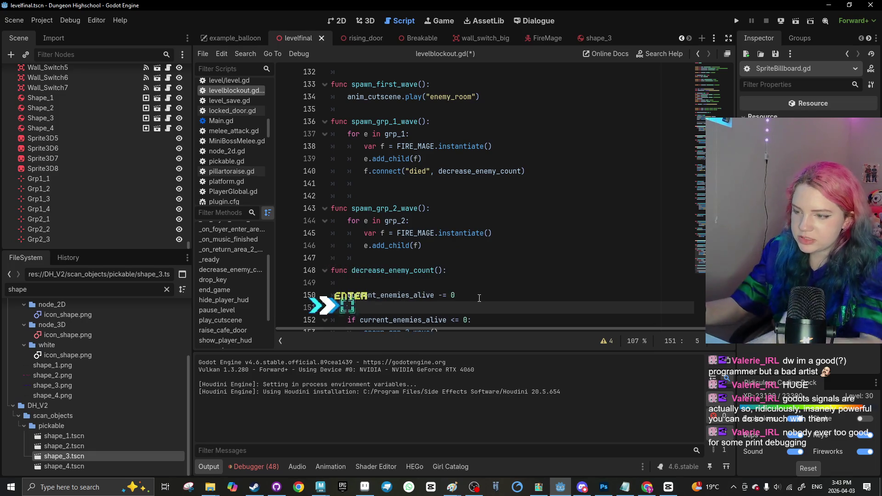
type("print(current_enemies_alive)")
key("ctrl+s")
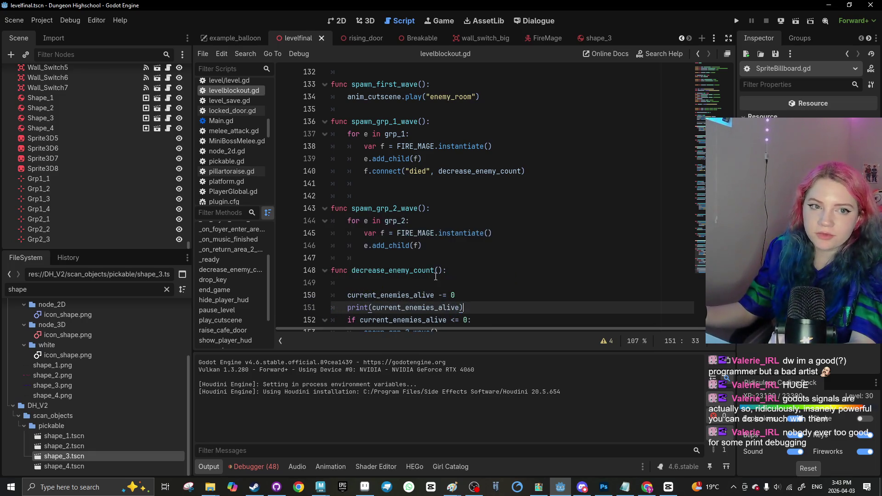
Remove the leftover blank line 149 and run the current scene
left_click(368, 272)
left_click(359, 283)
key("BackSpace")
key("BackSpace")
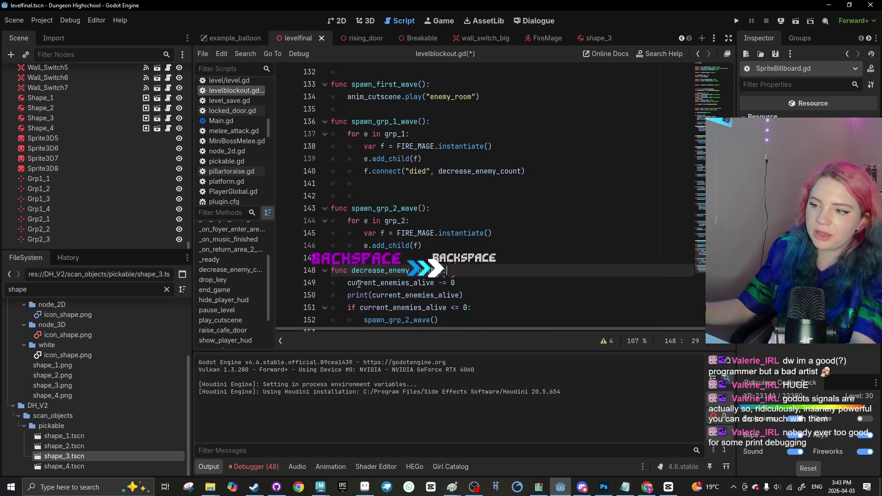
left_click(801, 20)
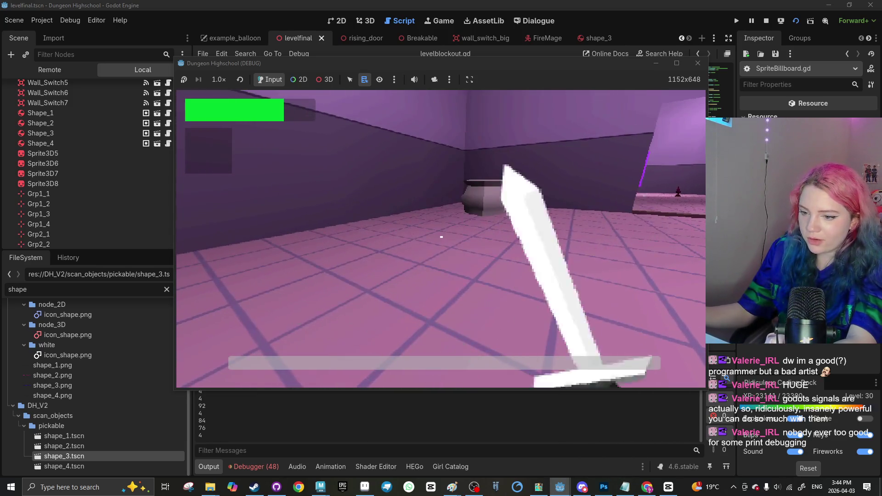
Stop the game with F8 once the output shows 4, 92, 84 and 76
key("F8")
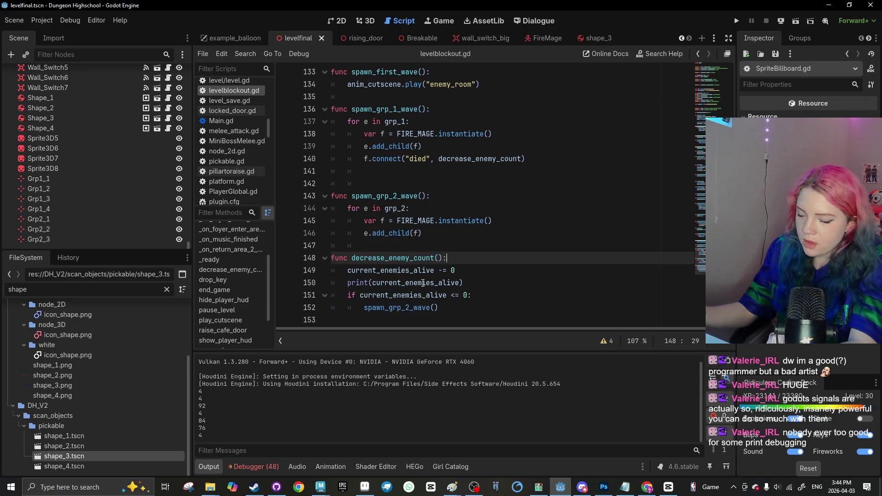
Make decrease_enemy_count subtract 1 instead of 0, save, and rerun the scene
mouse_move(423, 283)
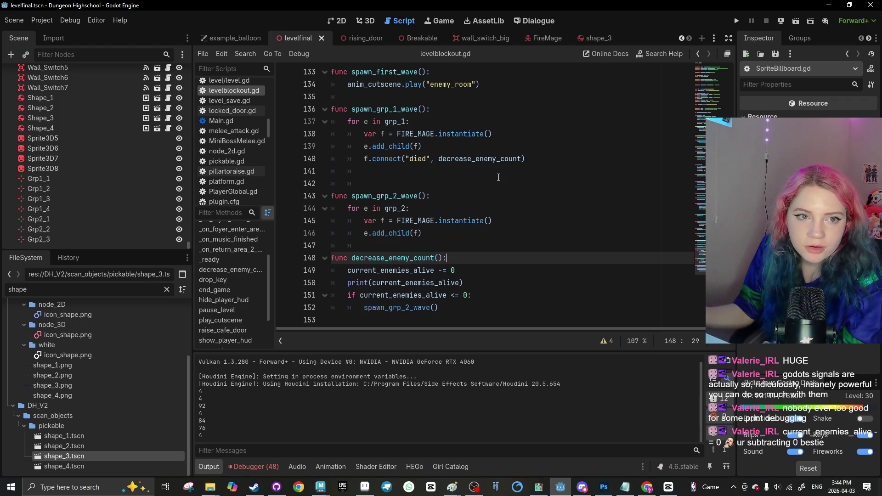
left_click(455, 273)
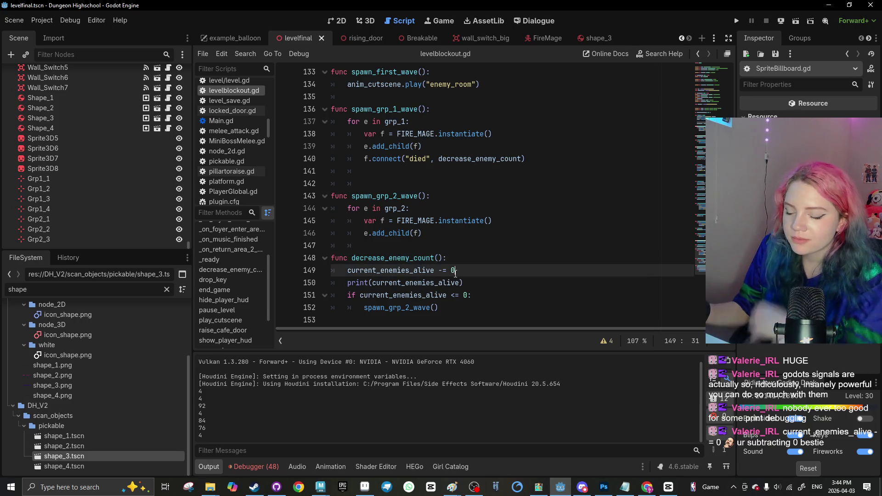
type("1")
key("ctrl+s")
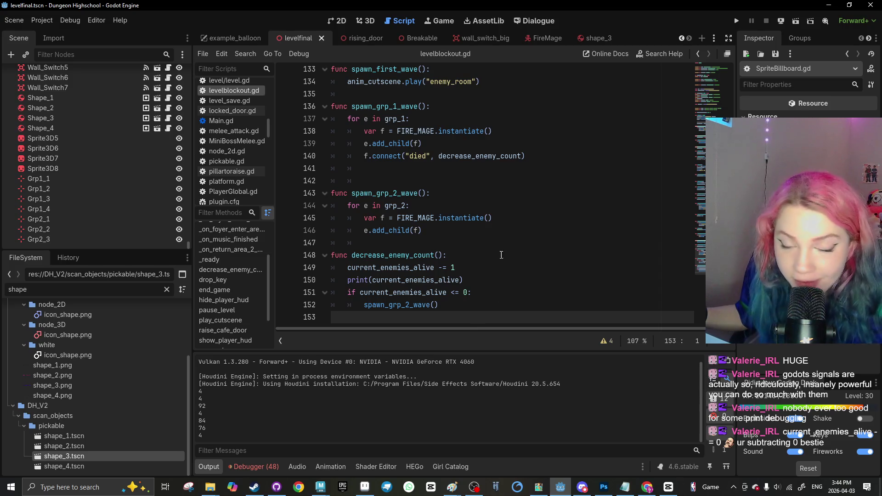
left_click(797, 24)
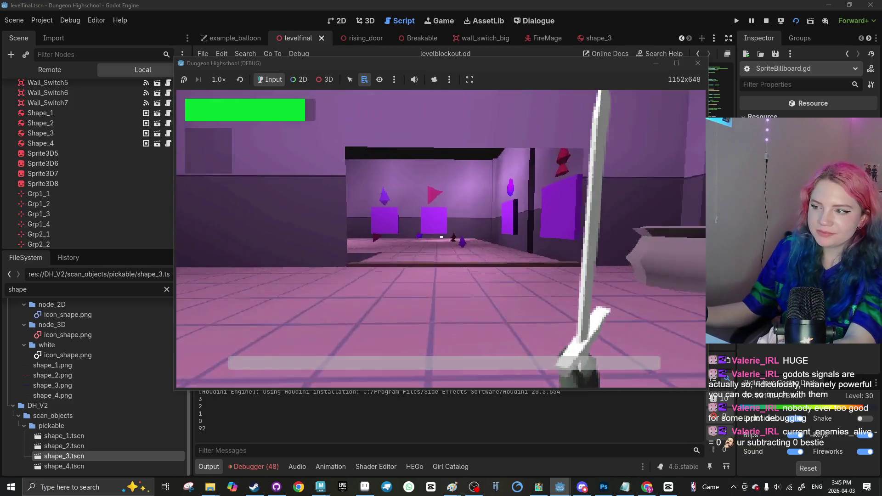
Stop the game with F8 after the output counts down 3, 2, 1, 0
key("F8")
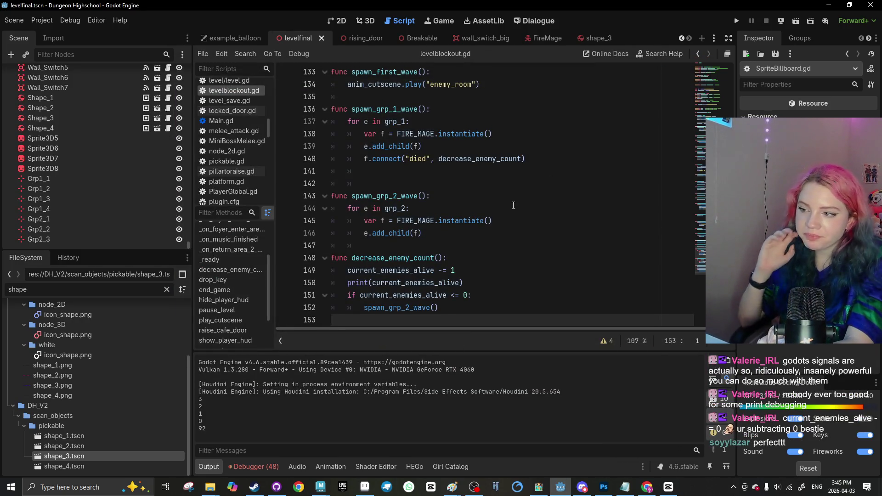
Review the died-signal connection in spawn_grp_1_wave and save the script
scroll(487, 201, "up", 2)
scroll(484, 199, "down", 2)
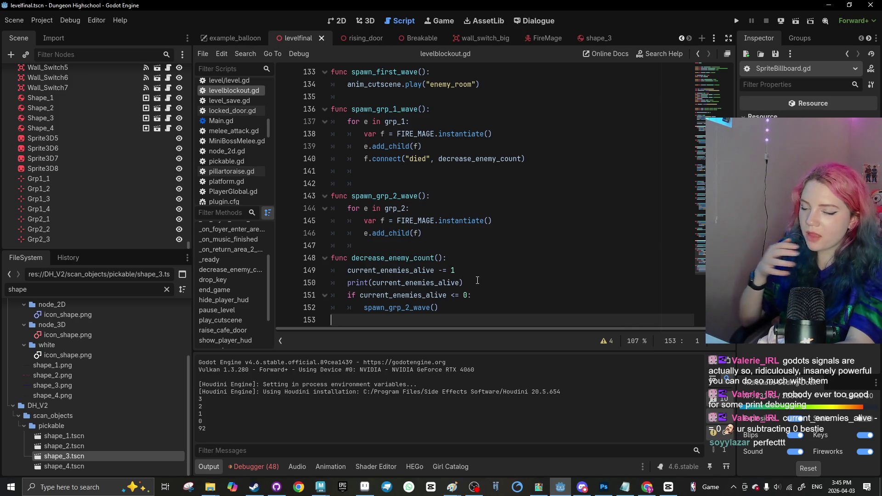
left_click(537, 160)
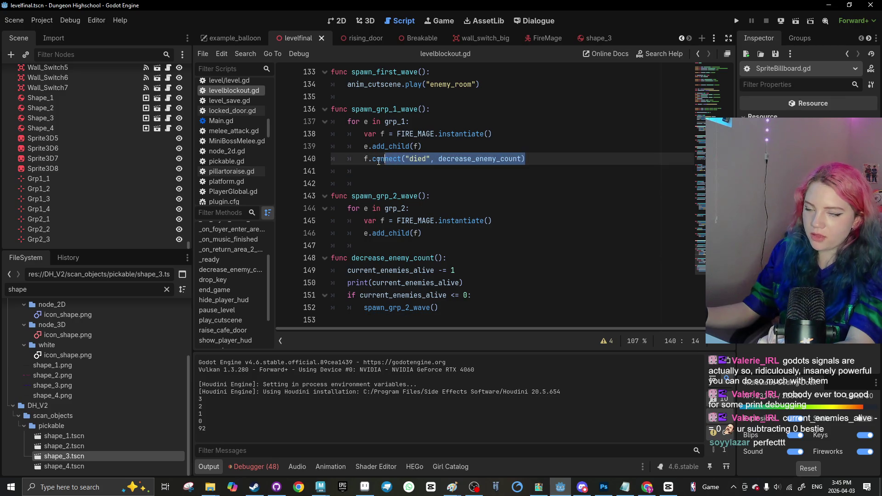
left_click(386, 183)
key("ctrl+s")
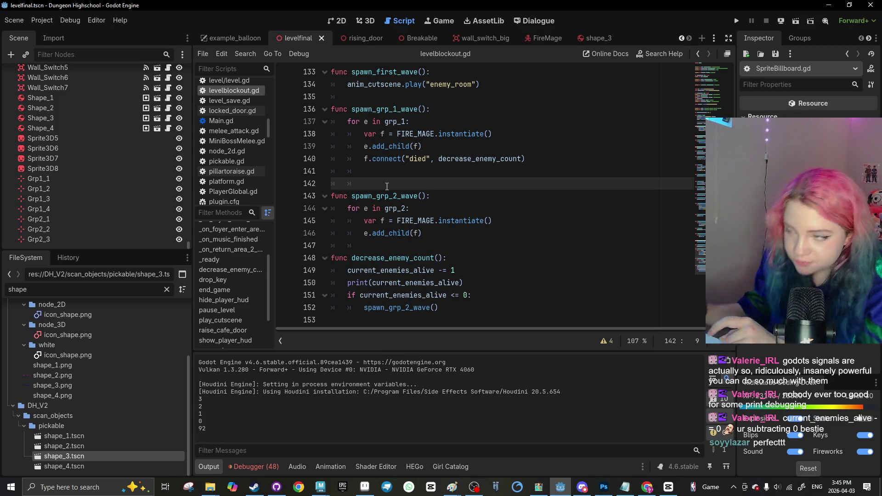
Add an empty indented line after spawn_grp_2_wave() in decrease_enemy_count
left_click_drag(524, 159, 364, 159)
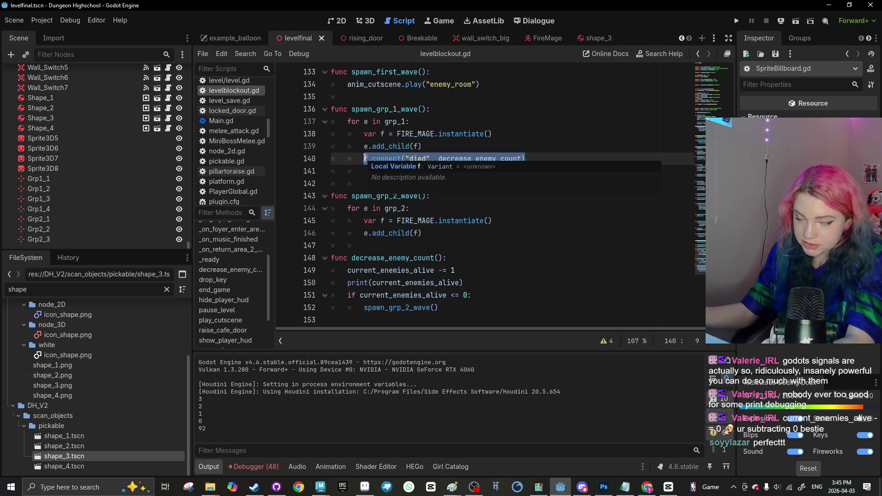
left_click(352, 161)
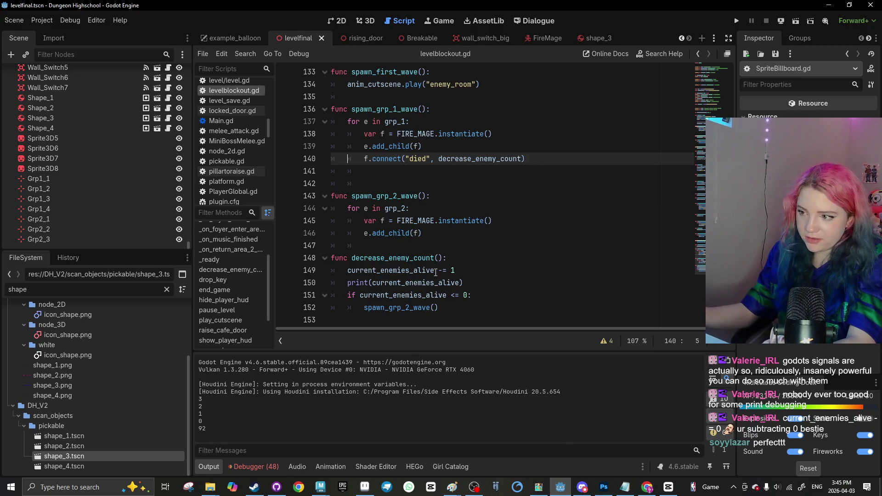
left_click(453, 305)
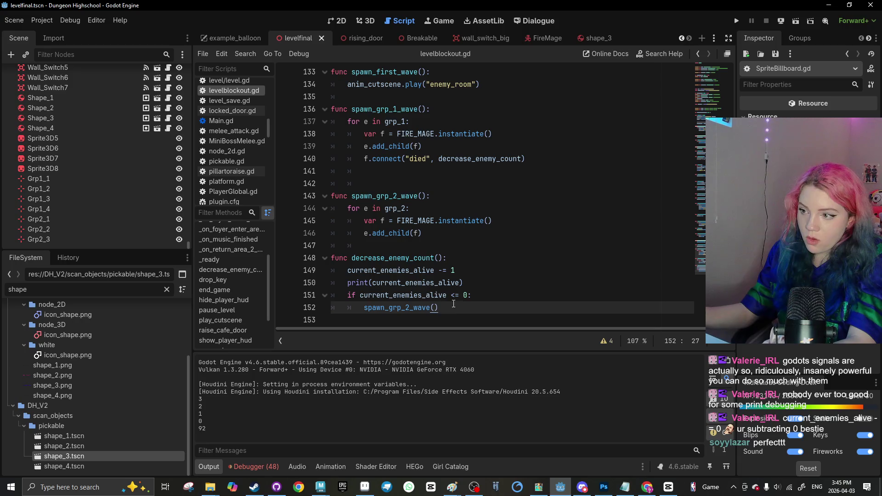
key("Return")
left_click_drag(455, 267, 345, 272)
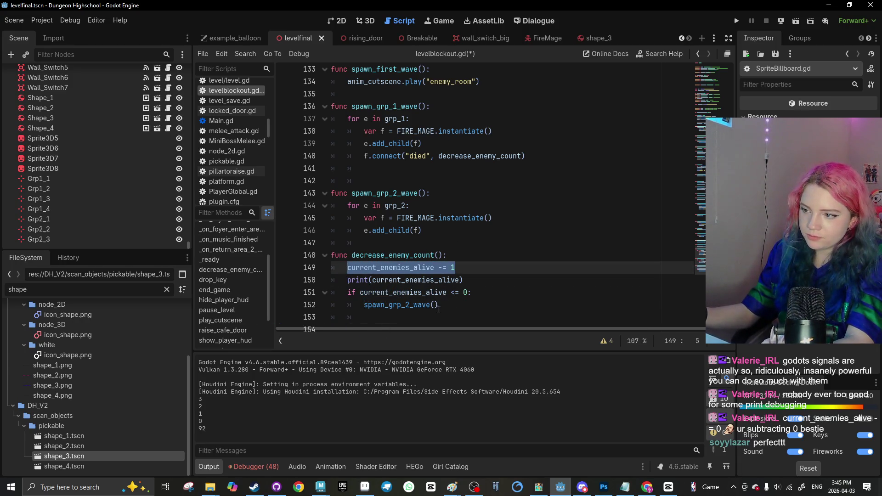
Declare var wave_1_complete: bool = false among the variable declarations
left_click(462, 299)
left_click(460, 294)
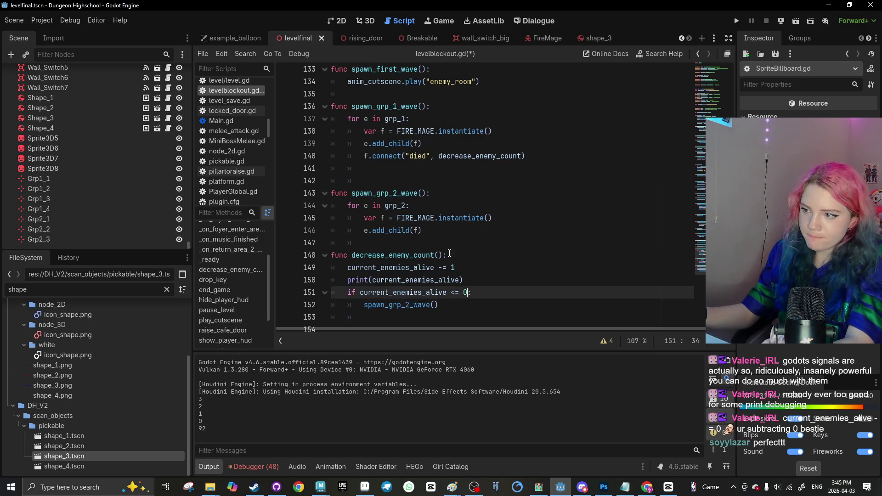
scroll(459, 294, "up", 4)
scroll(377, 199, "up", 20)
scroll(378, 198, "down", 9)
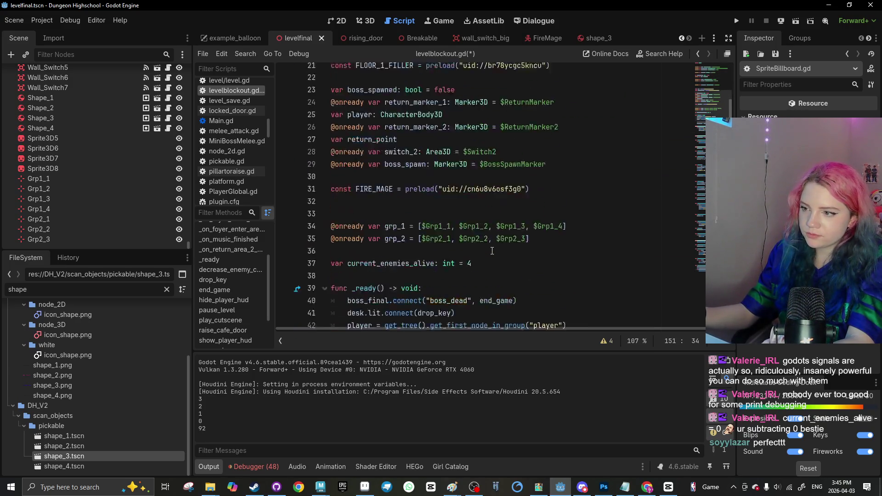
left_click(378, 198)
type("var wave_1_complete: bool = false")
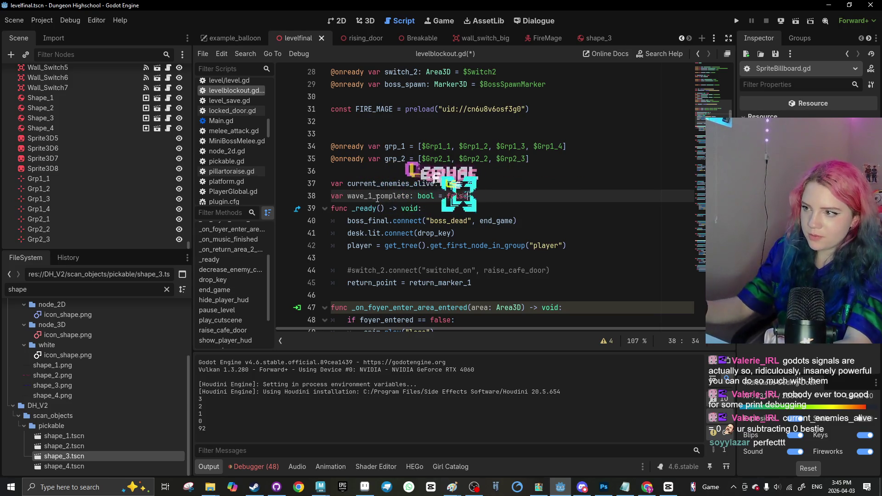
Set wave_1_complete = true right after the spawn_grp_2_wave() call
scroll(378, 198, "down", 20)
left_click(424, 253)
key("Up")
key("Up")
key("Up")
scroll(432, 252, "up", 1)
key("Up")
key("Up")
key("Up")
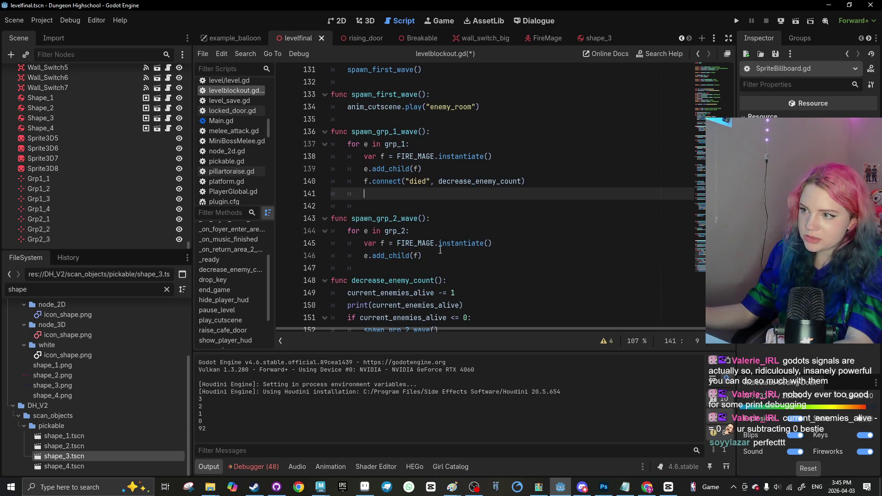
scroll(440, 250, "down", 1)
left_click(460, 286)
left_click(457, 299)
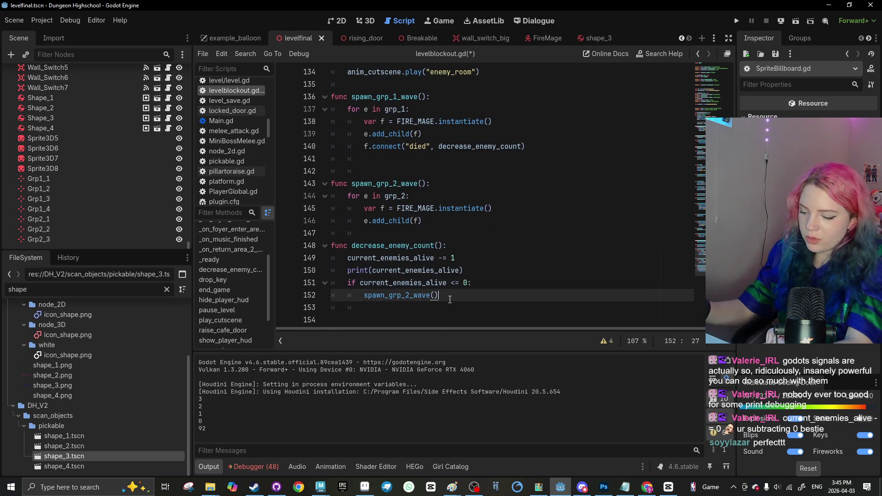
key("Return")
type("wave_1_comp")
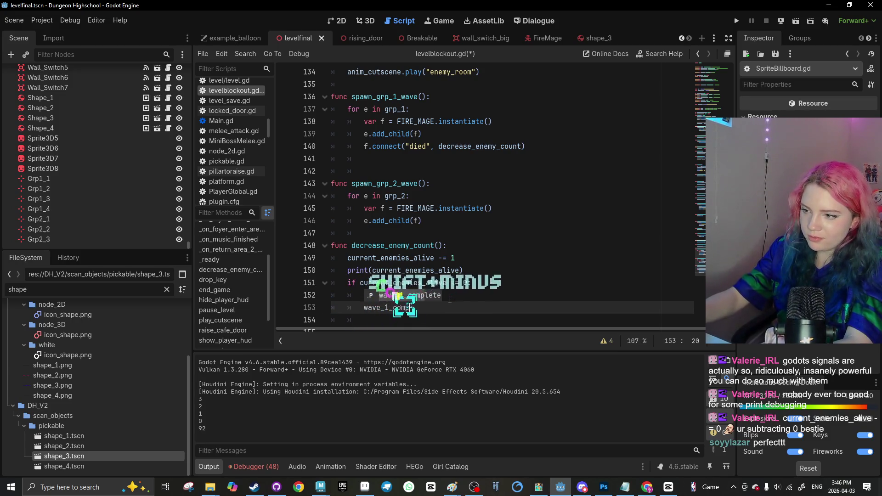
key("Return")
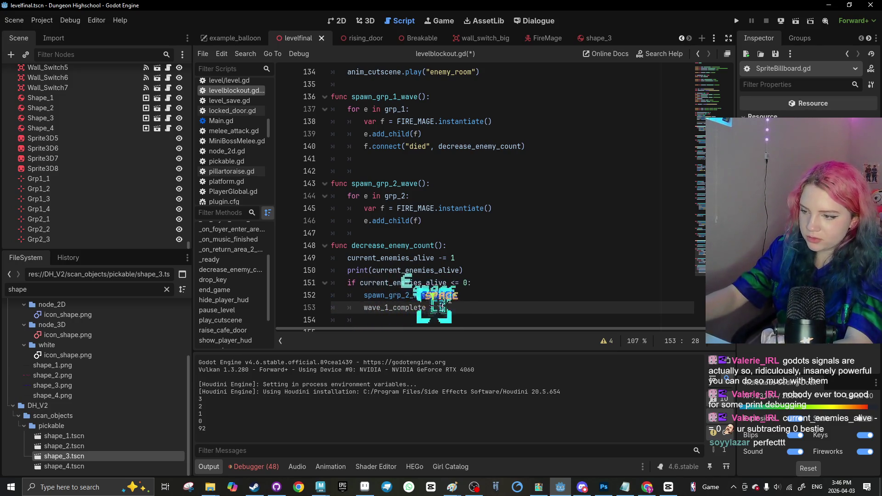
type("rue")
Extend the if condition with 'and wave_1_complete == false' and save
left_click(465, 283)
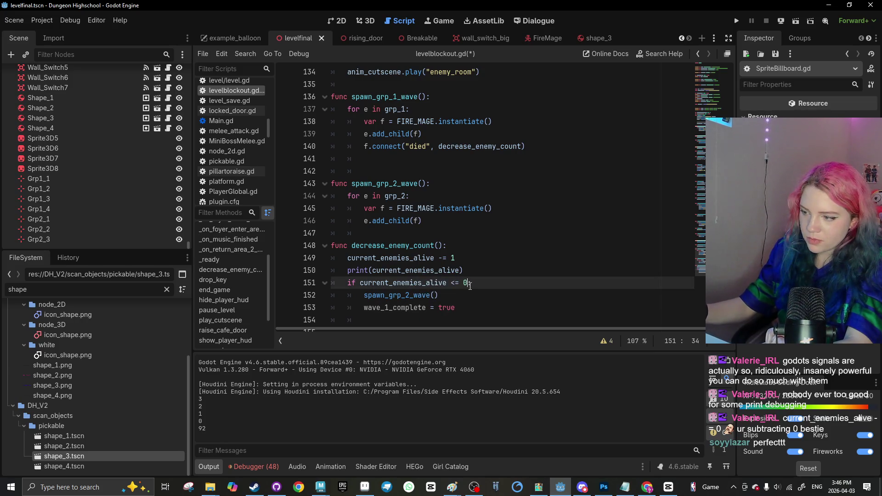
type("= fa")
key("BackSpace")
key("BackSpace")
key("BackSpace")
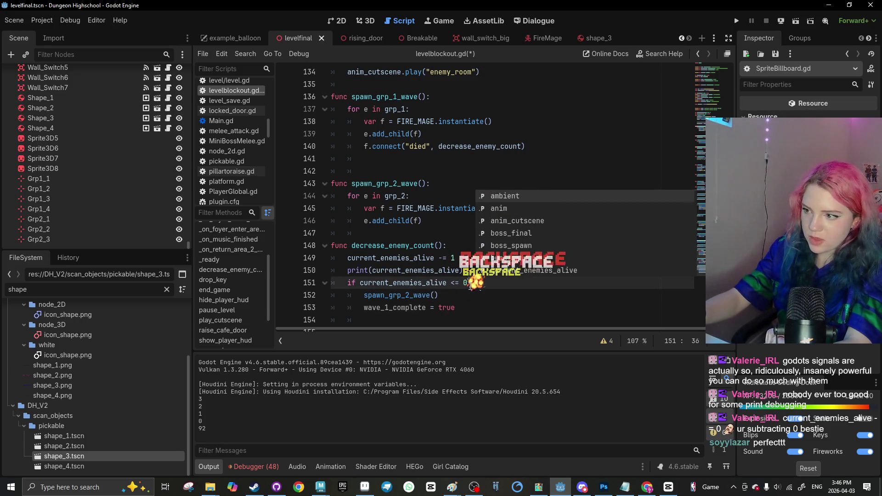
type("and wave_+1")
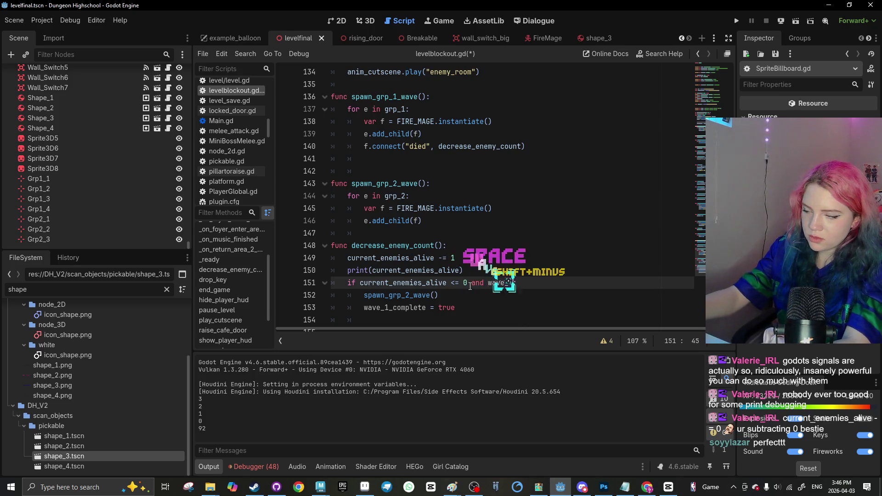
key("BackSpace")
key("BackSpace")
type("1_comp")
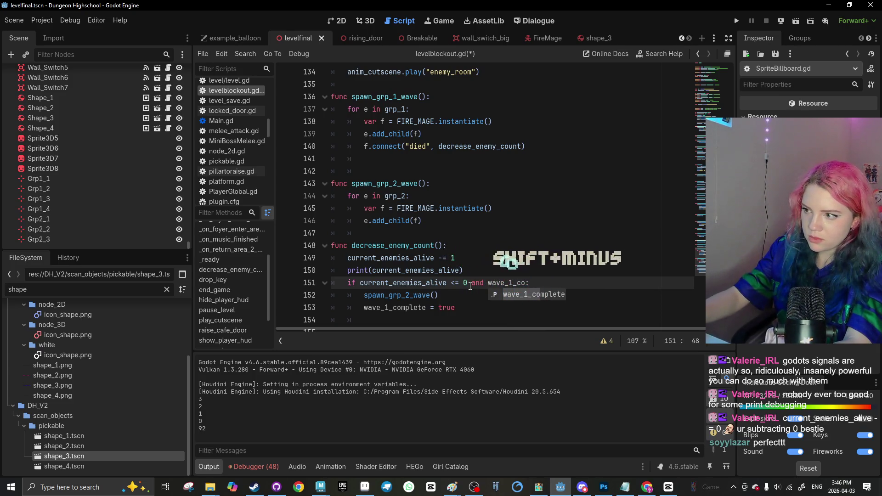
type("lete == false:")
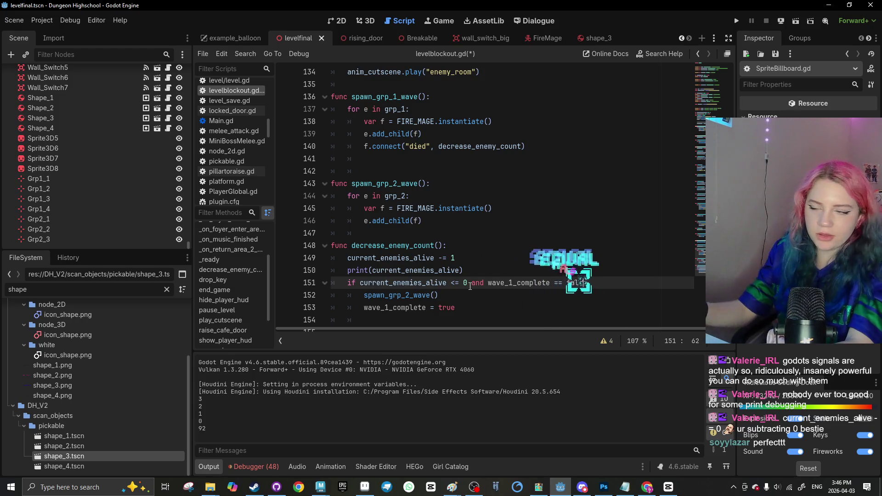
key("Down")
key("ctrl+s")
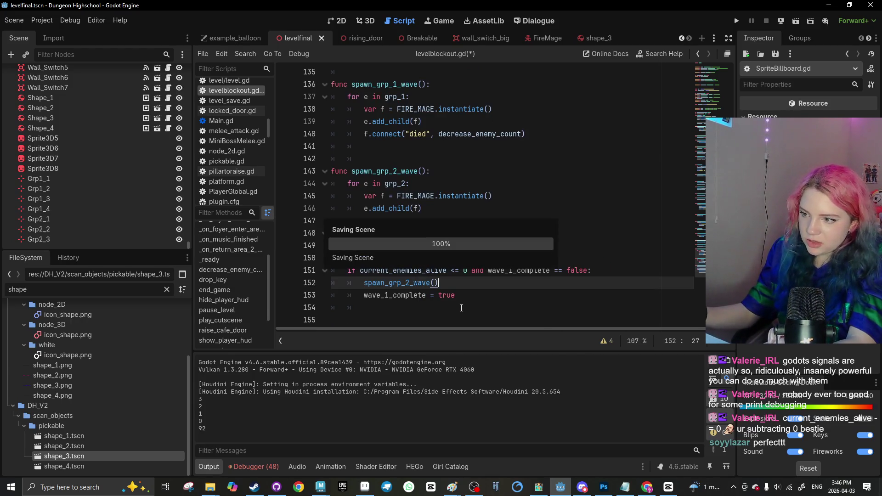
left_click(454, 295)
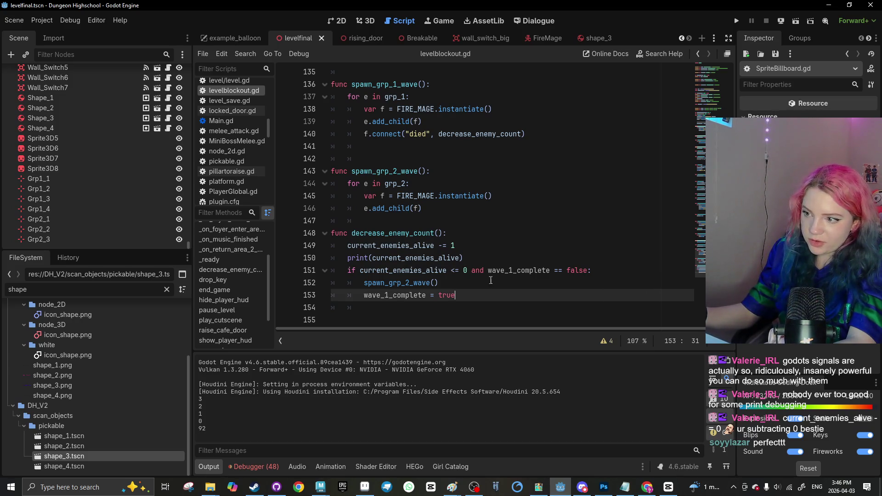
Insert 'current_enemies_alive = 3' as the first line of spawn_grp_2_wave
left_click(444, 175)
key("Return")
type("current_")
type("ebnem")
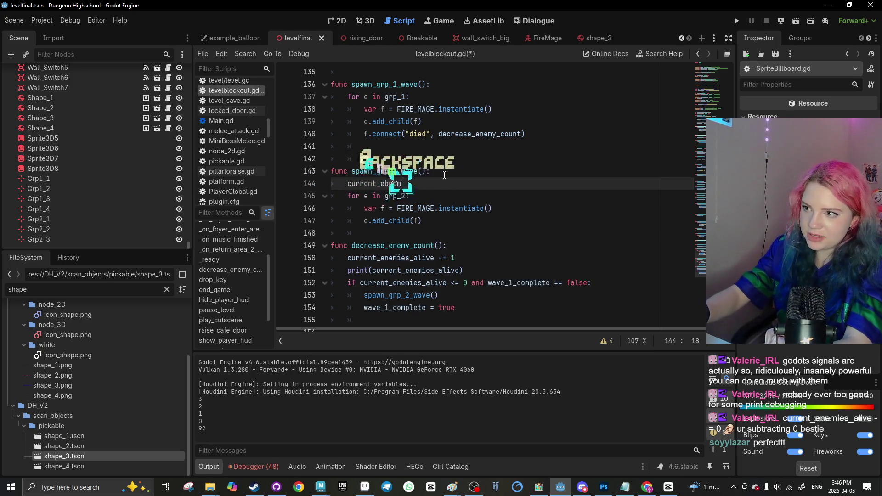
key("BackSpace")
key("BackSpace")
key("BackSpace")
key("BackSpace")
type("nemies")
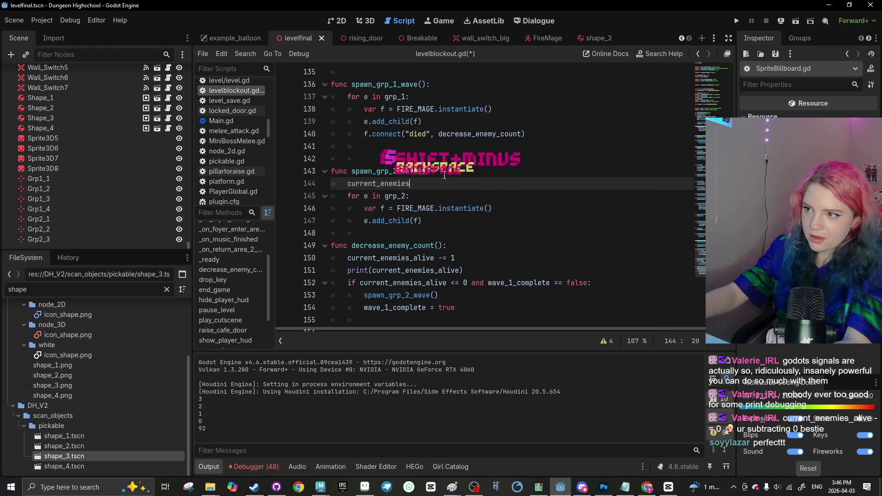
type("_alive = 3")
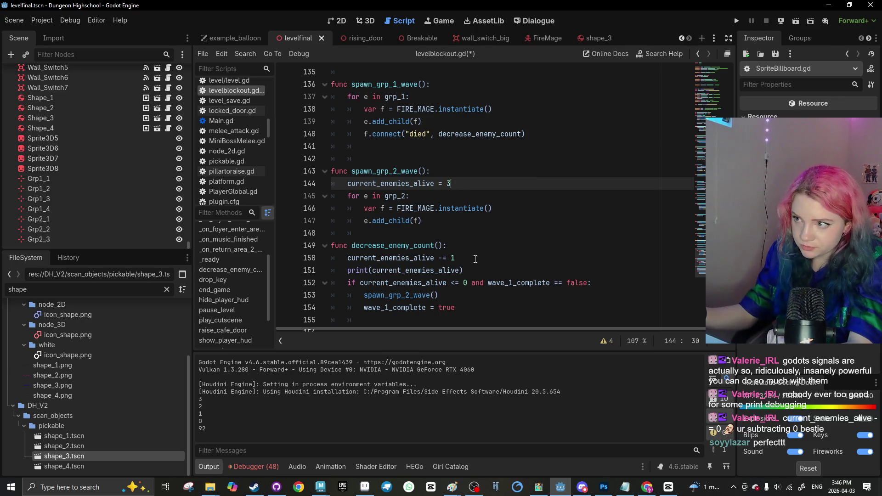
Select the wave if-statement and the closing lines of its block
scroll(452, 230, "up", 1)
scroll(419, 285, "down", 2)
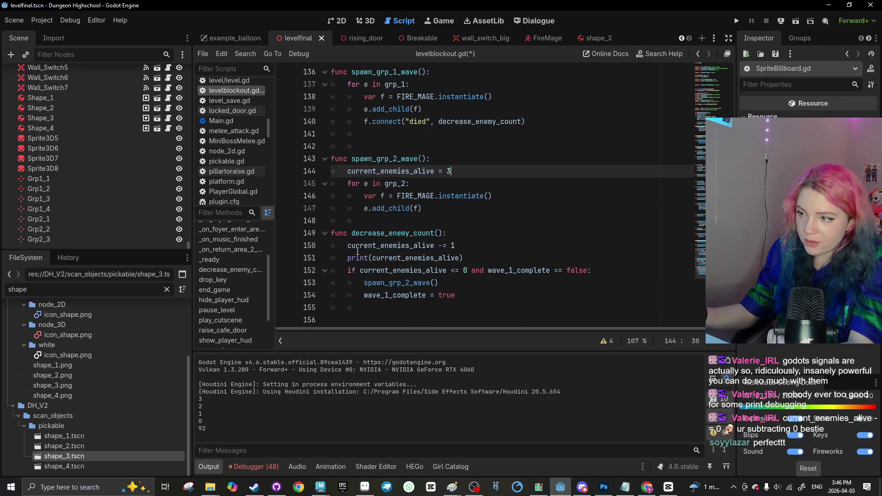
mouse_move(467, 299)
left_mouse_down()
mouse_move(363, 282)
mouse_move(573, 274)
left_mouse_up()
left_click(414, 295)
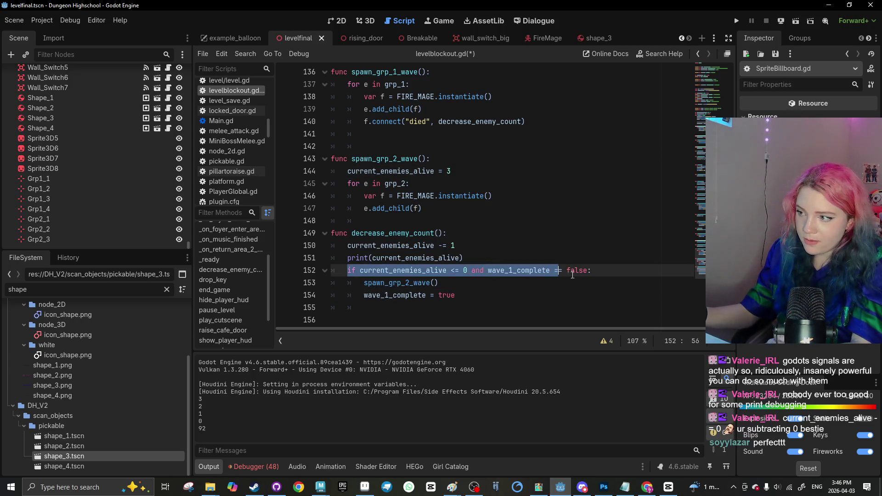
Append 'if current_enemies_alive <= 0 and wave_1_complete == true:' with an empty indented line below it
left_click(486, 296)
key("Return")
type("if current_enemies_alive <= 0 and wave_1_complete == false:")
key("ctrl+z")
key("BackSpace")
key("ctrl+v")
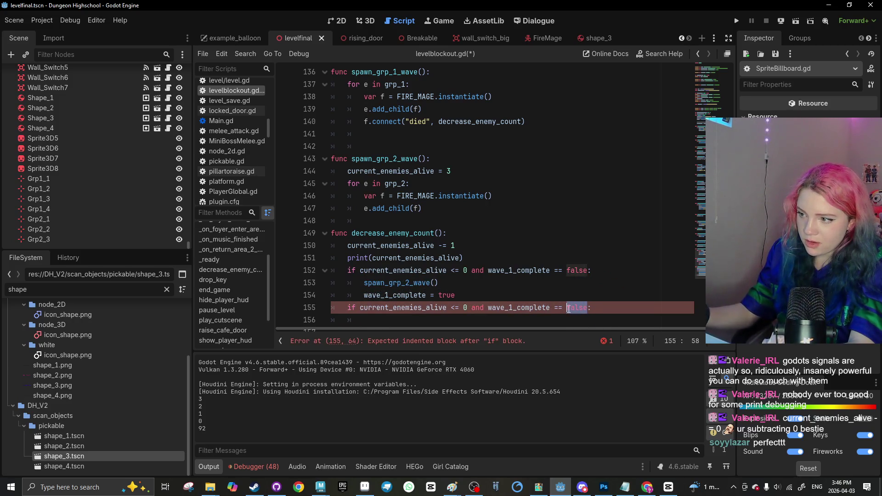
type("true:")
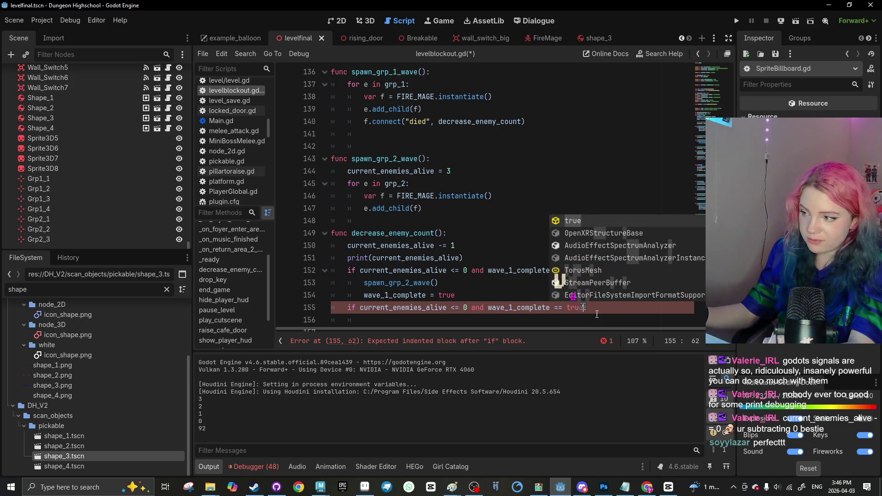
key("Return")
type("t")
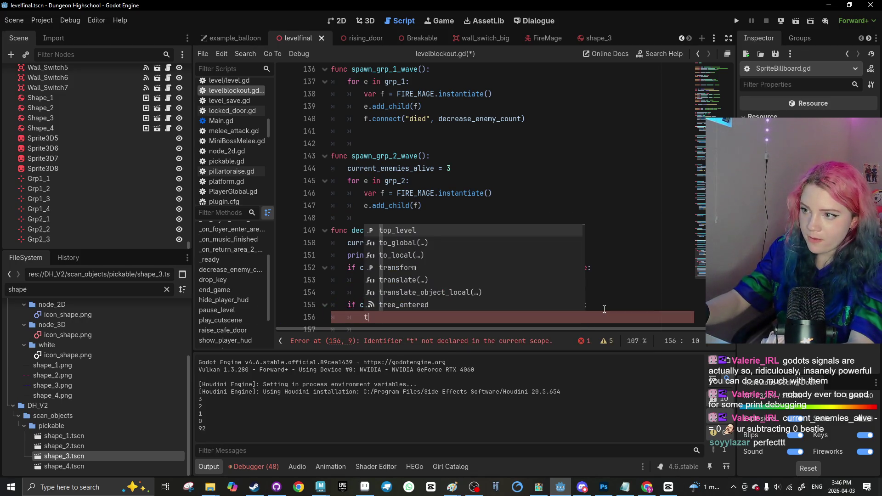
key("BackSpace")
scroll(605, 309, "down", 1)
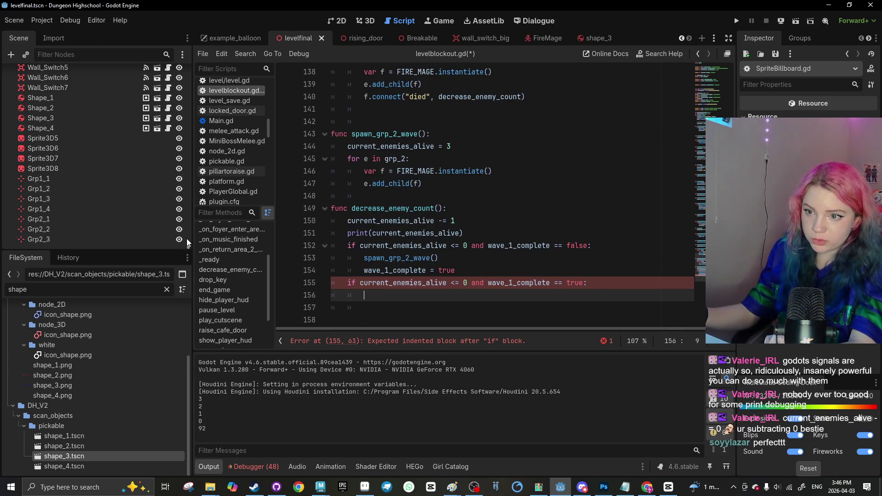
scroll(411, 221, "up", 7)
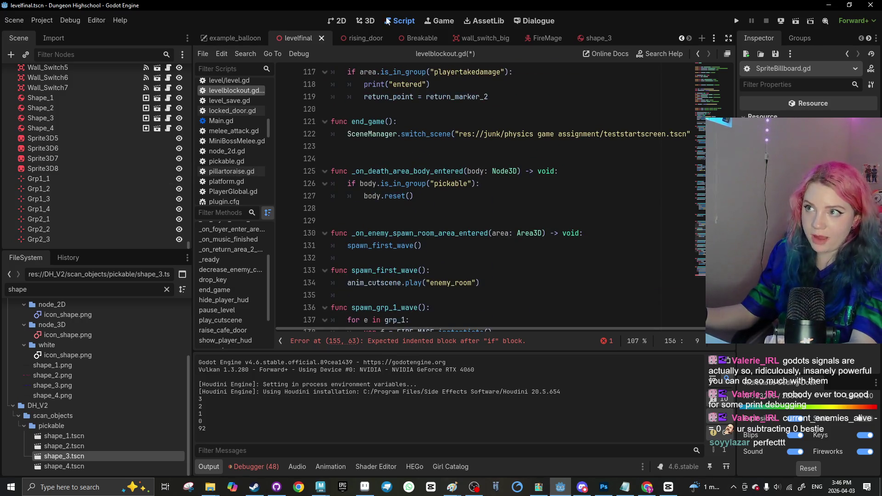
Select the RisingDoor2 node in the 3D view, then return to levelblockout.gd
left_click(365, 21)
left_click(440, 156)
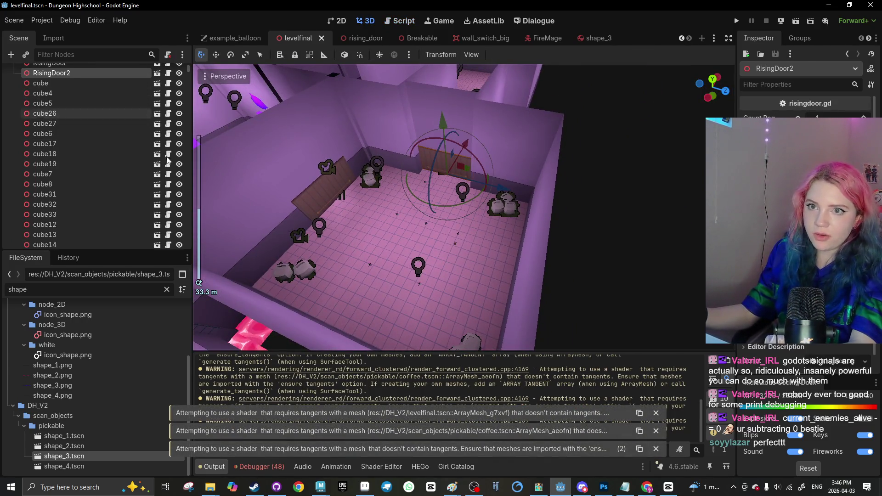
scroll(167, 161, "up", 3)
left_click(400, 21)
scroll(445, 228, "up", 20)
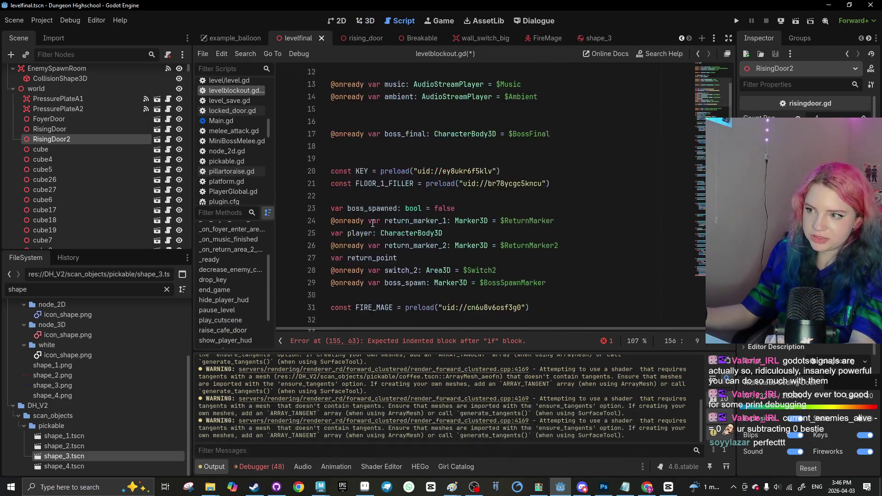
scroll(372, 223, "down", 5)
left_click_drag(78, 140, 329, 184)
left_click(532, 173)
key("Return")
key("BackSpace")
key("Return")
left_click_drag(443, 196, 390, 195)
type("enemy_r")
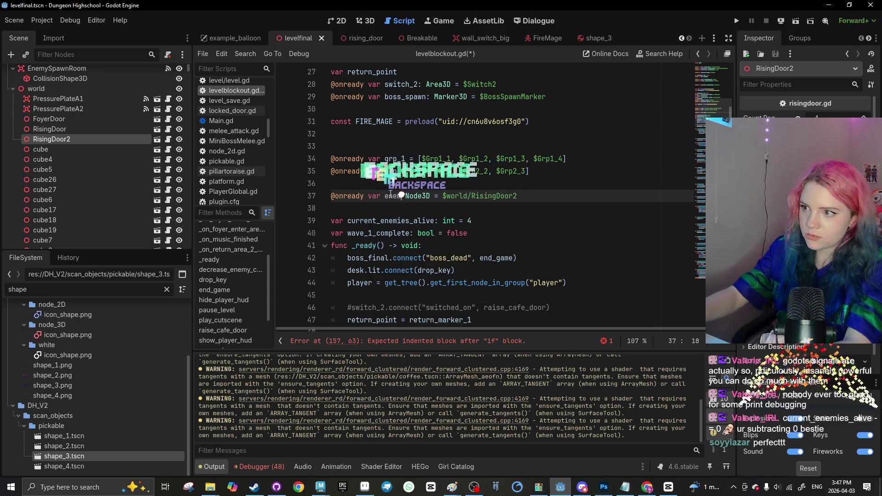
type("oom_door")
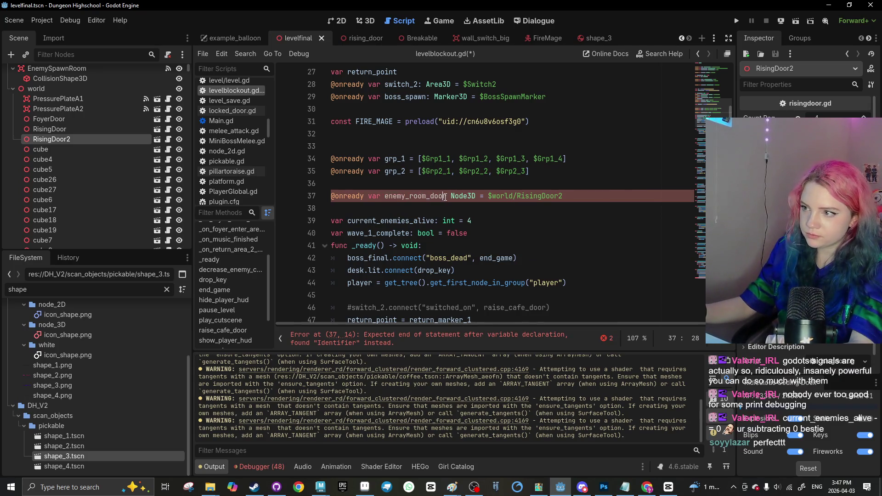
type(":")
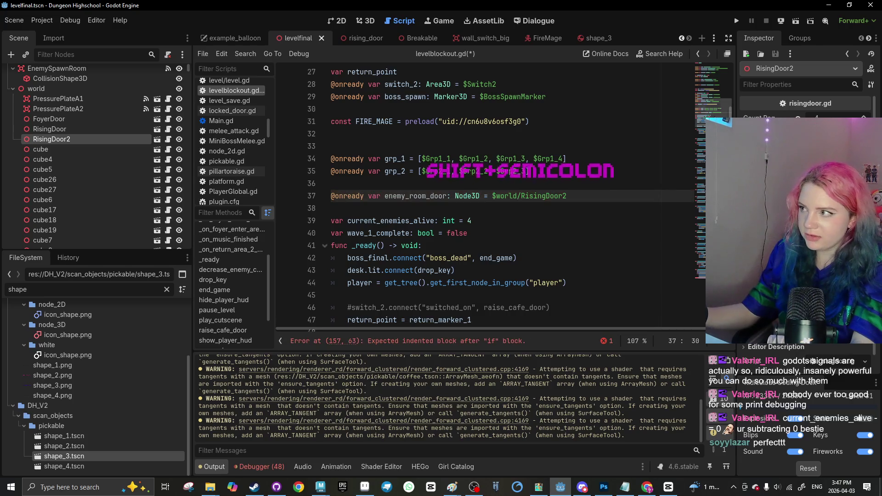
scroll(488, 197, "down", 20)
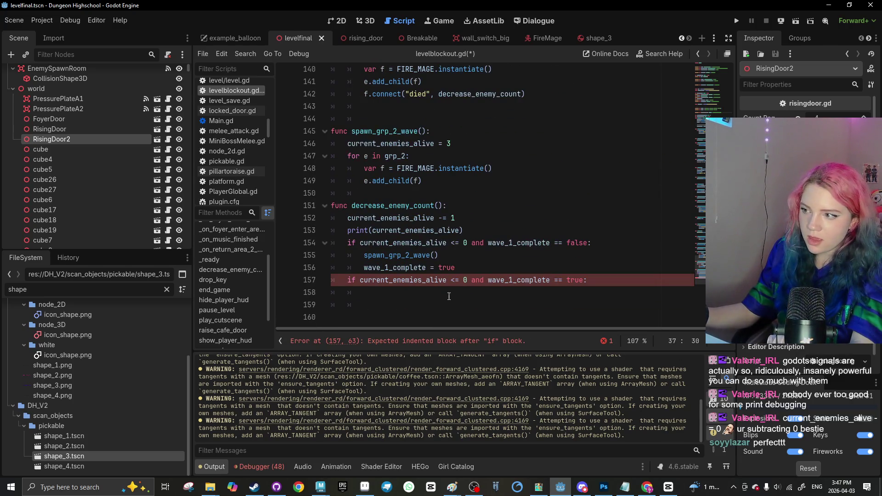
Call enemy_room_door.trigger() inside the new if block, separate the two blocks, and save
left_click(420, 292)
type(".trigger()")
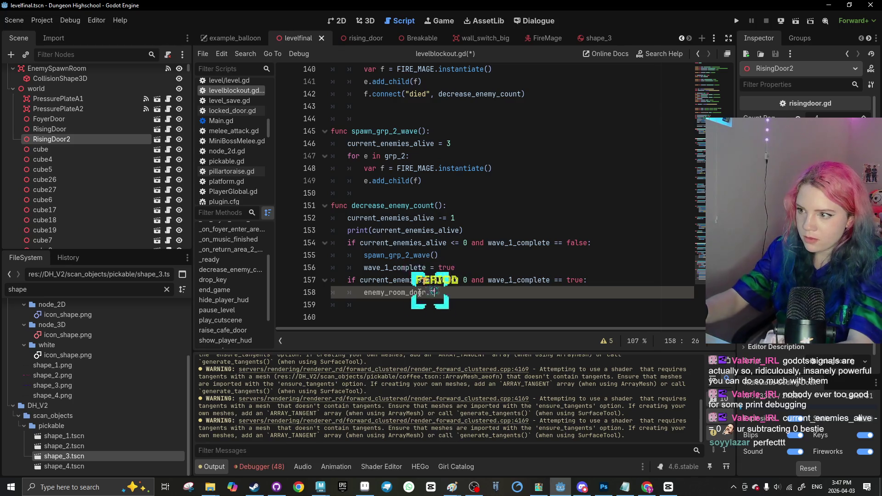
left_click(397, 310)
key("ctrl+s")
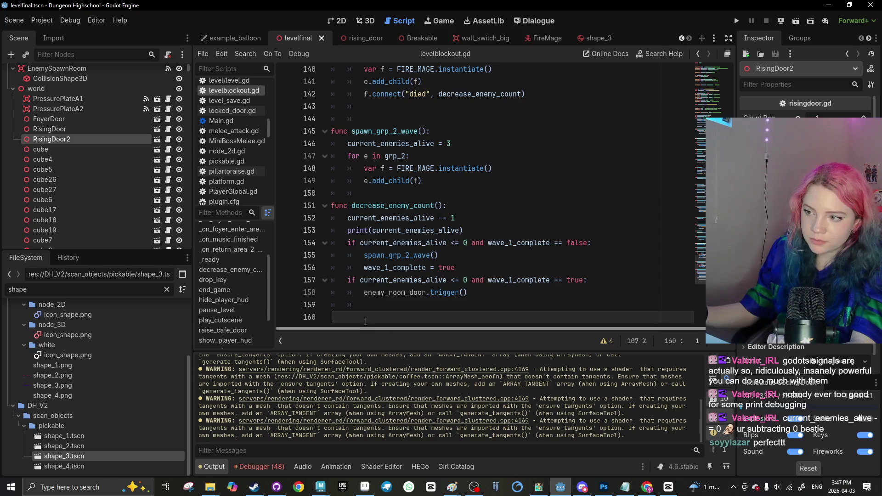
left_click(475, 267)
key("Return")
key("ctrl+s")
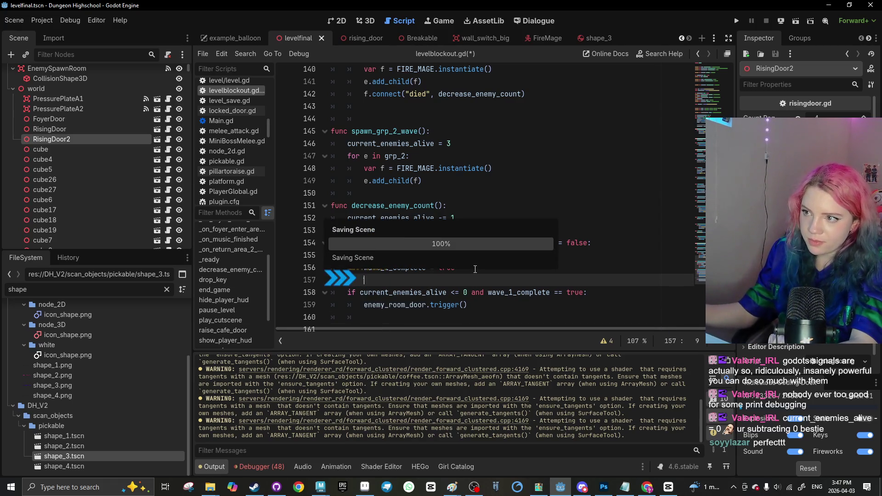
Copy the died-signal f.connect line into spawn_grp_2_wave after add_child(f), and save
scroll(432, 197, "up", 2)
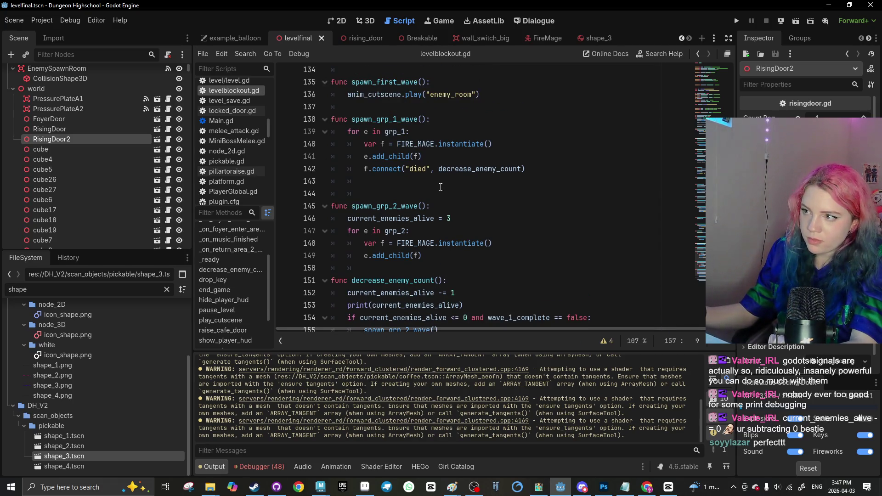
mouse_move(525, 168)
left_mouse_down()
mouse_move(368, 156)
mouse_move(363, 168)
left_mouse_up()
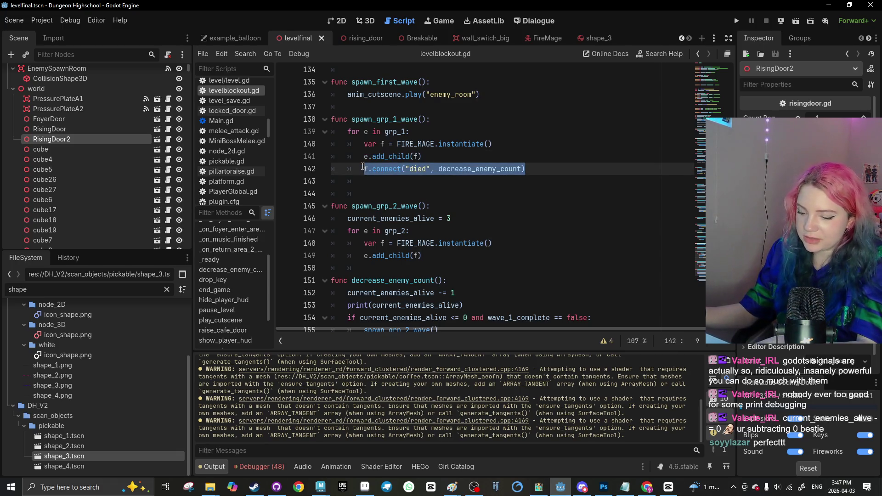
key("ctrl+c")
left_click(448, 252)
key("Return")
key("ctrl+v")
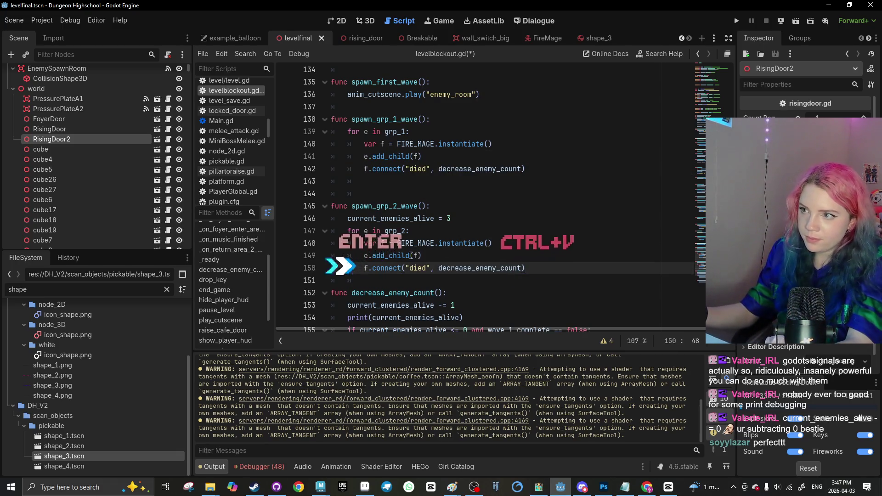
key("ctrl+s")
left_click(796, 20)
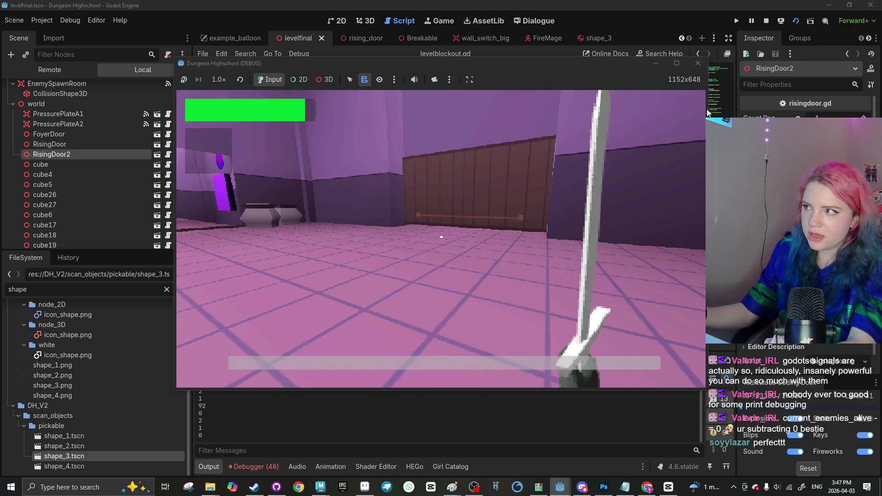
Close the game, reselect RisingDoor2 in the 3D view, and save the scene
key("F8")
left_click(371, 21)
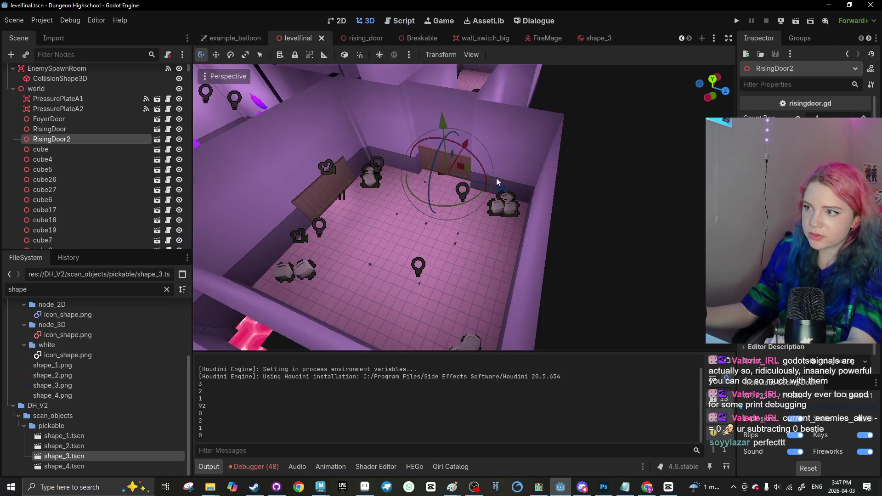
scroll(428, 174, "up", 3)
left_click(434, 218)
left_click(434, 218)
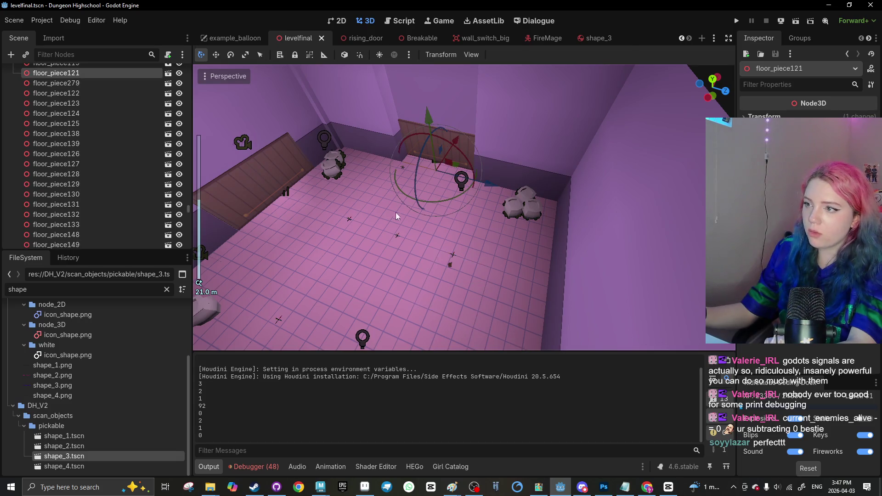
left_click(431, 143)
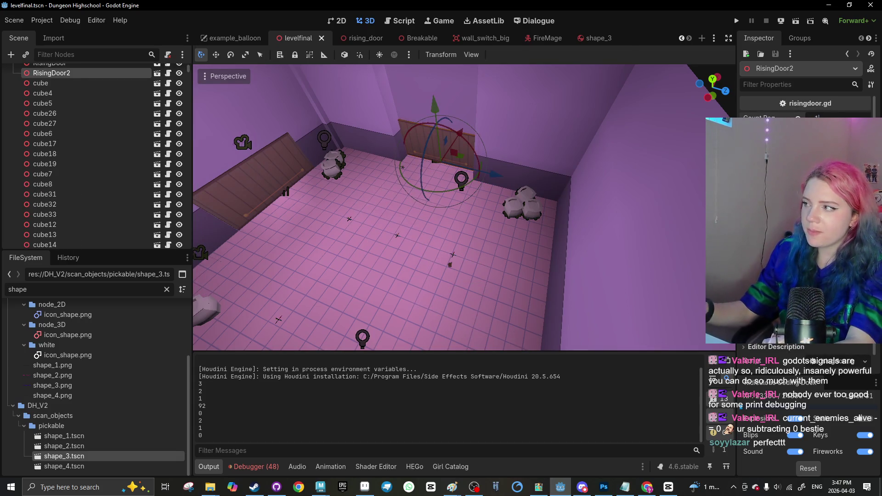
key("ctrl+s")
Playtest: defeat both mage waves, walk through the raised door, then close the game
left_click(796, 20)
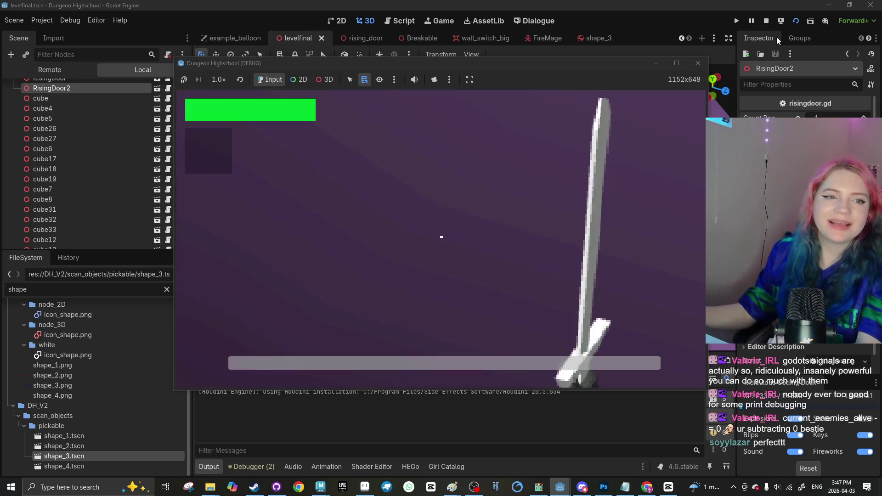
left_click(486, 169)
key("w")
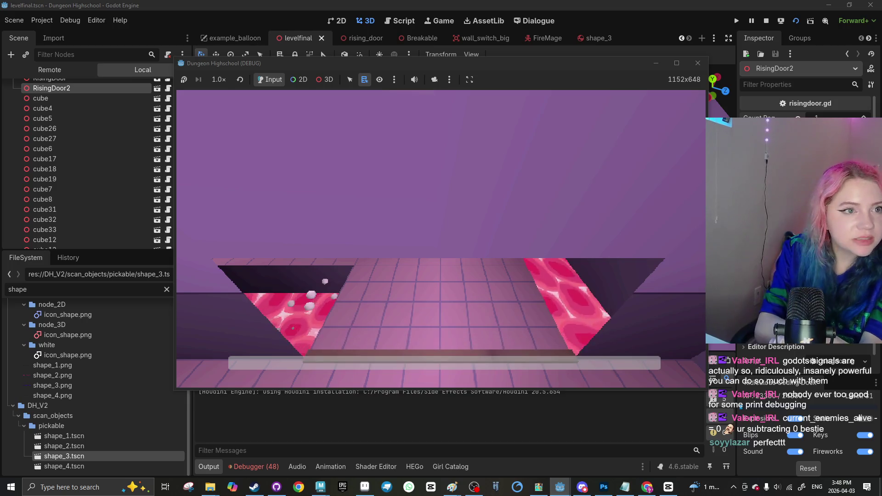
key("w")
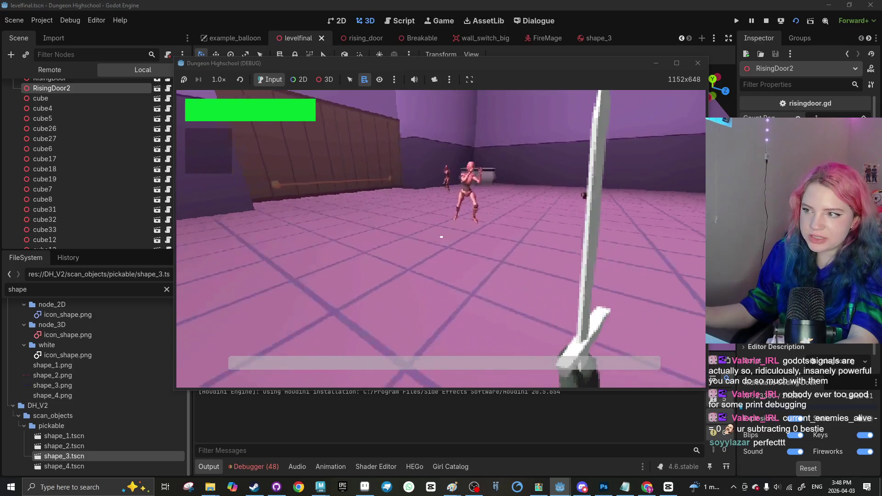
left_click(441, 237)
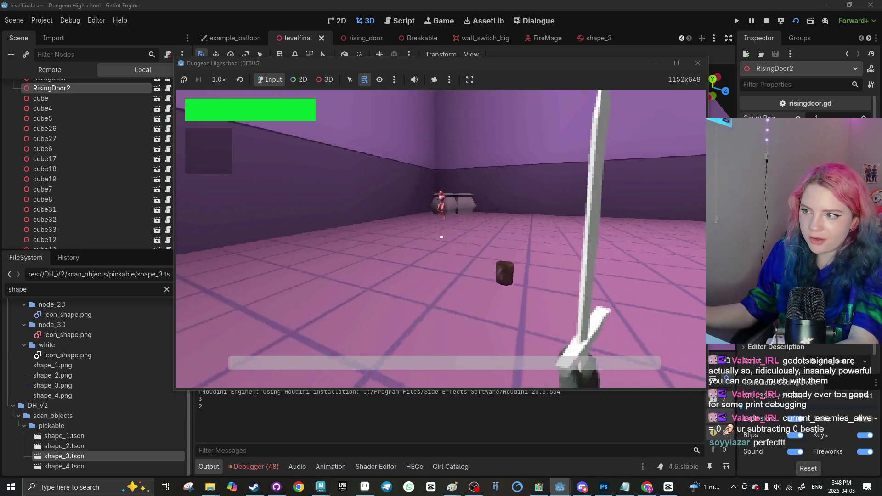
left_click(441, 237)
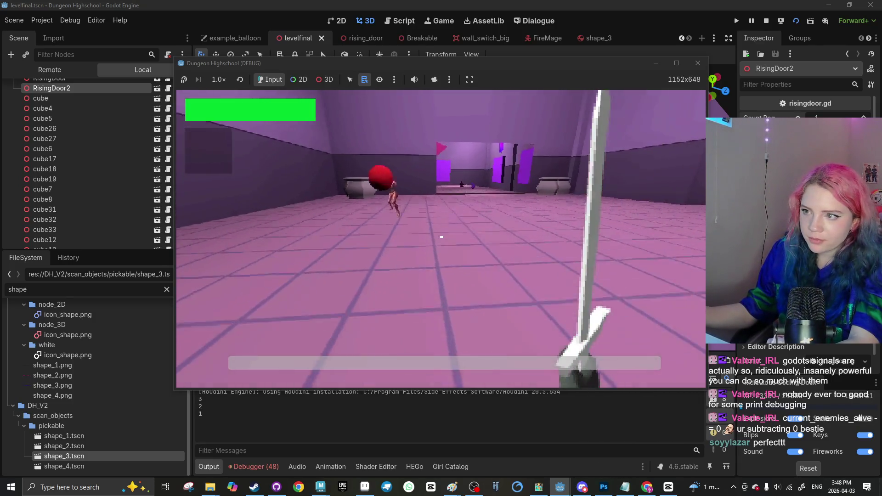
left_click(442, 238)
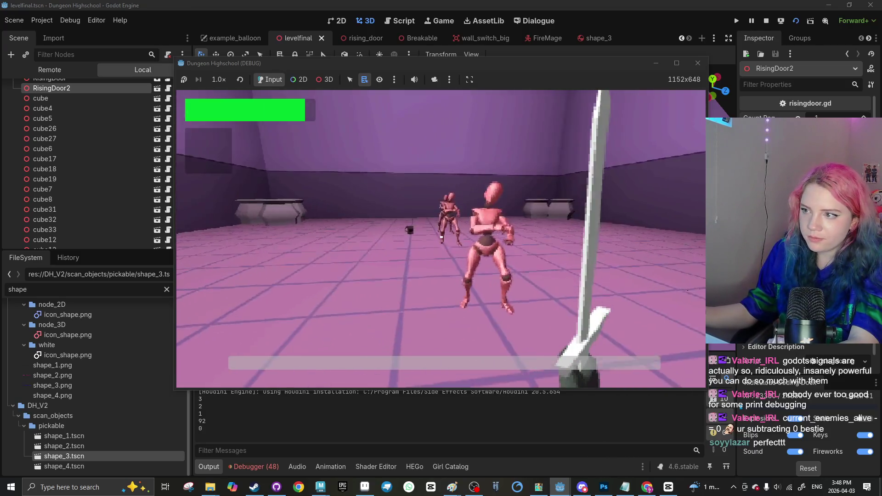
left_click(441, 237)
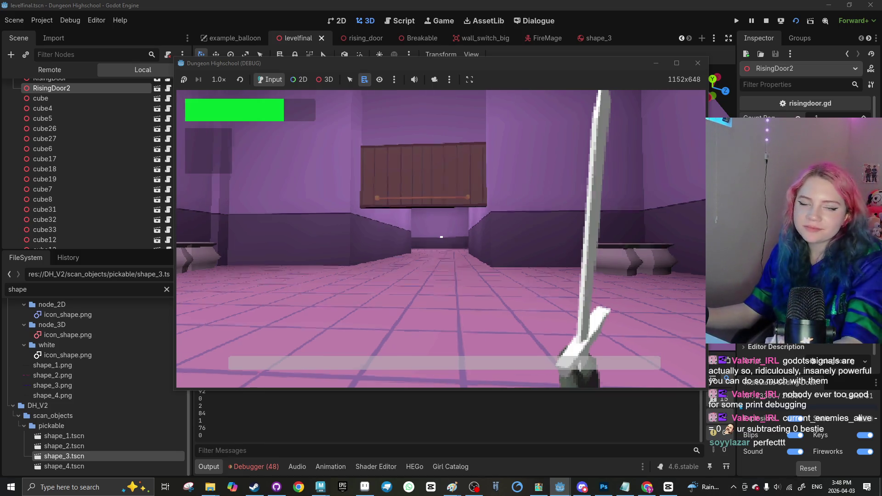
key("w")
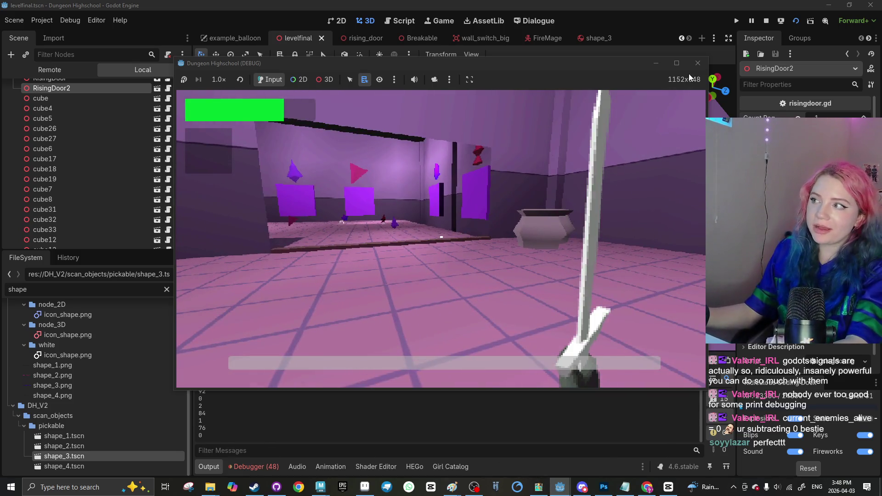
key("F8")
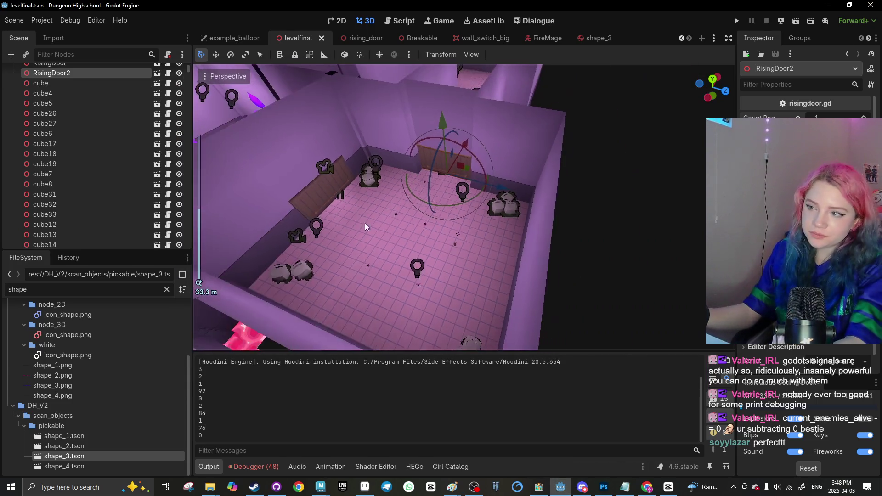
Save the scene and orbit the view over to the pink-tiled spawn room
key("ctrl+s")
mouse_move(364, 223)
left_mouse_down()
mouse_move(361, 233)
mouse_move(437, 217)
mouse_move(398, 144)
mouse_move(429, 216)
mouse_move(395, 258)
mouse_move(322, 196)
mouse_move(432, 175)
mouse_move(415, 284)
left_mouse_up()
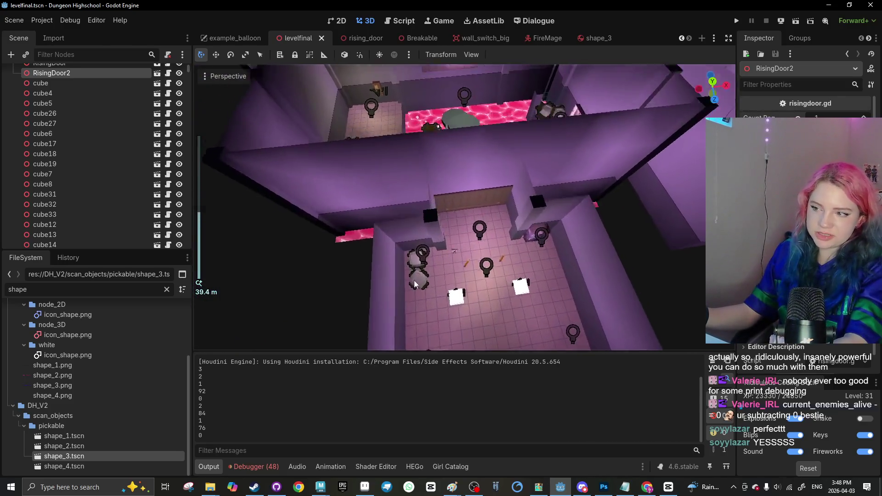
scroll(415, 283, "down", 5)
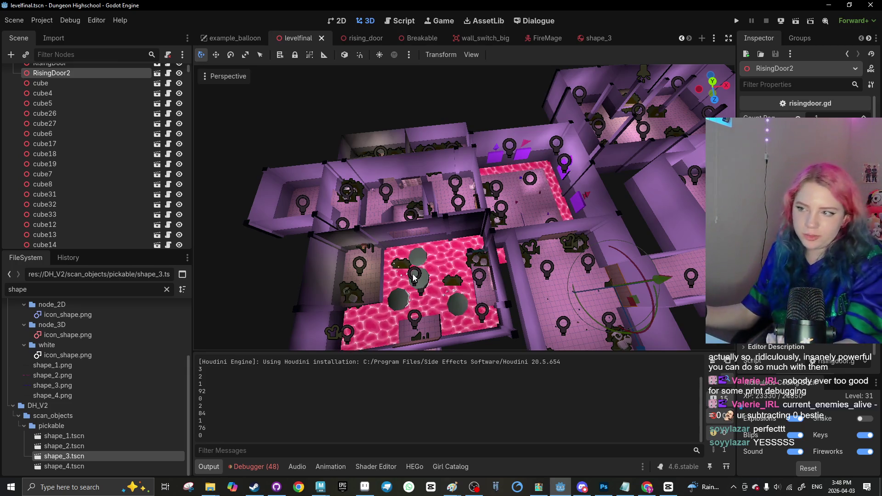
scroll(414, 277, "down", 6)
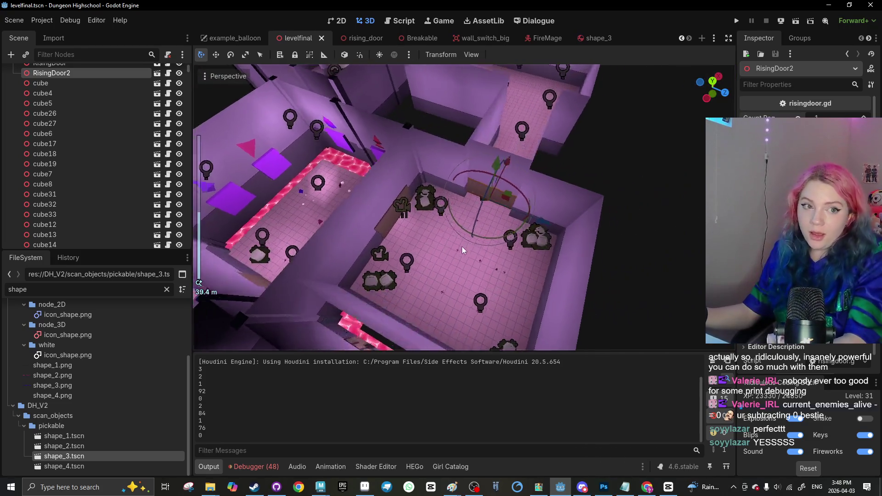
scroll(462, 246, "up", 10)
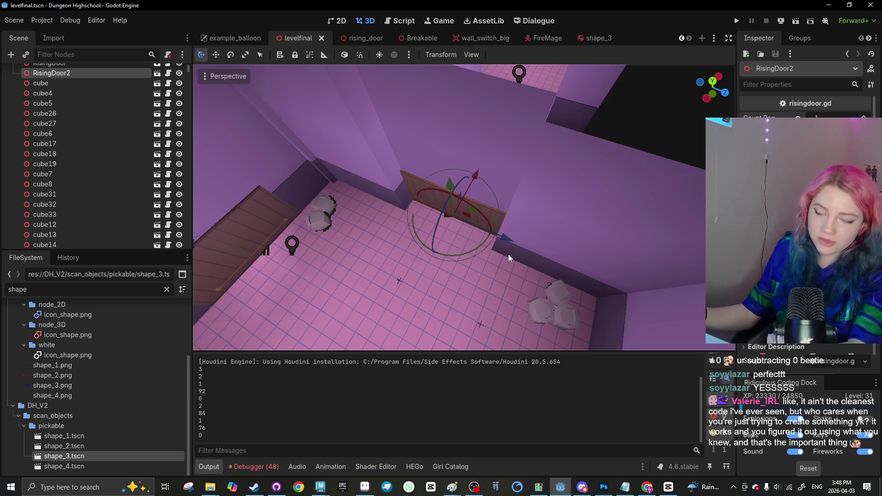
scroll(508, 255, "down", 10)
left_click(371, 248)
mouse_move(371, 248)
left_mouse_down()
mouse_move(375, 209)
mouse_move(420, 249)
mouse_move(503, 233)
left_mouse_up()
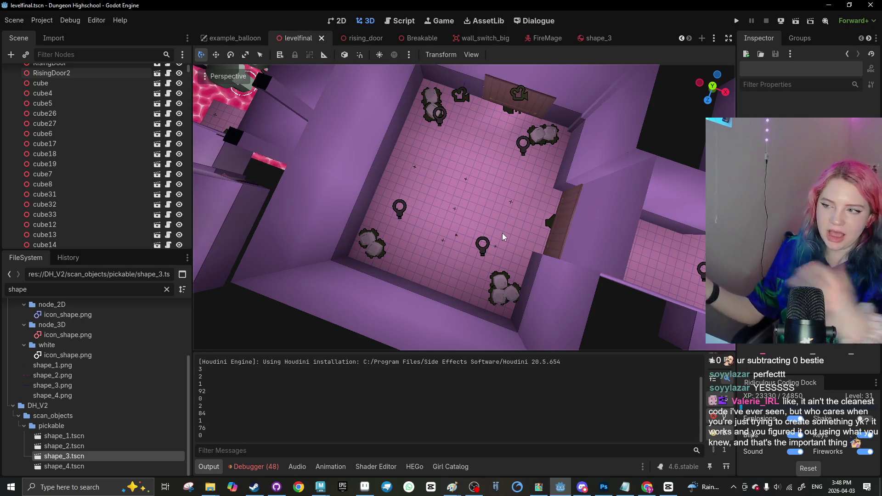
scroll(500, 229, "up", 4)
Drag the Grp2_2 and Grp2_3 spawn markers to new spots in the room
left_click(449, 209)
mouse_move(519, 237)
left_mouse_down()
mouse_move(435, 260)
mouse_move(506, 263)
mouse_move(445, 274)
left_mouse_up()
left_click(467, 169)
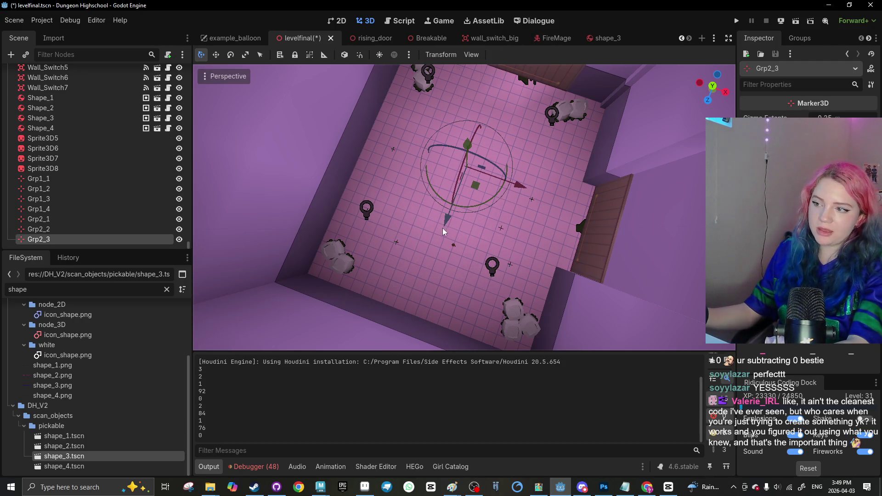
left_click_drag(442, 228, 513, 195)
scroll(365, 313, "down", 5)
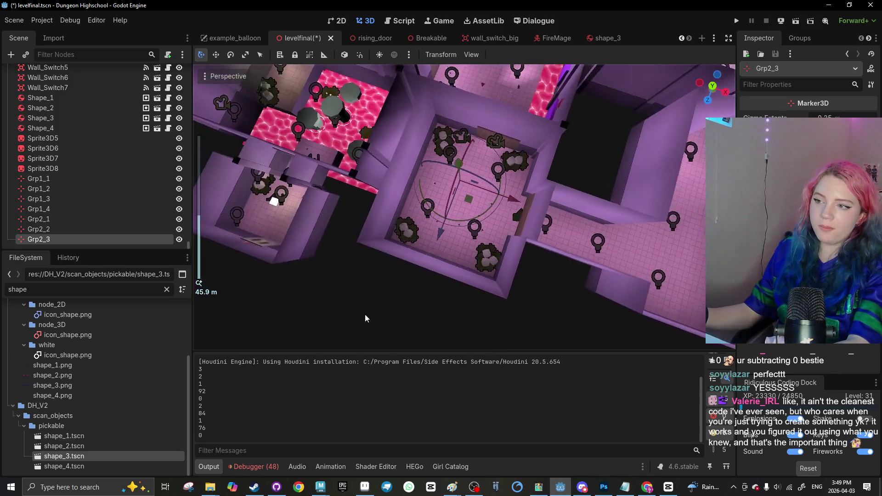
left_click(365, 303)
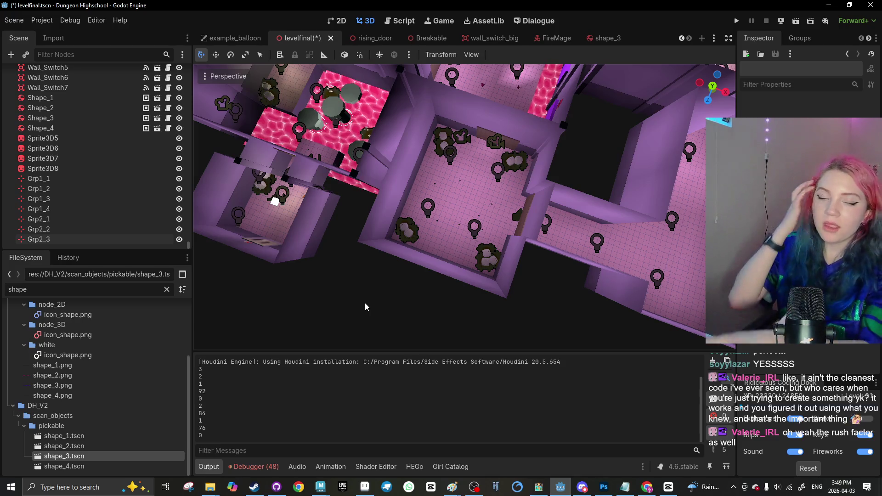
left_click(400, 20)
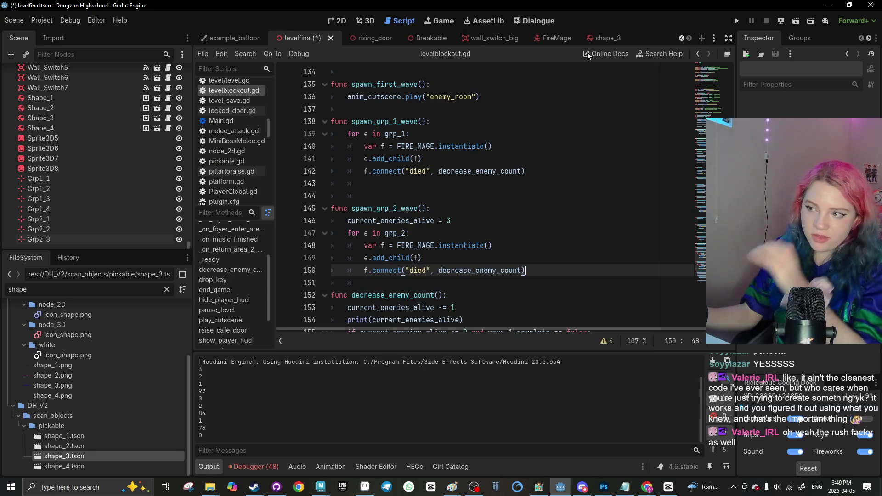
Scroll levelblockout.gd, inspect risingdoor.gd's count_req trigger, then return to levelfinal's 3D view
scroll(374, 276, "up", 6)
scroll(377, 340, "down", 2)
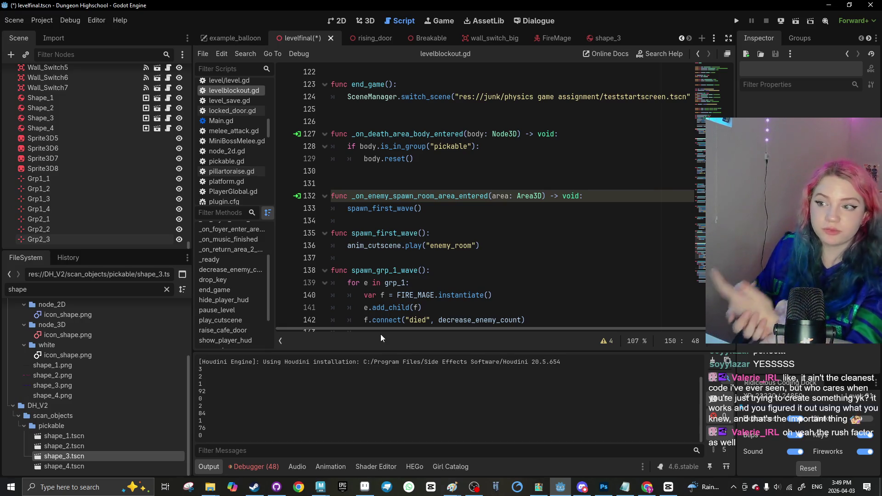
left_click(363, 38)
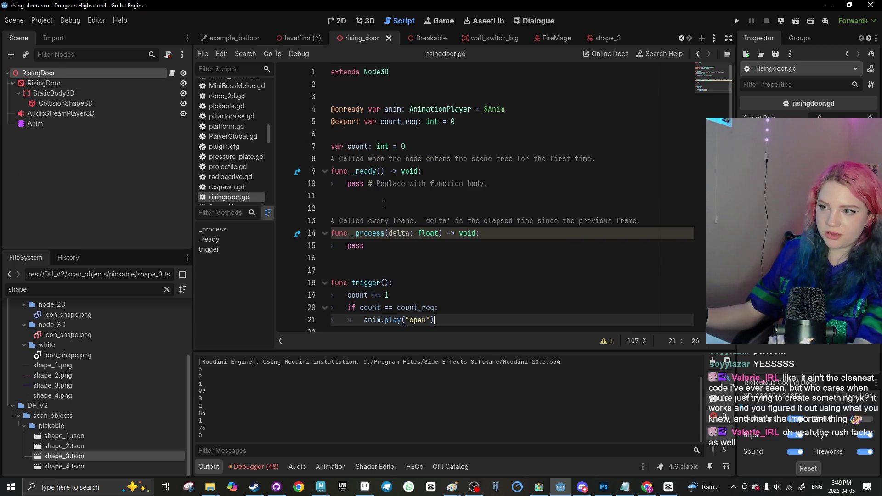
left_click(417, 152)
left_click(432, 160)
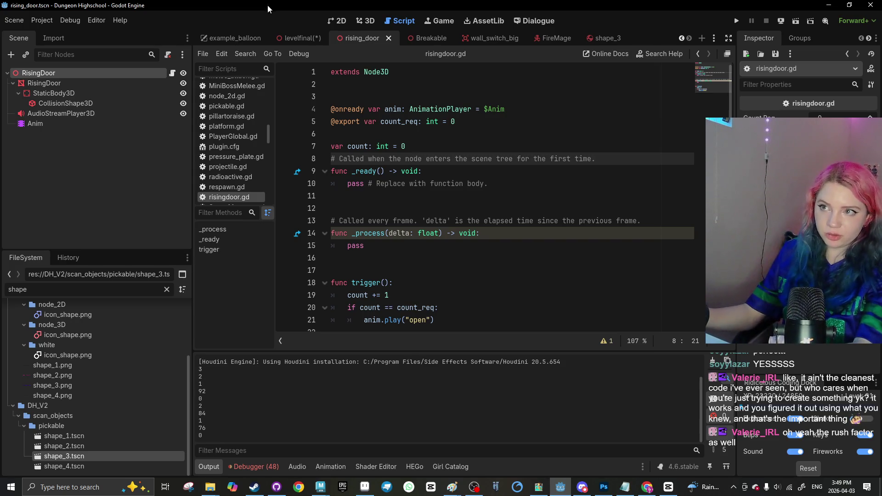
left_click(294, 37)
left_click(365, 21)
Orbit to a top-down view over the lava rooms, deselect the marker, and save the level
scroll(374, 117, "down", 5)
scroll(484, 227, "up", 10)
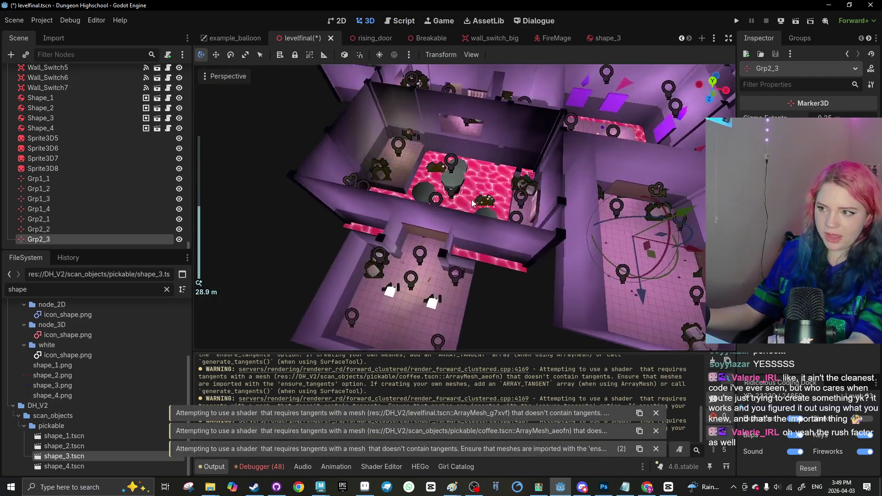
scroll(368, 228, "down", 5)
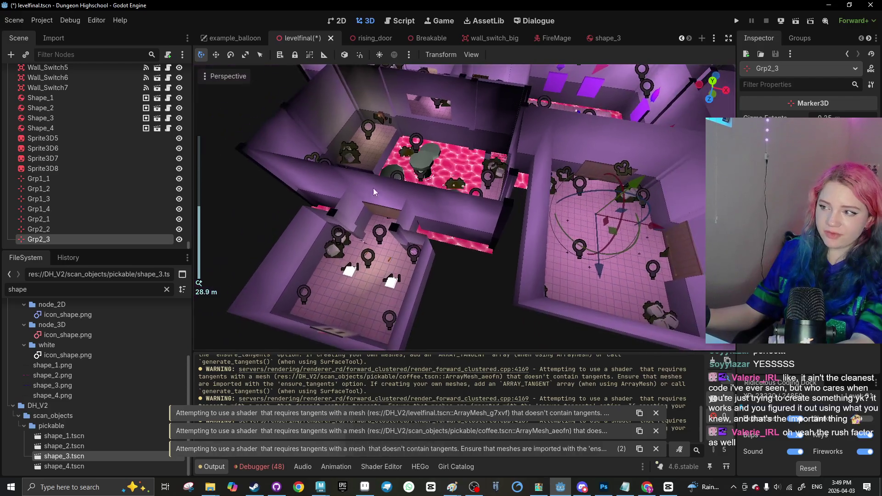
scroll(379, 256, "up", 4)
mouse_move(379, 256)
left_mouse_down()
mouse_move(576, 213)
mouse_move(487, 195)
left_mouse_up()
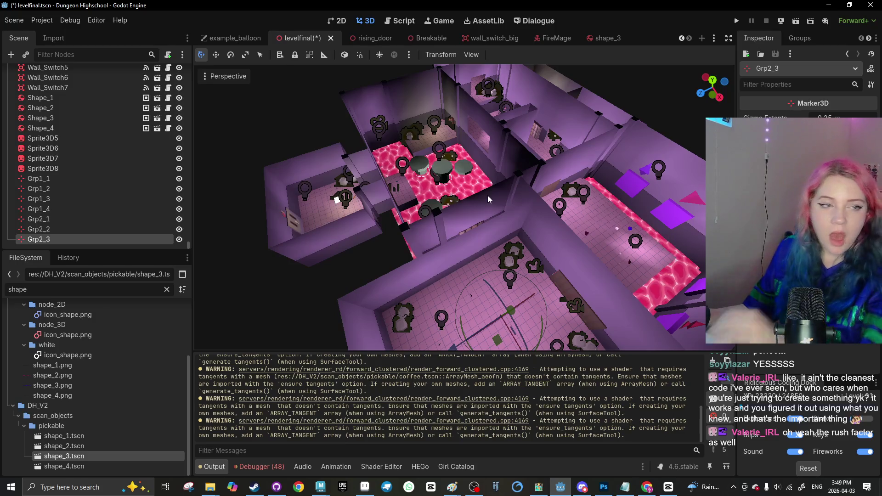
scroll(432, 261, "down", 2)
left_click_drag(432, 261, 440, 218)
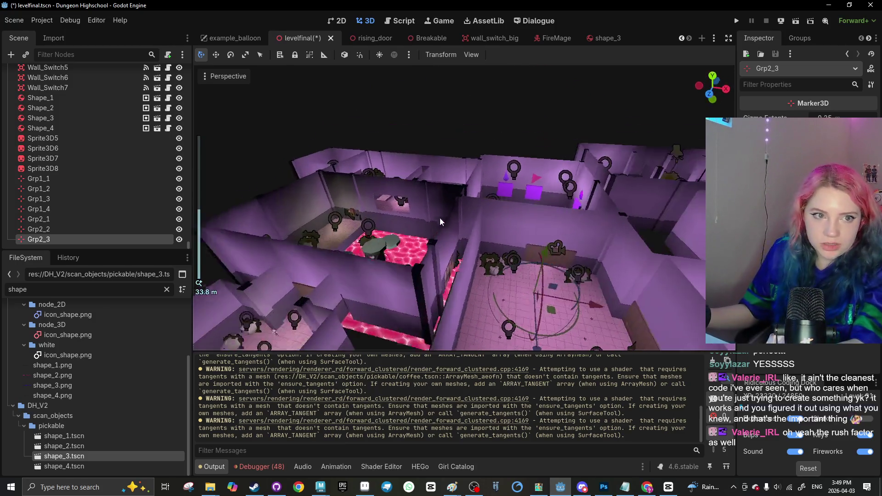
scroll(440, 218, "up", 6)
left_click_drag(506, 276, 484, 218)
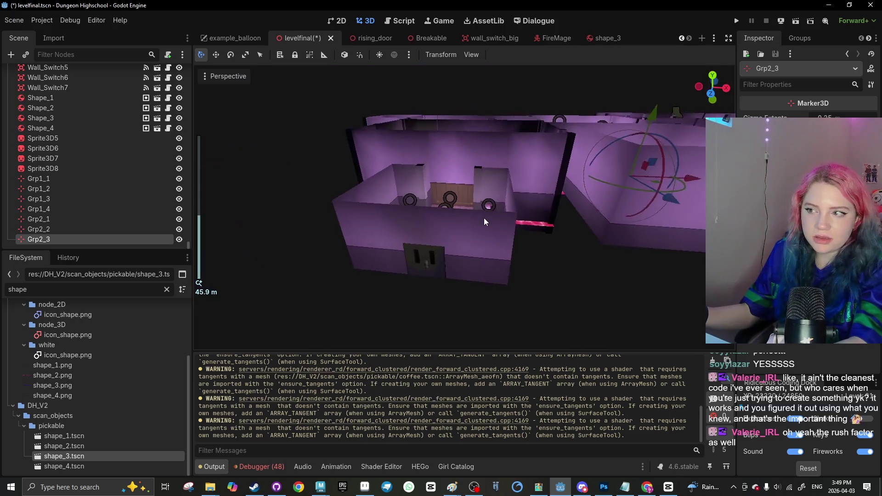
scroll(529, 200, "down", 5)
left_click_drag(453, 299, 277, 310)
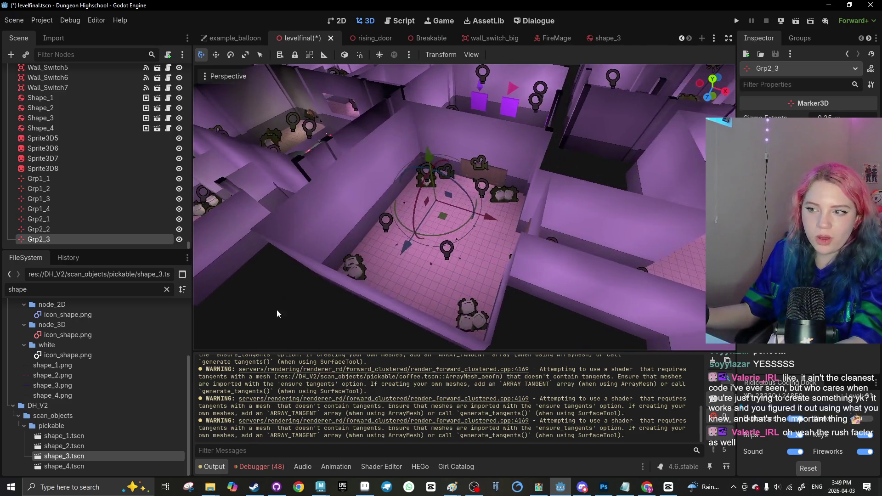
left_click(279, 307)
key("ctrl+s")
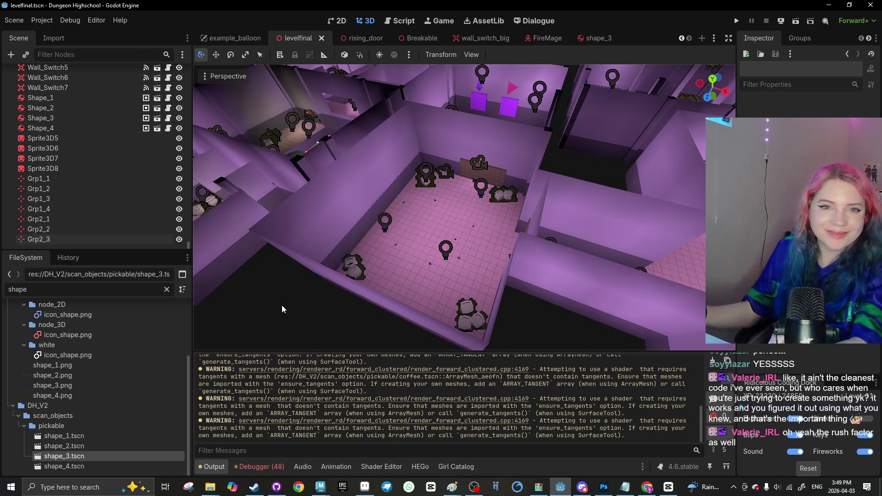
Move FirstPersonPlayer about 40.5 units along X and 4.7 along Z, then save
scroll(429, 253, "down", 5)
scroll(455, 181, "up", 5)
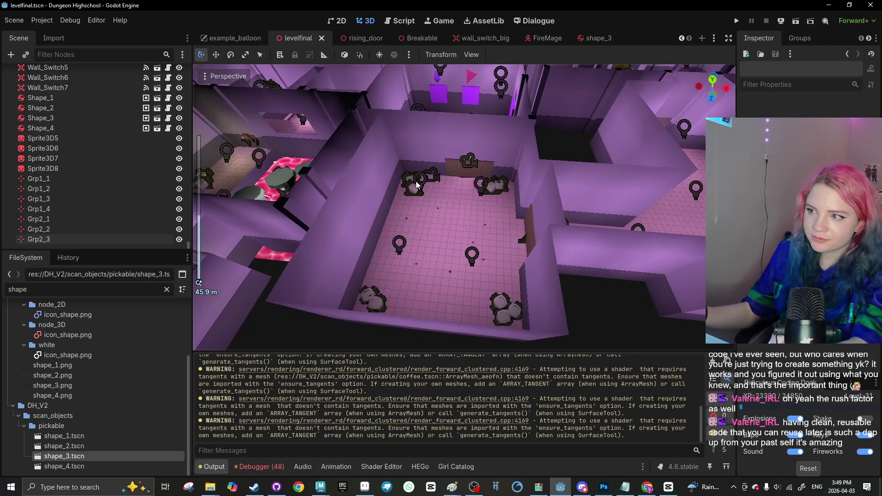
scroll(448, 177, "up", 3)
left_click(421, 200)
scroll(456, 233, "down", 4)
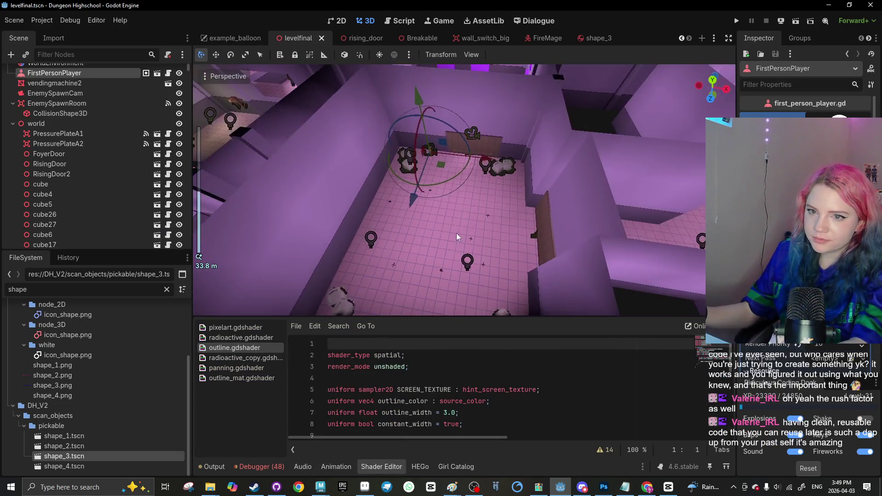
mouse_move(493, 208)
left_mouse_down()
mouse_move(554, 157)
mouse_move(434, 168)
mouse_move(443, 233)
left_mouse_up()
key("f")
scroll(532, 217, "down", 2)
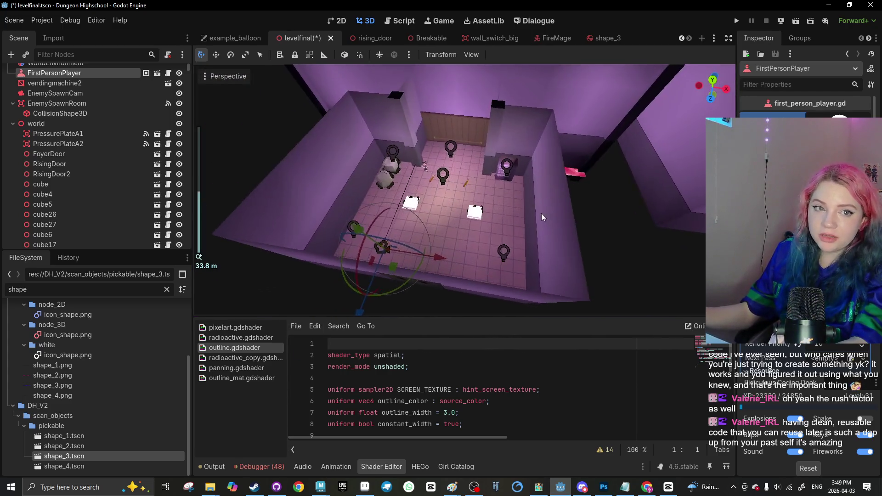
scroll(514, 225, "up", 2)
left_click_drag(449, 262, 441, 287)
left_click(348, 261)
key("ctrl+s")
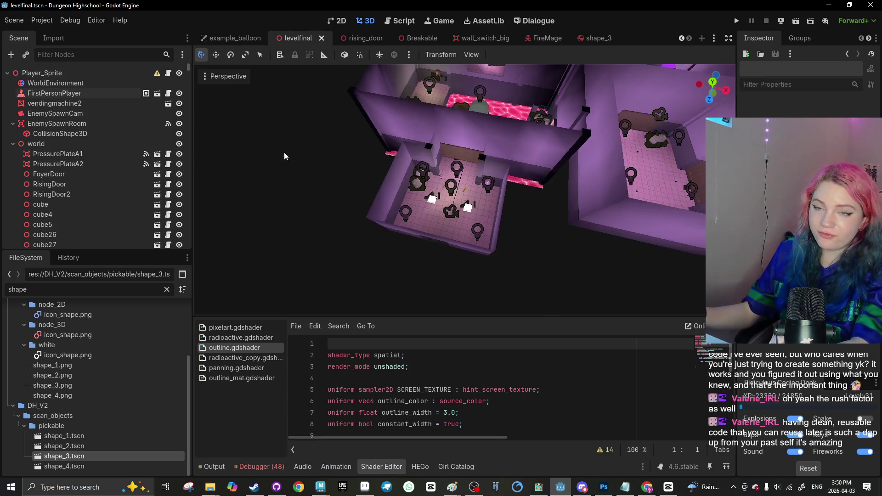
Filter nodes by 'ciel', make the Cieling node visible, and save the level
type("ciel")
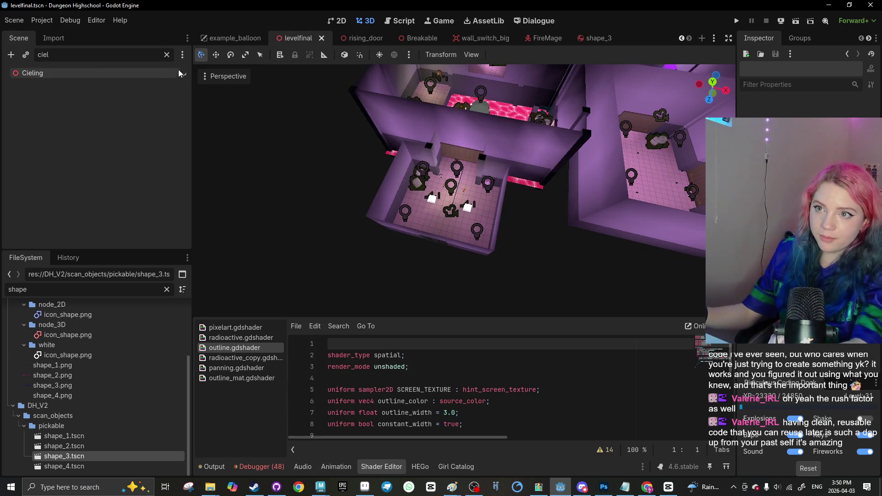
left_click(183, 73)
key("ctrl+s")
left_click(795, 22)
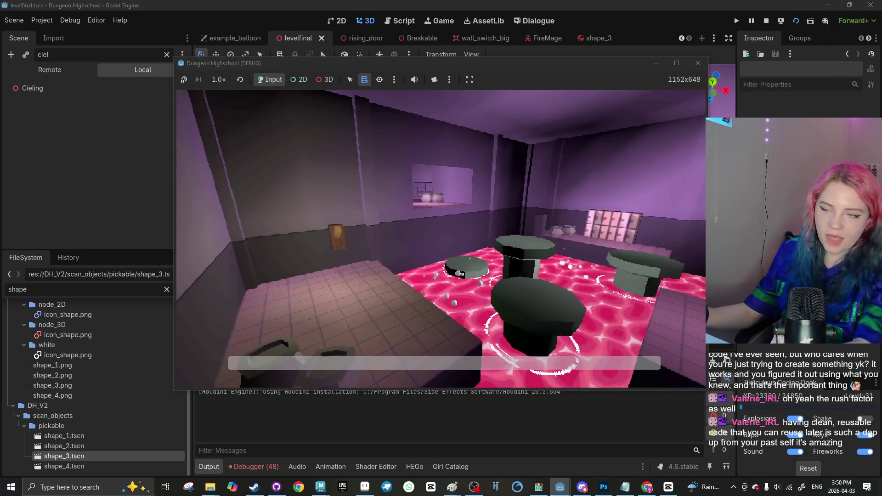
Mute the game, walk across the lava stepping-stones to the door, then stop with F8
key("super")
left_click(415, 79)
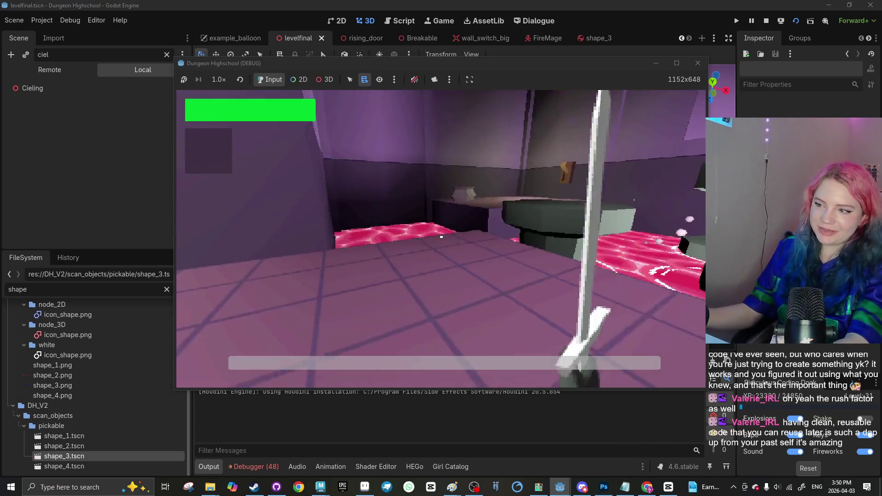
key("w")
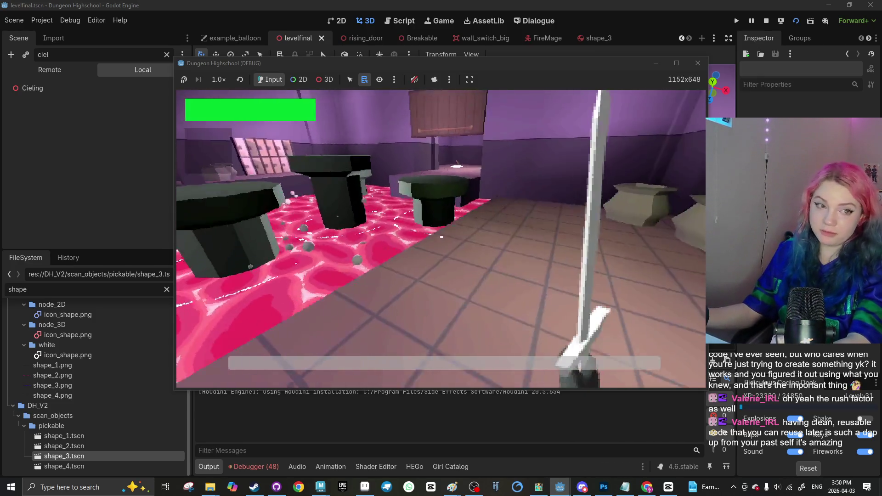
key("w")
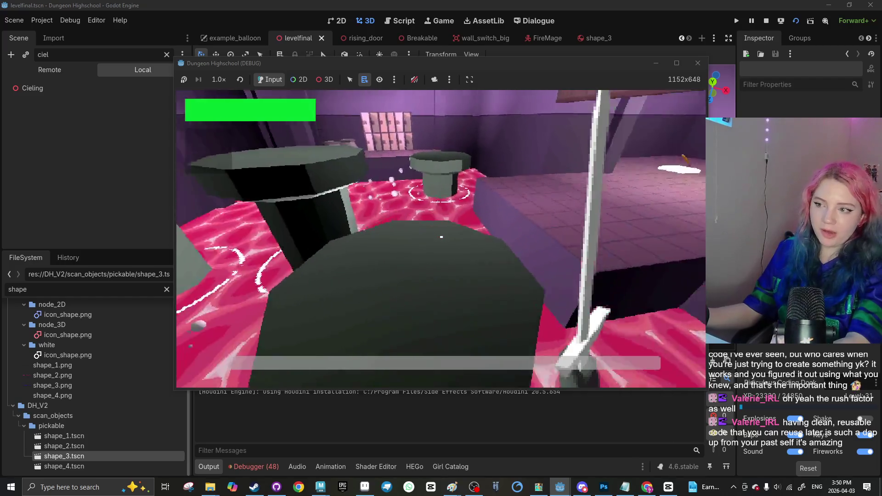
key("w")
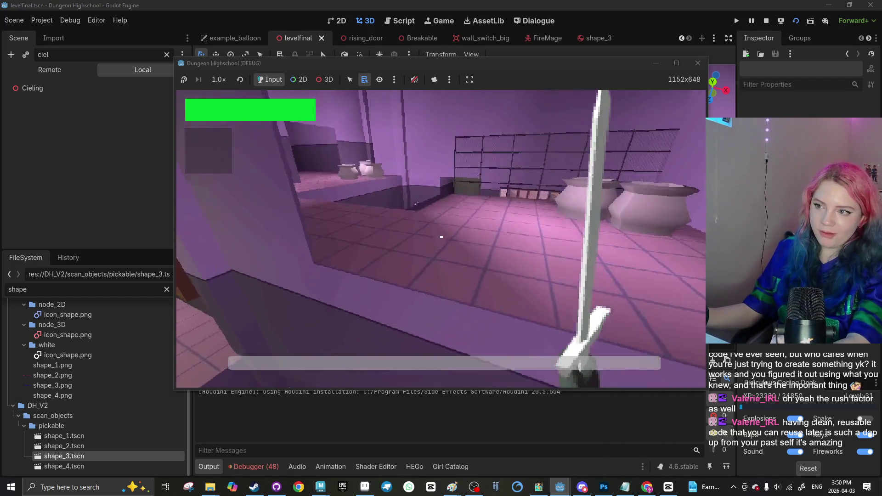
key("w")
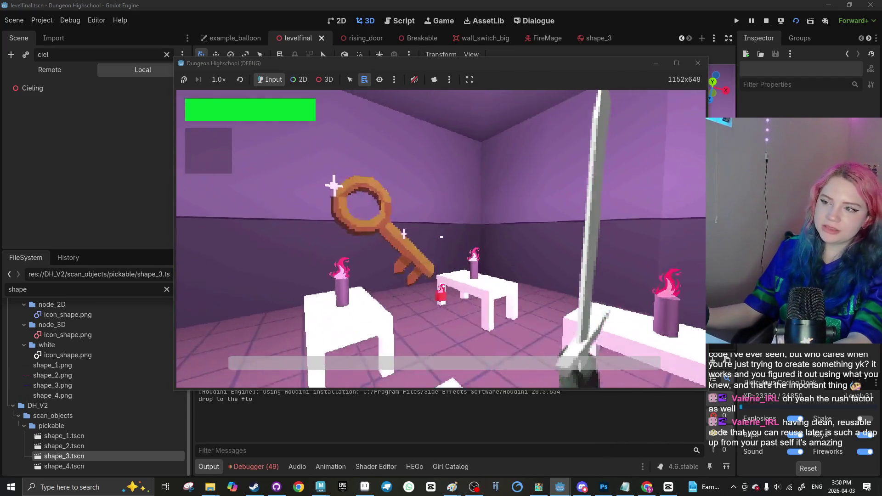
key("w")
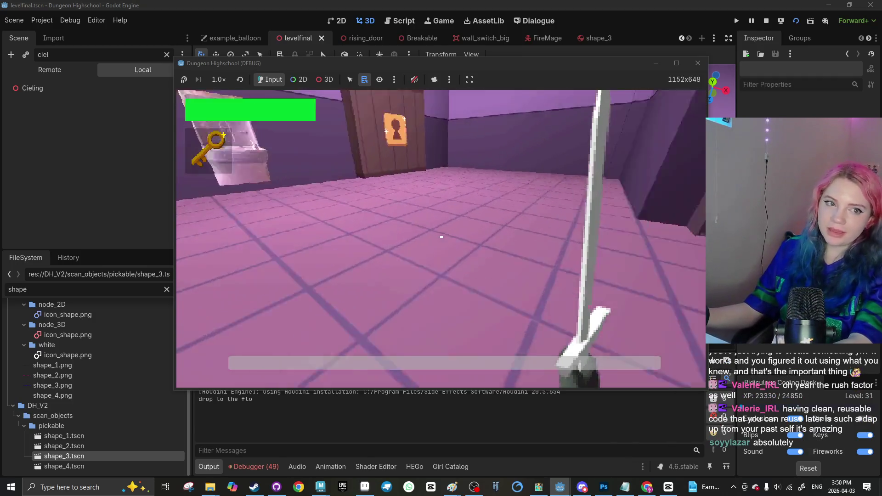
key("w")
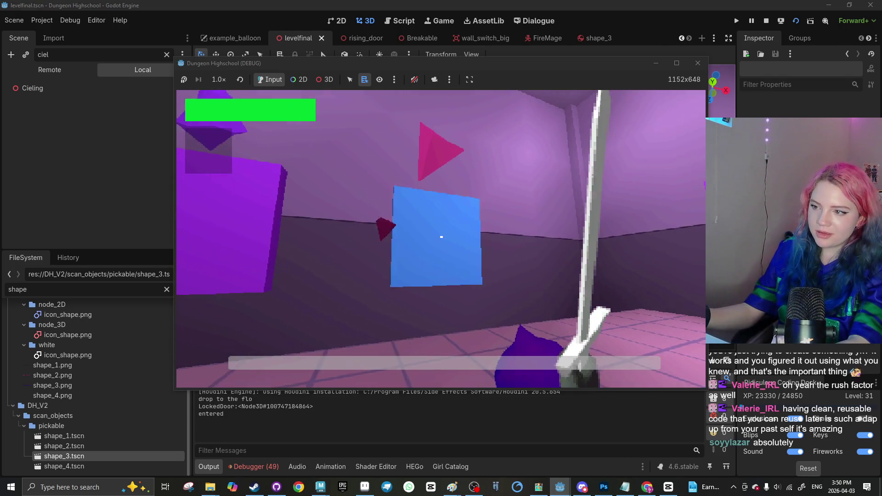
key("w")
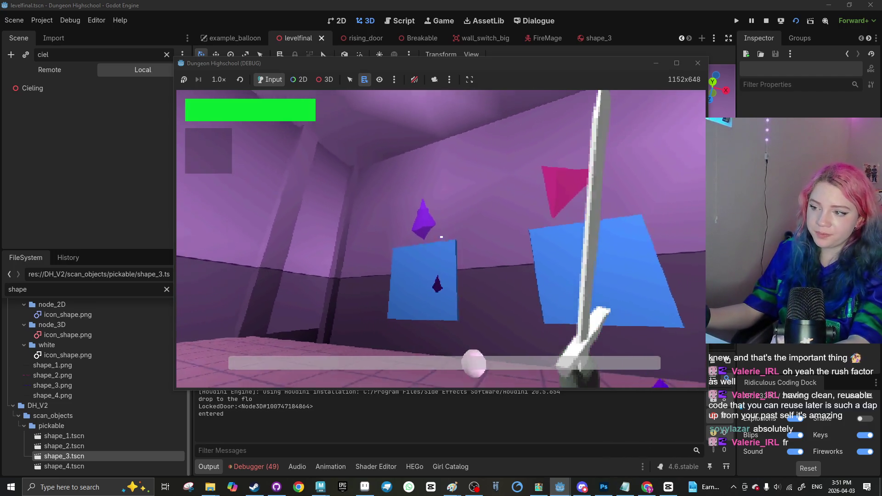
key("w")
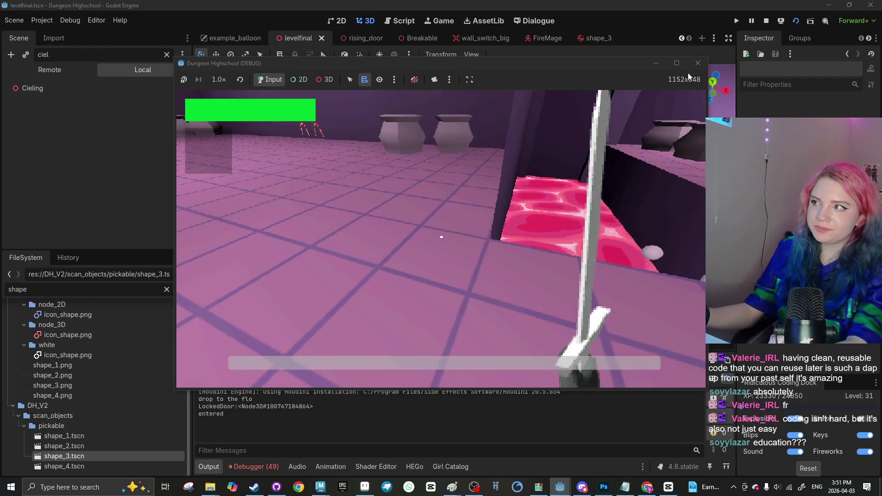
key("F8")
Shift floor_piece91's collision box along Z, stretch it along Z and X, and save
scroll(452, 134, "up", 8)
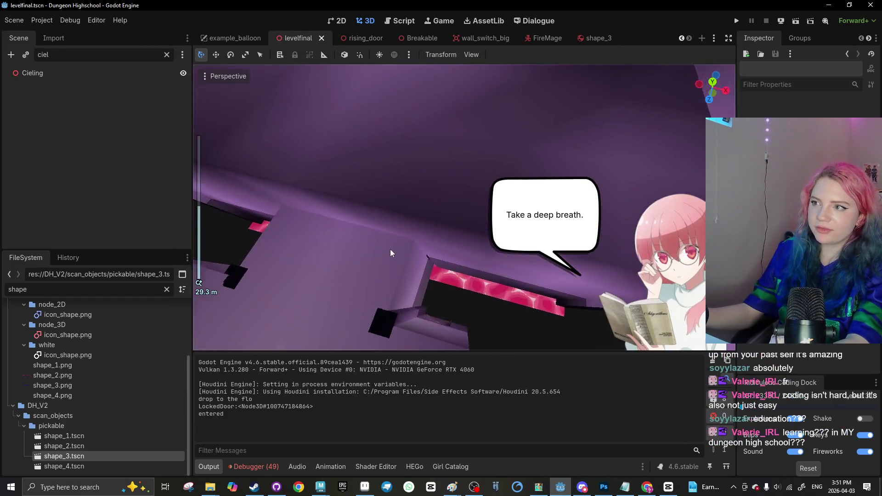
left_click(417, 177)
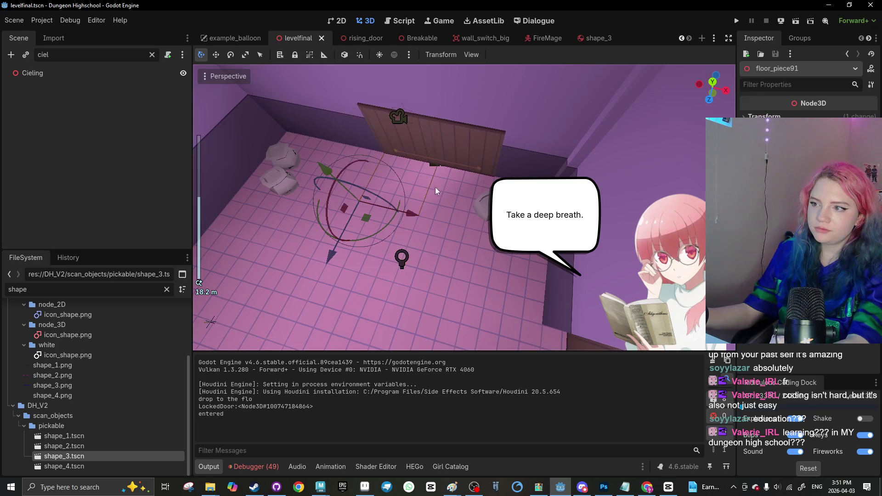
scroll(464, 148, "up", 4)
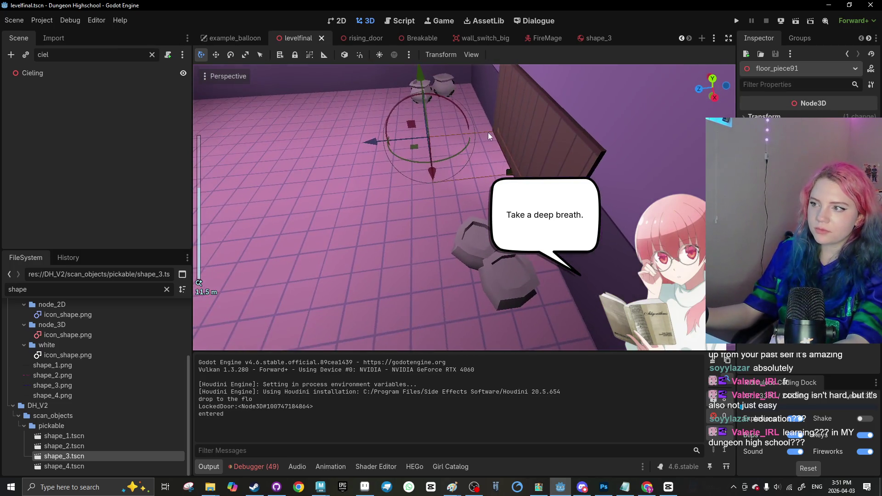
left_click(509, 145)
mouse_move(507, 140)
left_mouse_down()
mouse_move(431, 146)
mouse_move(398, 169)
left_mouse_up()
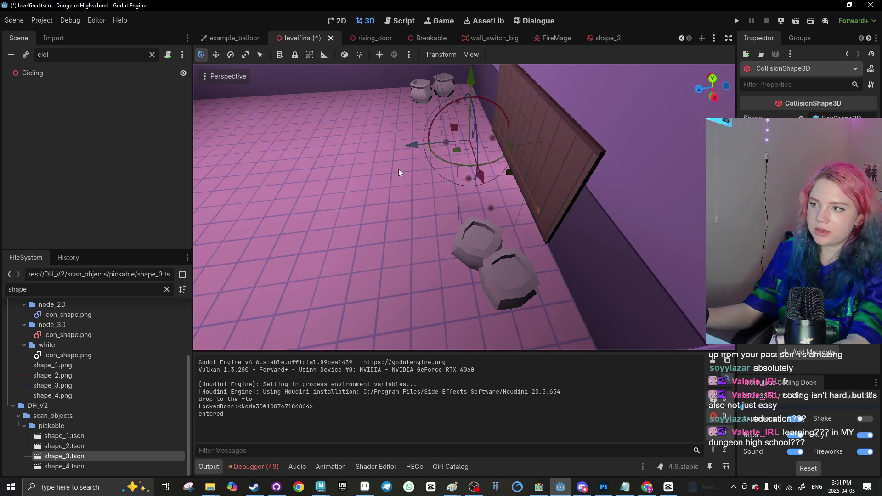
left_click_drag(464, 152, 474, 137)
mouse_move(461, 166)
left_mouse_down()
mouse_move(296, 126)
mouse_move(345, 208)
mouse_move(399, 198)
mouse_move(339, 185)
mouse_move(448, 232)
mouse_move(443, 246)
left_mouse_up()
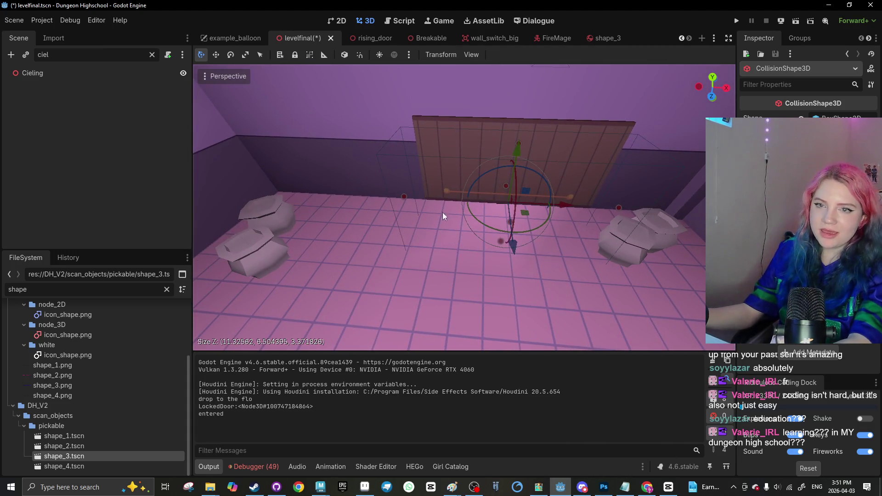
mouse_move(404, 205)
left_mouse_down()
mouse_move(398, 199)
mouse_move(453, 242)
mouse_move(572, 280)
mouse_move(594, 306)
mouse_move(406, 279)
mouse_move(516, 299)
left_mouse_up()
key("ctrl+s")
Inspect the RisingDoor's own scene and animation list, then return to levelfinal
left_click(462, 147)
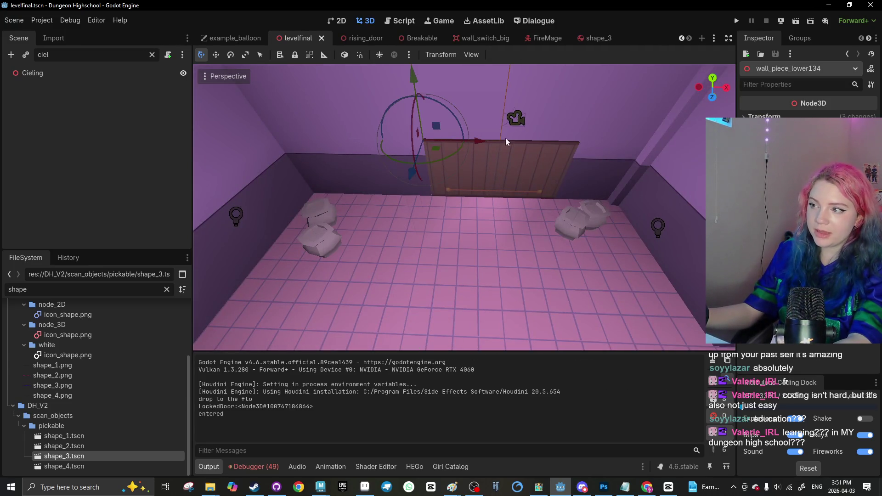
left_click(474, 153)
left_click(435, 146)
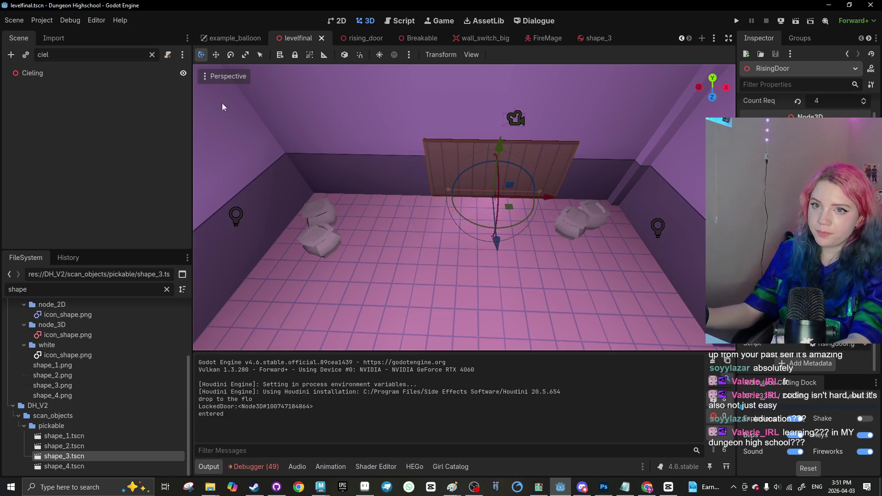
left_click(152, 54)
left_click(156, 184)
left_click(331, 467)
left_click(382, 355)
left_click(293, 37)
left_click(293, 38)
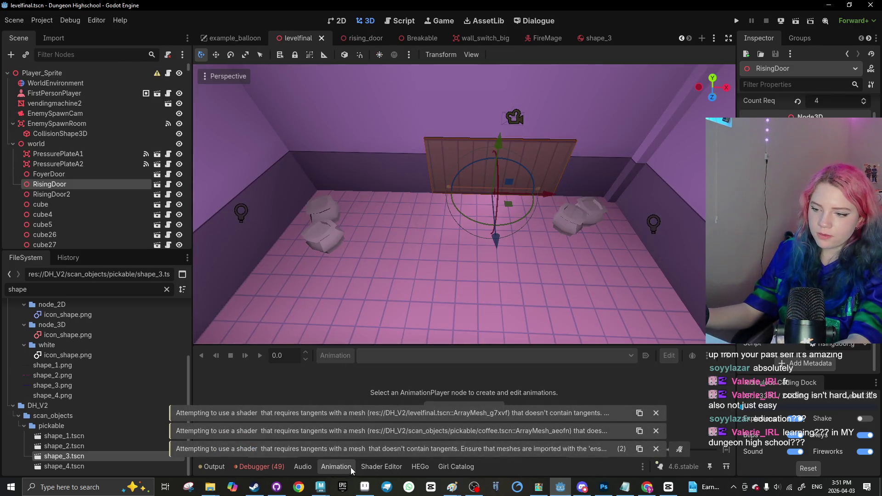
Play enemy_room on the Anim player, then preview the RisingDoor position key at 0.9 s
left_click(342, 467)
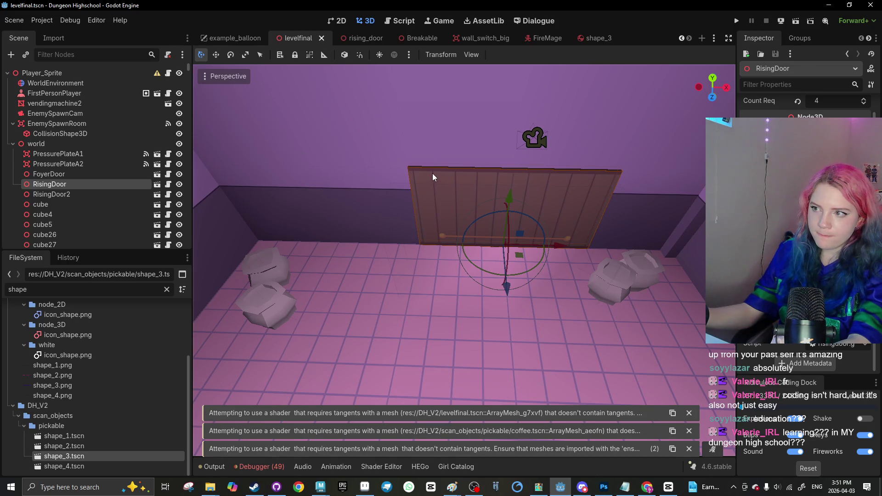
left_click(51, 54)
type("a")
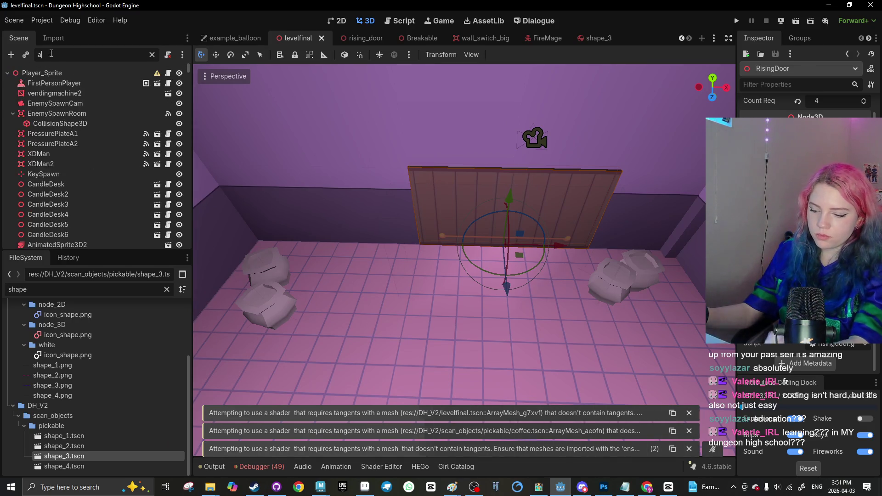
type("nim")
left_click(31, 144)
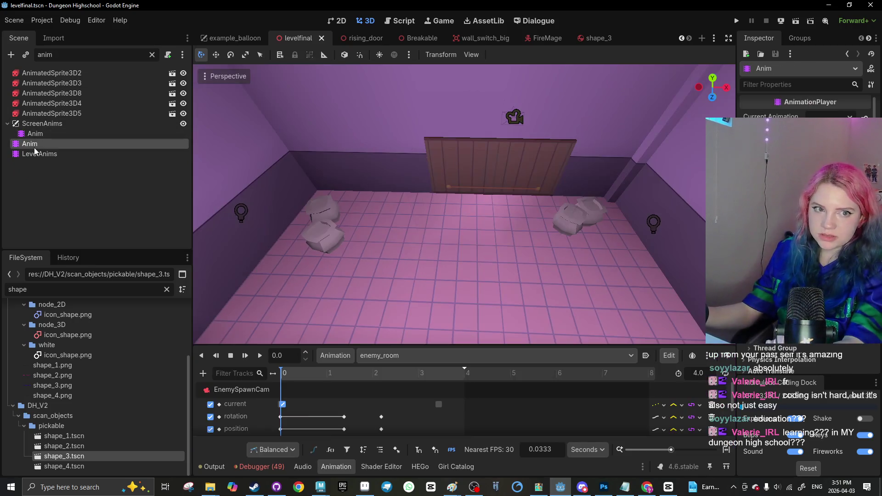
key("d")
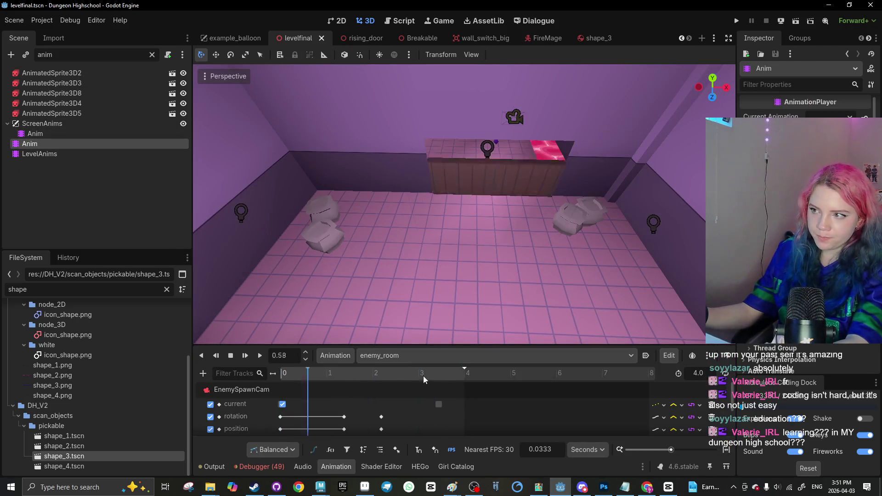
left_click(237, 357)
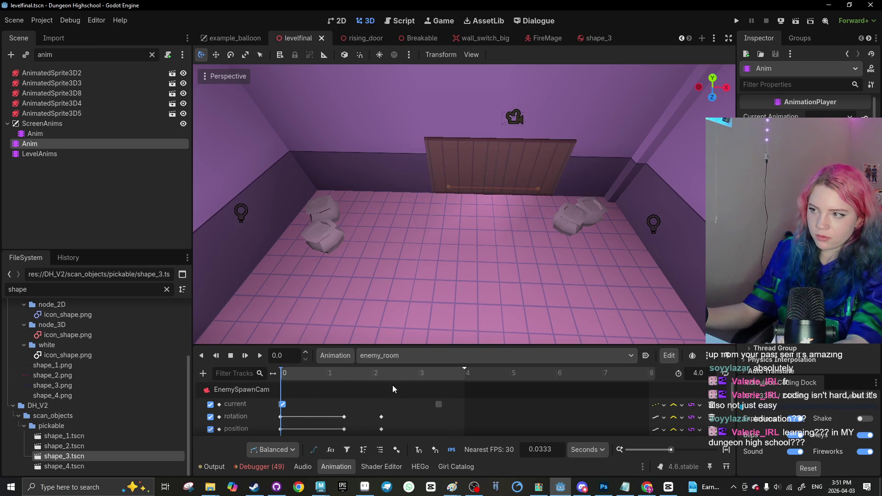
scroll(327, 410, "down", 5)
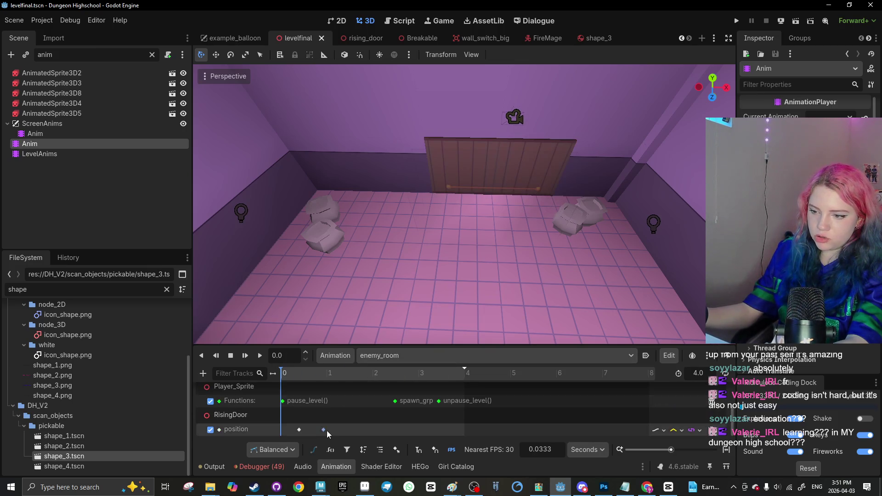
left_click(323, 430)
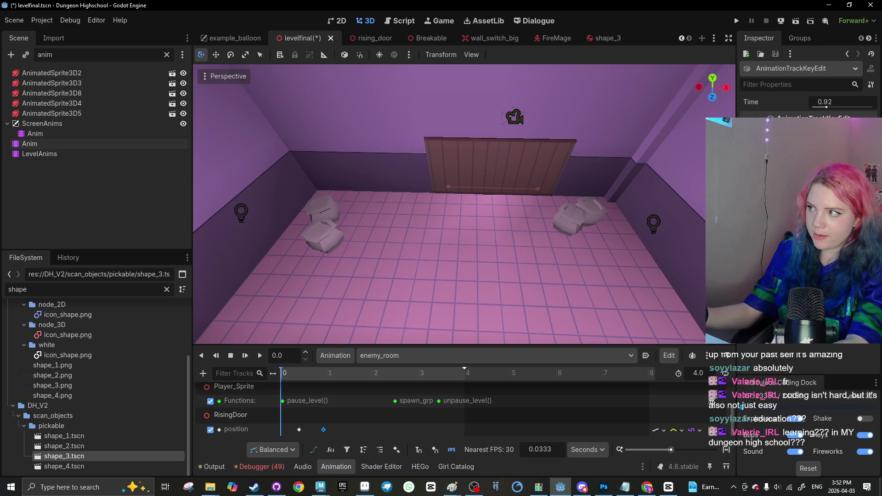
left_click(322, 373)
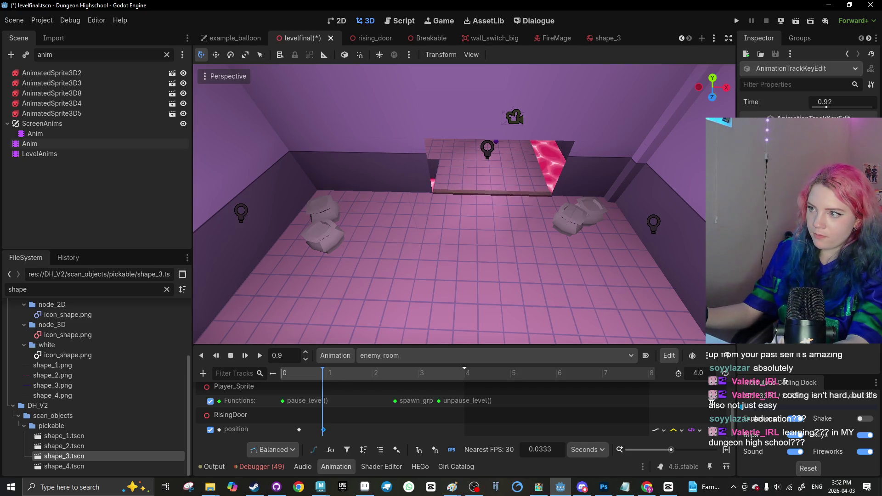
Save the levelfinal scene, pull the view back out, and launch a playtest run
key("ctrl+s")
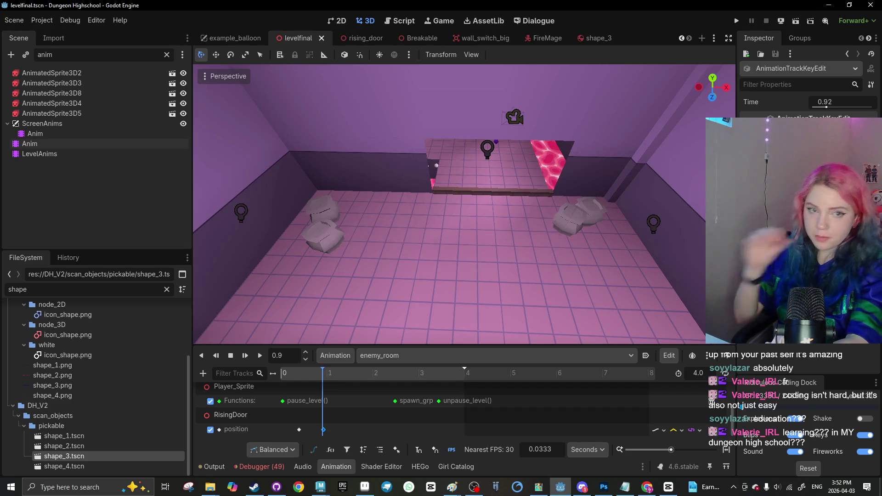
scroll(451, 221, "up", 5)
key("ctrl+s")
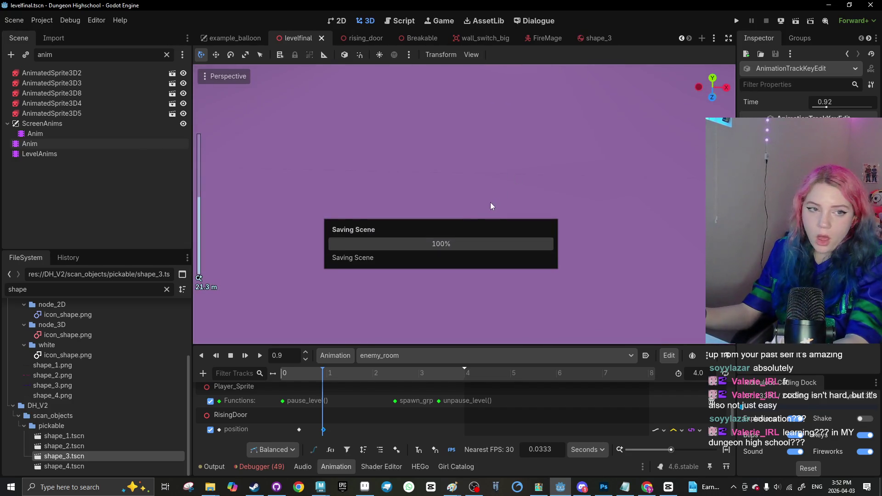
scroll(468, 213, "down", 2)
mouse_move(469, 213)
left_mouse_down()
mouse_move(406, 240)
mouse_move(420, 189)
left_mouse_up()
left_click(796, 21)
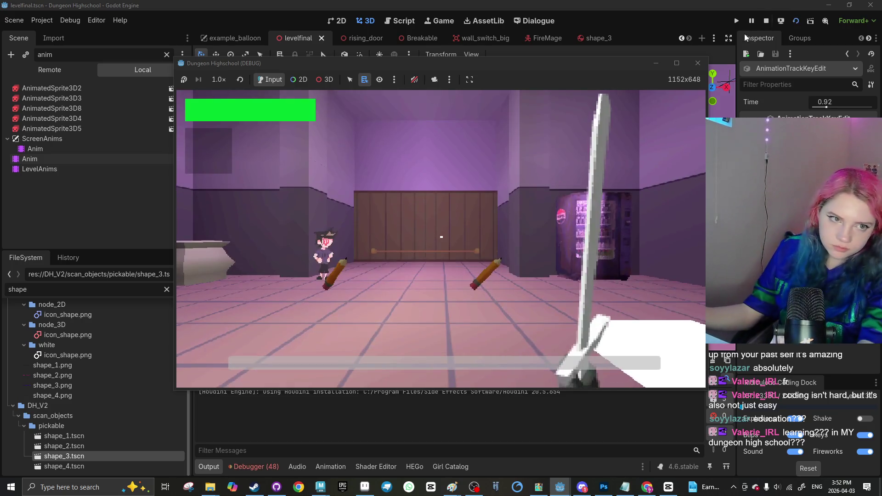
Walk past the lava room's octagonal pillars, on past the lockers into the next room, then stop the game
key("w")
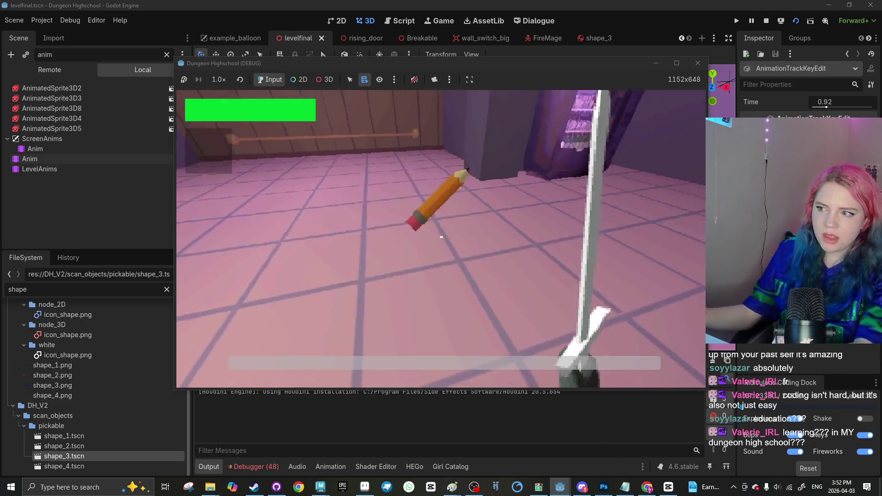
key("Right")
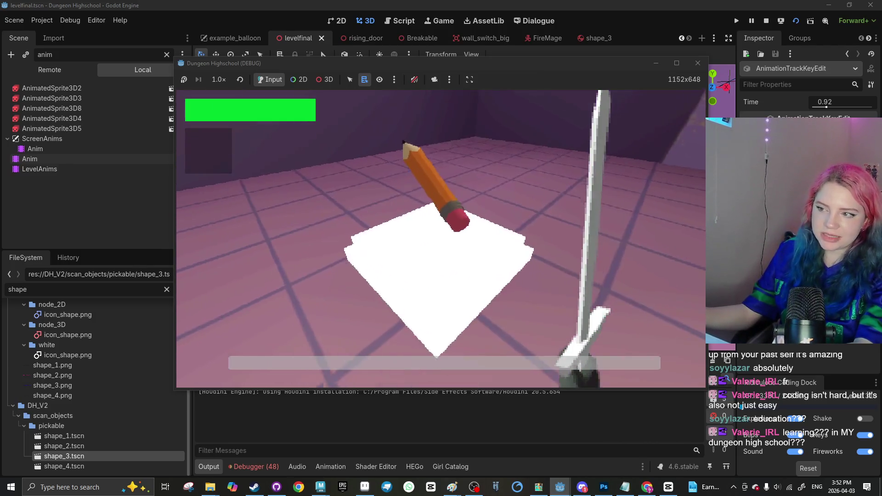
key("Left")
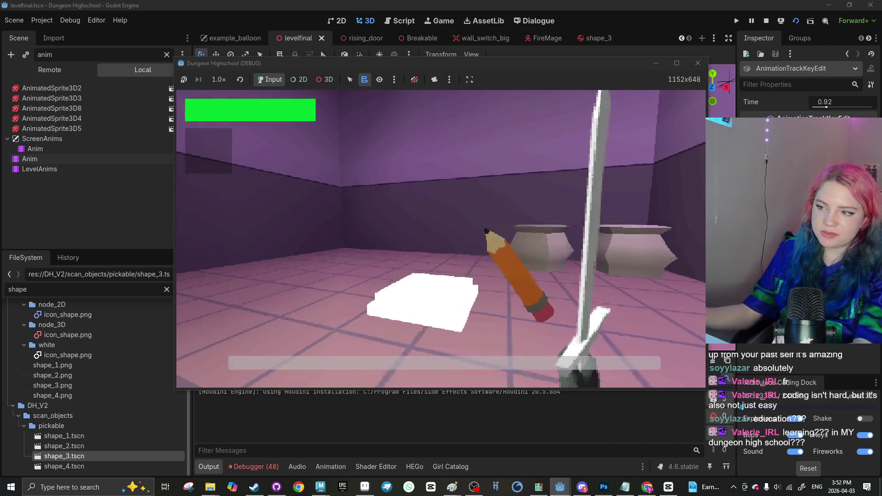
key("Right")
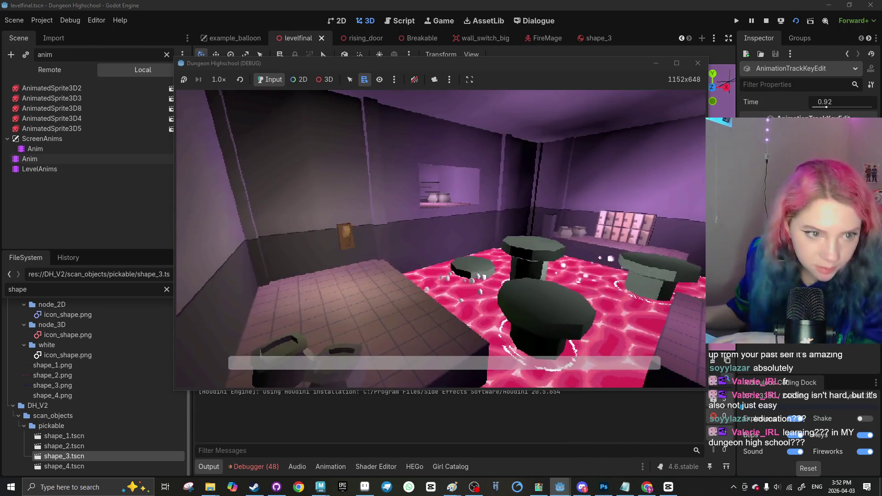
key("Right")
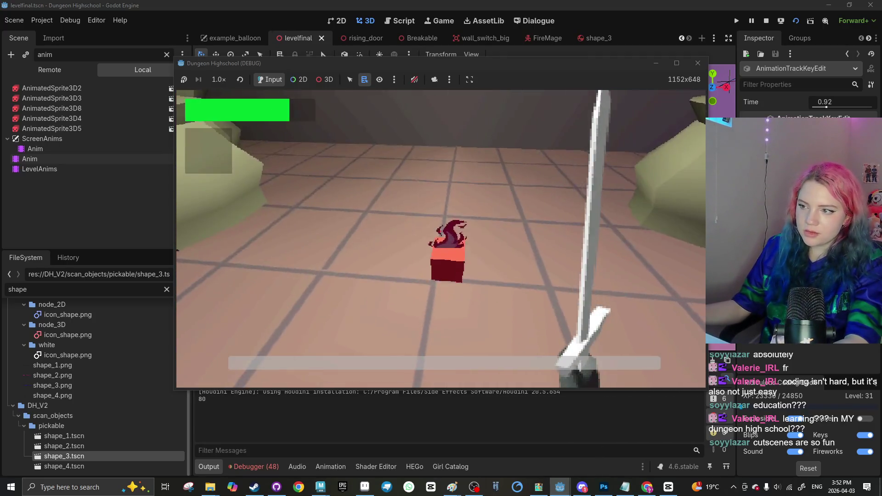
key("a")
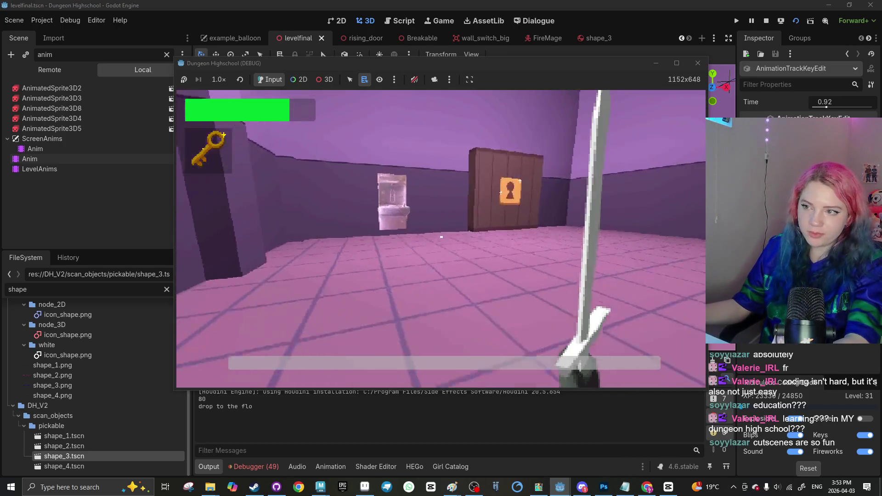
key("w")
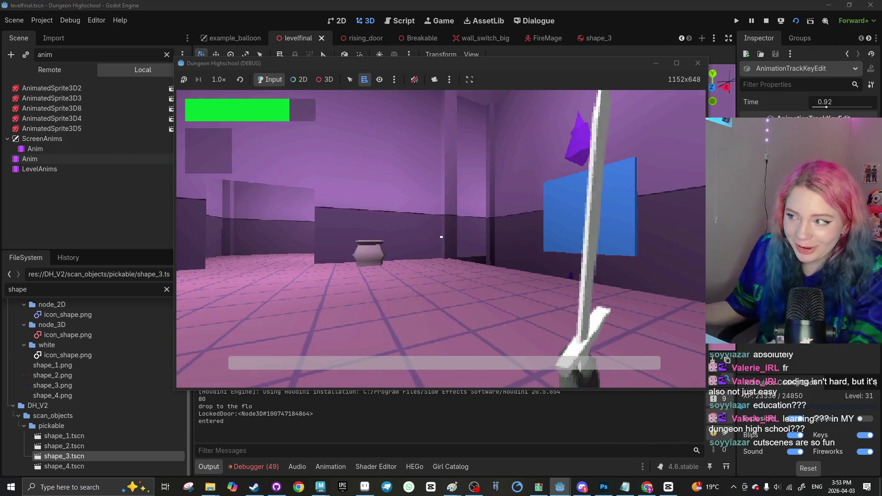
mouse_move(441, 237)
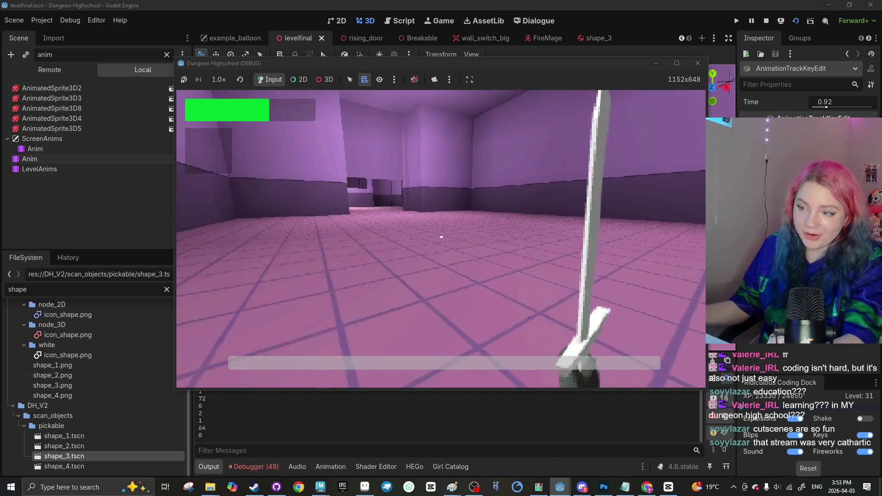
key("F8")
Select a floor piece in the tiled room and frame the view on it
scroll(473, 188, "up", 5)
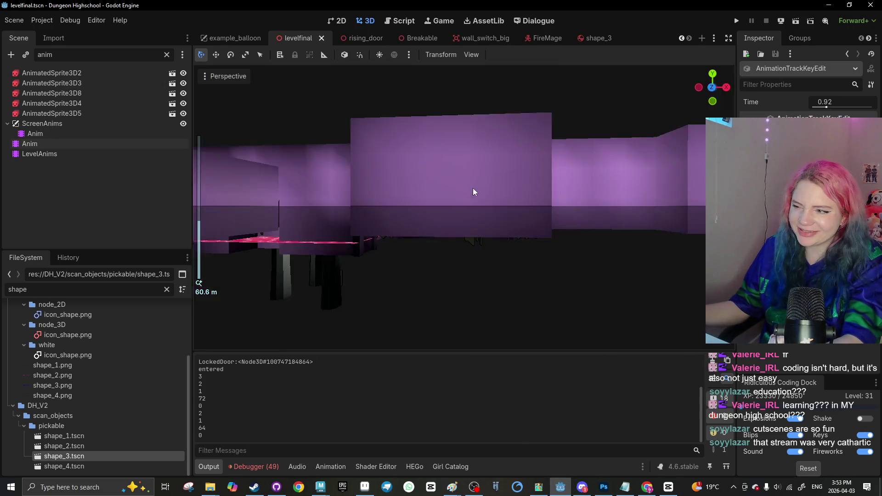
scroll(413, 134, "up", 2)
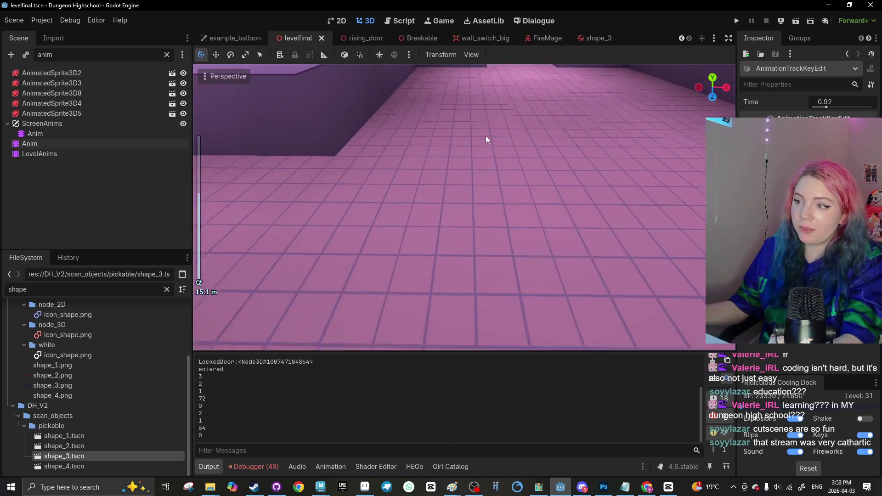
scroll(414, 172, "up", 3)
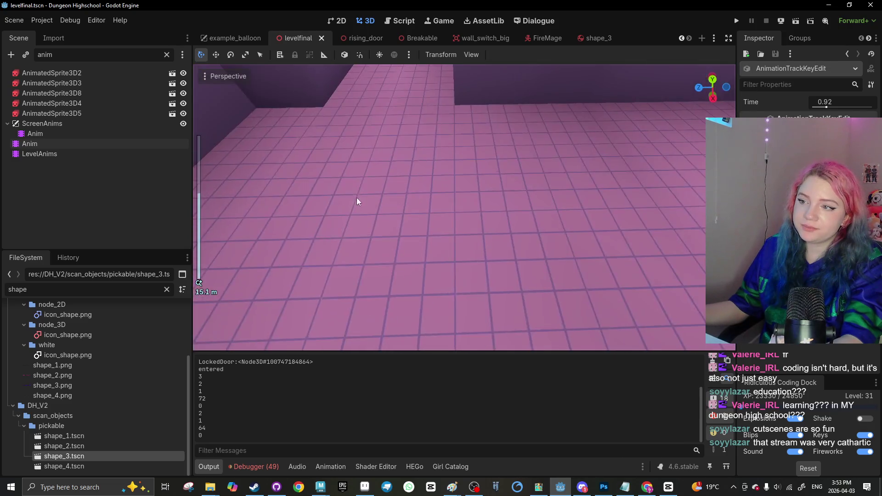
left_click(359, 193)
mouse_move(424, 161)
left_mouse_down()
mouse_move(478, 171)
mouse_move(484, 190)
left_mouse_up()
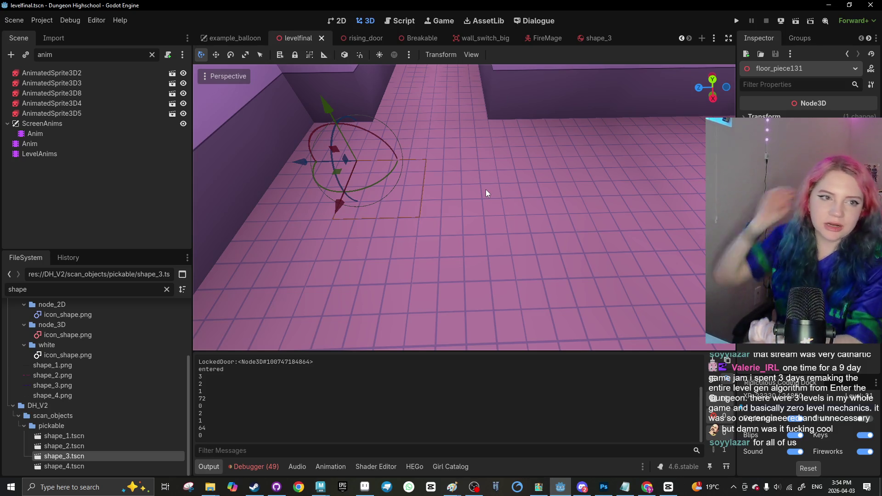
key("f")
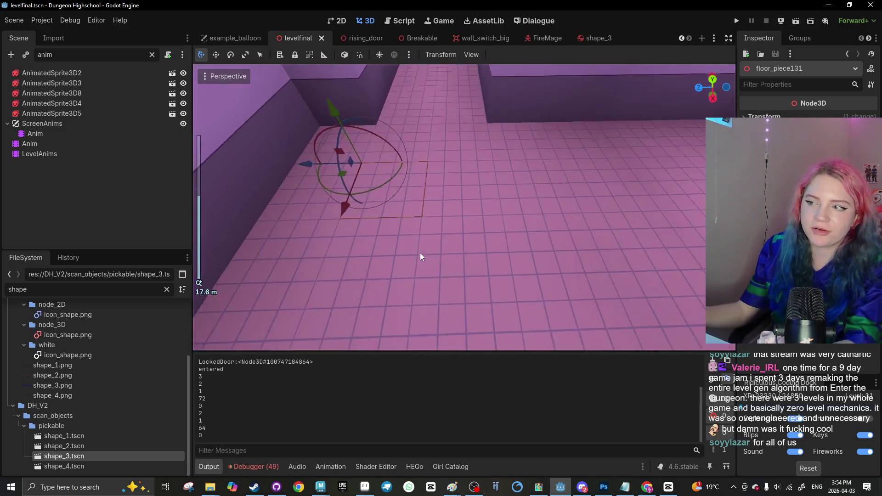
Box-select two floor pieces down the tiled hallway and frame them
scroll(413, 253, "up", 2)
mouse_move(539, 208)
left_mouse_down()
mouse_move(311, 197)
mouse_move(320, 222)
mouse_move(411, 233)
mouse_move(392, 249)
mouse_move(384, 219)
mouse_move(385, 233)
mouse_move(440, 225)
mouse_move(513, 177)
mouse_move(429, 308)
mouse_move(504, 253)
mouse_move(471, 303)
left_mouse_up()
left_click_drag(446, 158, 412, 169)
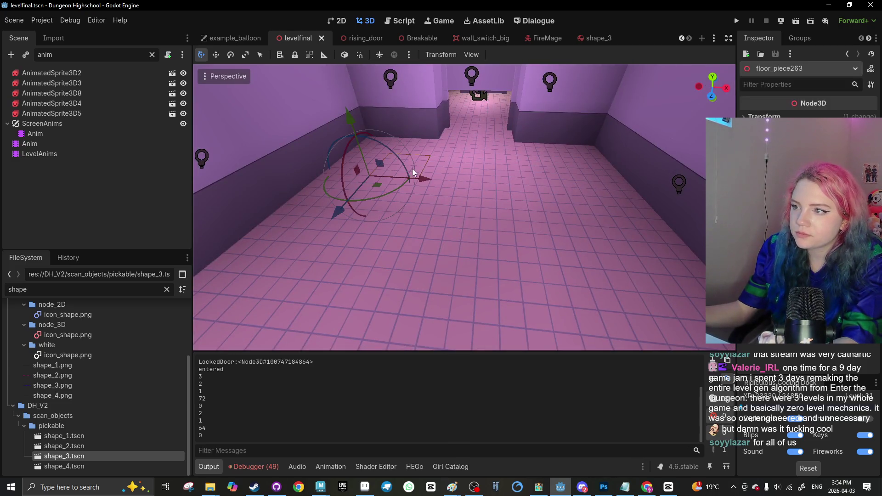
key("f")
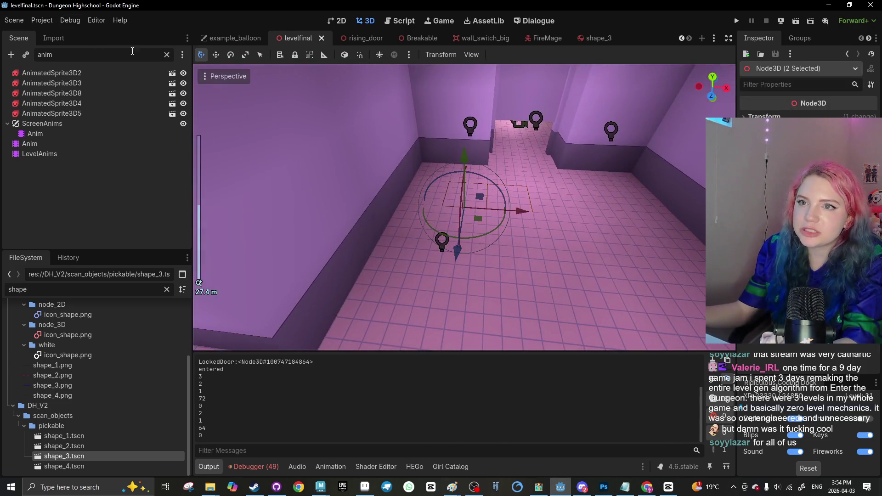
left_click(166, 55)
Hide the Cieling using the 'ciel' filter and select floor_piece123
type("ciel")
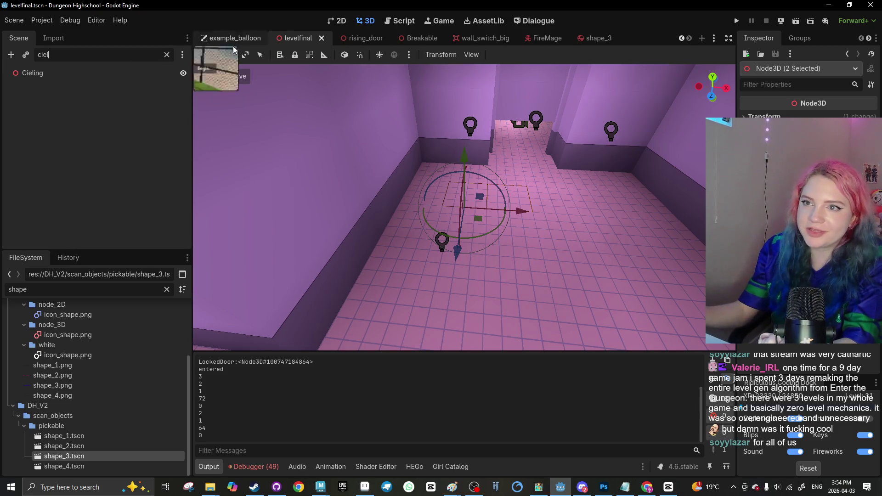
left_click(183, 73)
scroll(416, 229, "up", 5)
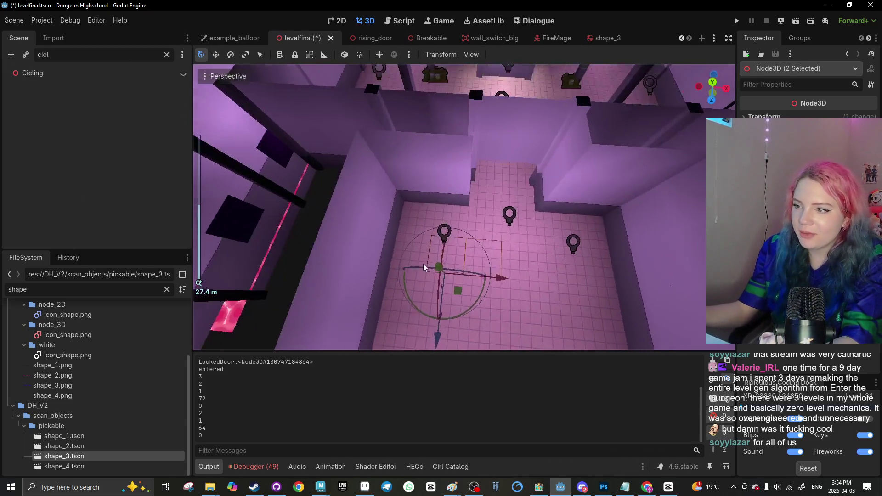
left_click_drag(492, 234, 412, 186)
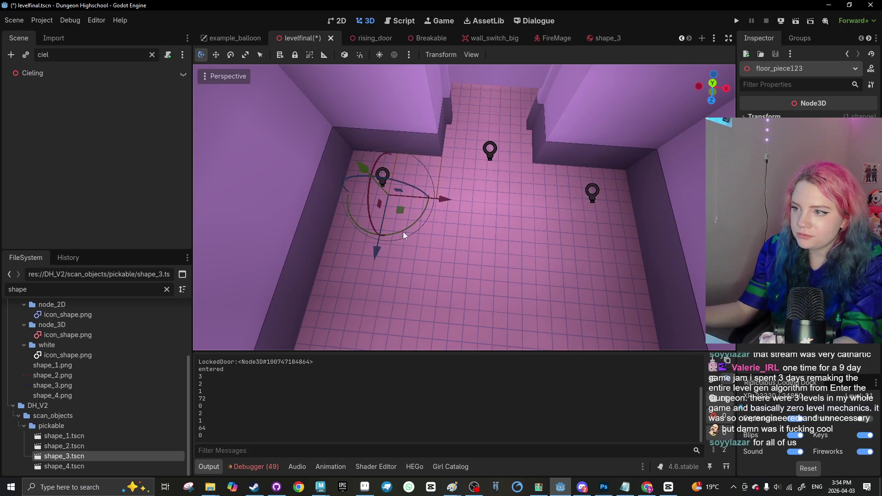
key("w")
Add the rest of the room's floor tiles to the selection, 28 in total
left_click(348, 226, "shift")
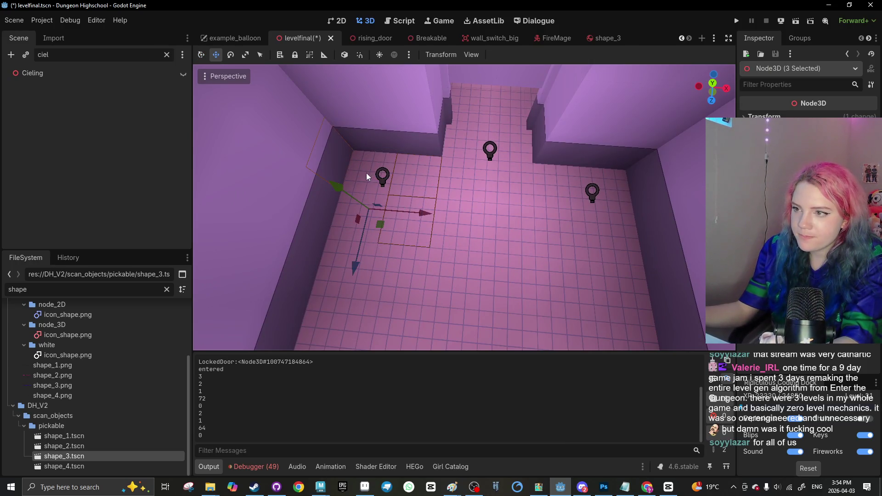
left_click(407, 239, "shift")
left_click(460, 227, "shift")
left_click(515, 225, "shift")
left_click(549, 216, "shift")
left_click(578, 236, "shift")
left_click(597, 221, "shift")
left_click(613, 204, "shift")
scroll(453, 148, "down", 2)
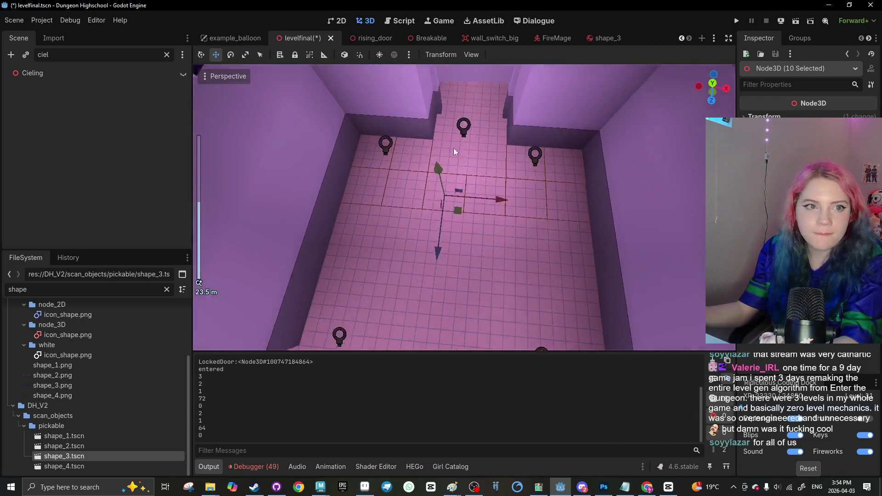
scroll(454, 147, "down", 2)
left_click(509, 184, "shift")
left_click(478, 189, "shift")
left_click(449, 193, "shift")
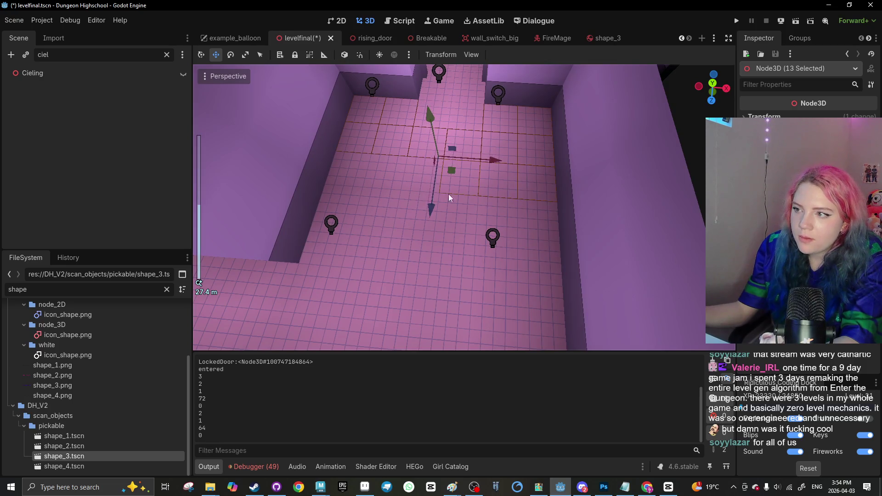
left_click(352, 175, "shift")
left_click(373, 182, "shift")
left_click(373, 212, "shift")
left_click(400, 220, "shift")
left_click(431, 223, "shift")
left_click(464, 220, "shift")
left_click(518, 219, "shift")
left_click(542, 225, "shift")
left_click(520, 248, "shift")
left_click_drag(450, 266, 328, 255)
Delete the 28 selected floor tiles and confirm
key("Delete")
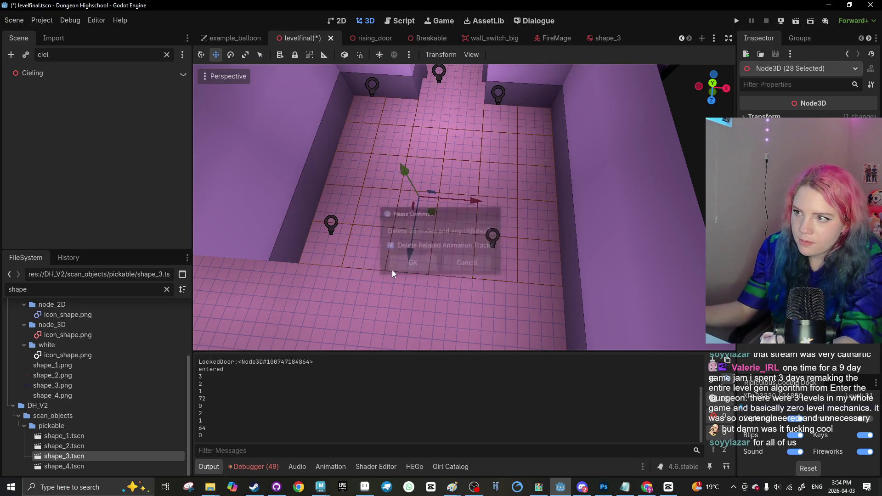
left_click(401, 266)
scroll(395, 252, "down", 4)
scroll(381, 235, "up", 5)
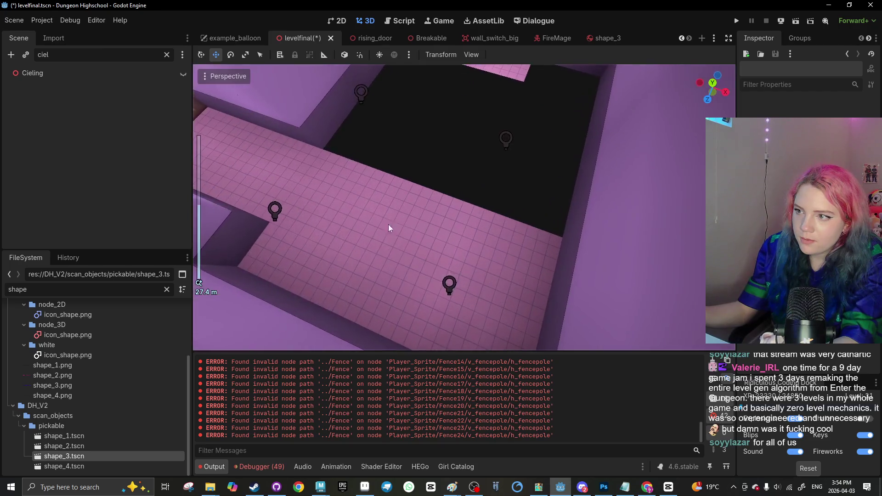
Delete four floor pieces in a row starting at floor_piece137
left_click(375, 297)
mouse_move(375, 297)
left_mouse_down()
mouse_move(539, 321)
mouse_move(517, 324)
left_mouse_up()
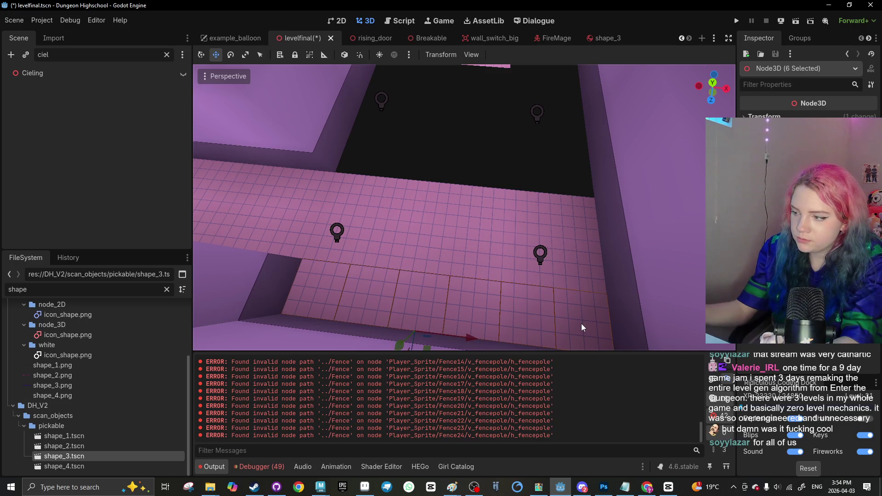
key("Delete")
left_click(401, 266)
scroll(425, 283, "down", 10)
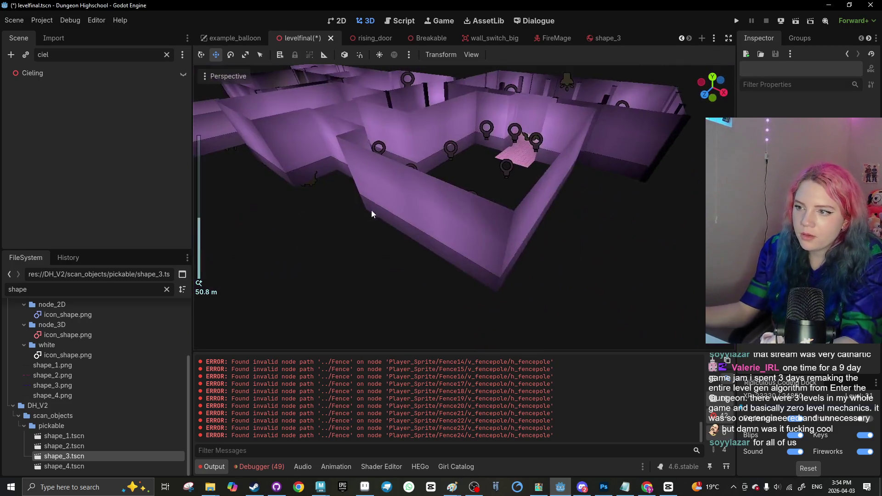
Duplicate the lava floor mesh, stretch it along Z, and shift it 3.74 units into the room
mouse_move(340, 254)
left_mouse_down()
mouse_move(457, 216)
mouse_move(577, 214)
mouse_move(373, 224)
mouse_move(602, 211)
left_mouse_up()
left_click(428, 225)
key("ctrl+d")
scroll(415, 200, "up", 5)
key("s")
key("z")
left_click(426, 199)
scroll(486, 246, "up", 1)
key("g")
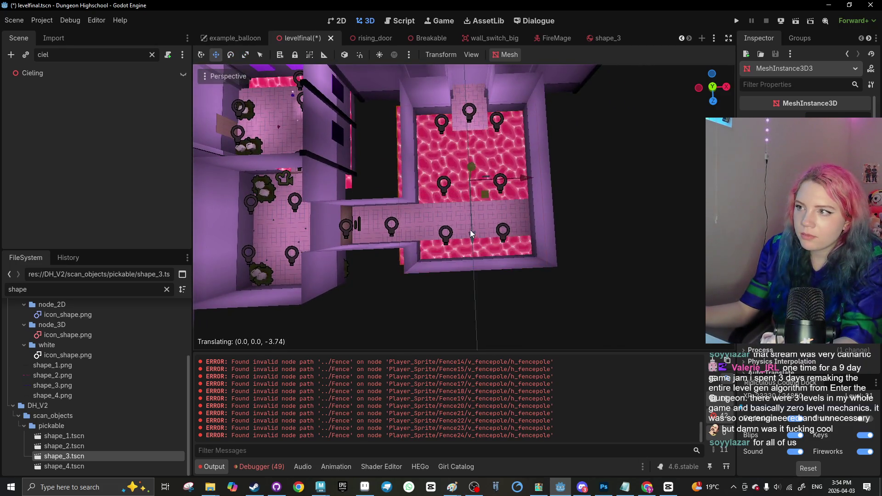
key("g")
key("Delete")
scroll(540, 166, "up", 6)
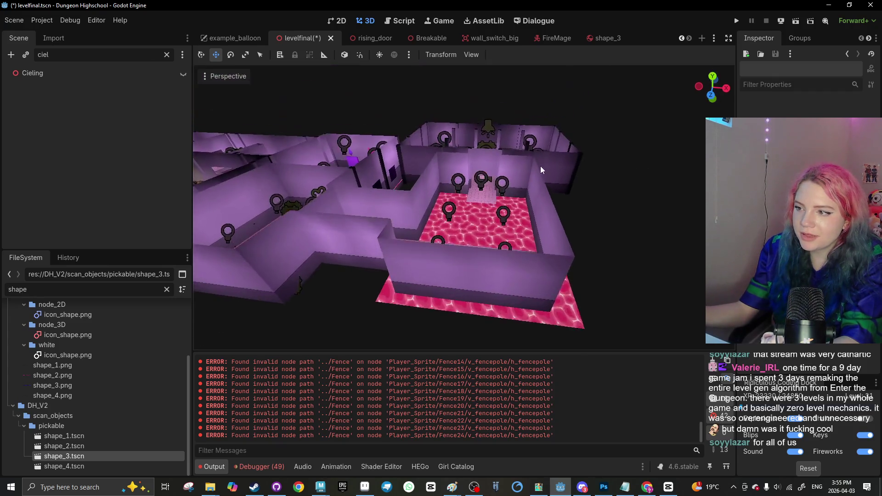
scroll(373, 278, "down", 10)
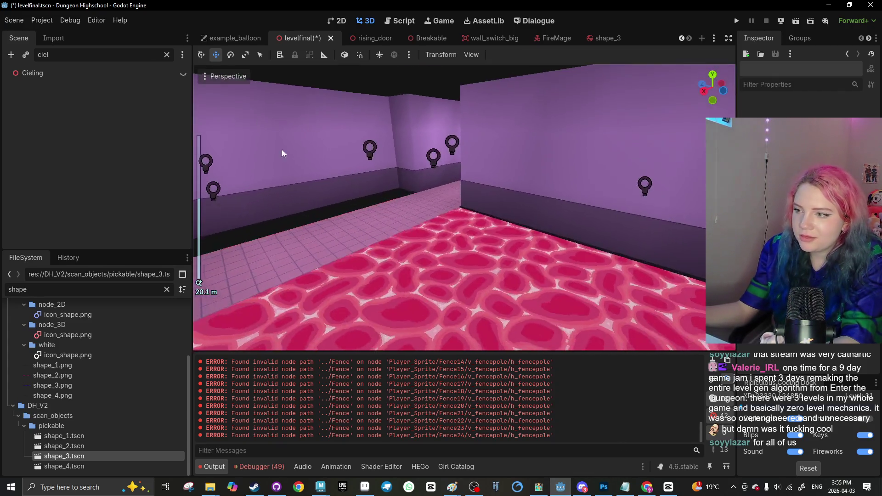
mouse_move(337, 245)
left_mouse_down()
mouse_move(398, 212)
mouse_move(366, 263)
mouse_move(488, 209)
mouse_move(360, 243)
mouse_move(425, 225)
mouse_move(418, 222)
mouse_move(413, 277)
left_mouse_up()
scroll(349, 214, "down", 5)
mouse_move(349, 214)
left_mouse_down()
mouse_move(335, 203)
mouse_move(251, 226)
mouse_move(338, 222)
left_mouse_up()
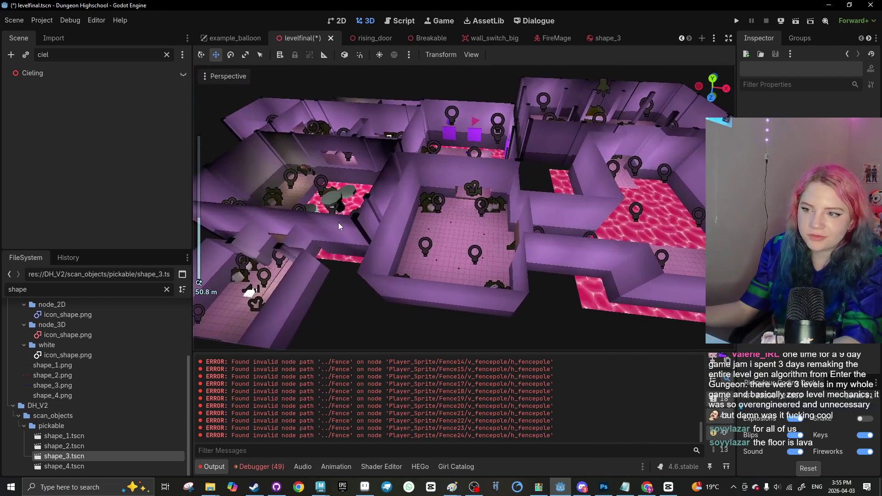
Select wall_piece_lowest37 and orbit to a low view of the lava room
left_click(382, 198)
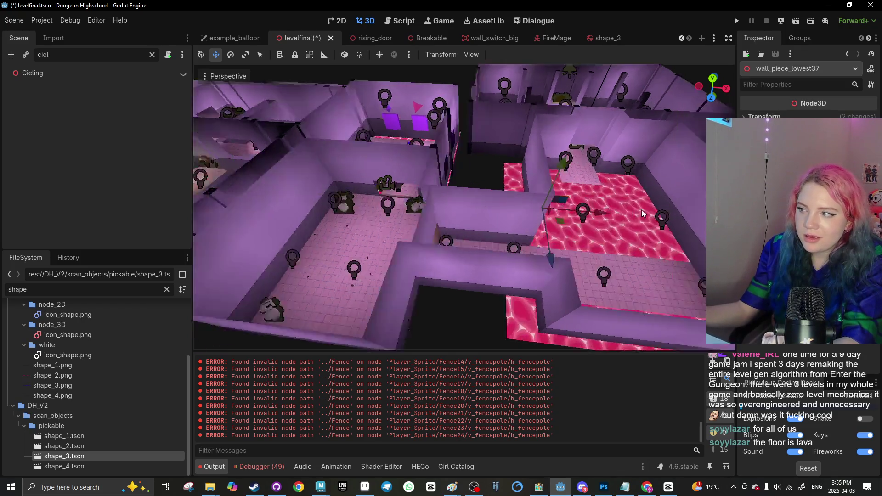
scroll(492, 227, "up", 5)
scroll(340, 129, "down", 10)
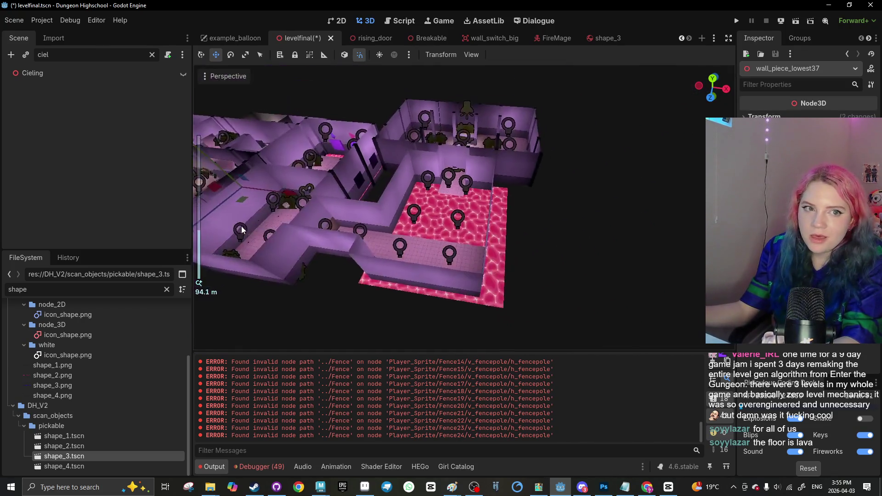
scroll(470, 227, "up", 10)
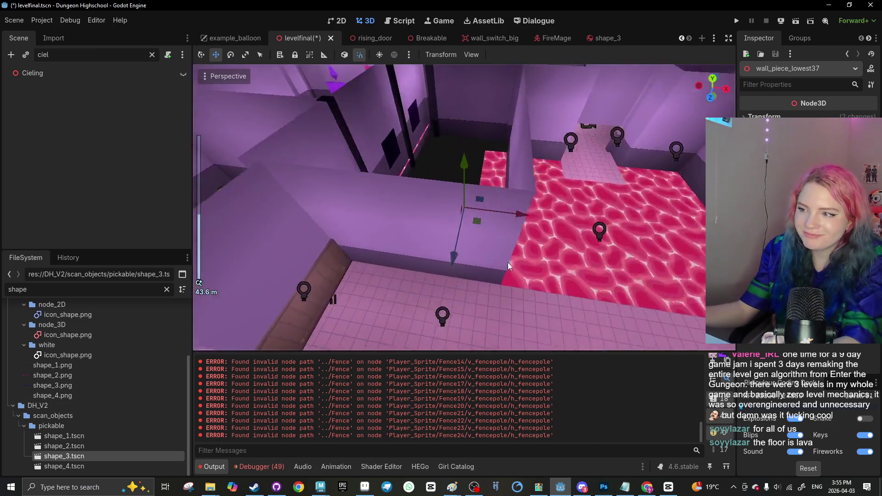
mouse_move(410, 206)
left_mouse_down()
mouse_move(431, 179)
mouse_move(338, 212)
mouse_move(442, 244)
mouse_move(448, 257)
mouse_move(365, 237)
left_mouse_up()
scroll(364, 237, "up", 3)
key("Delete")
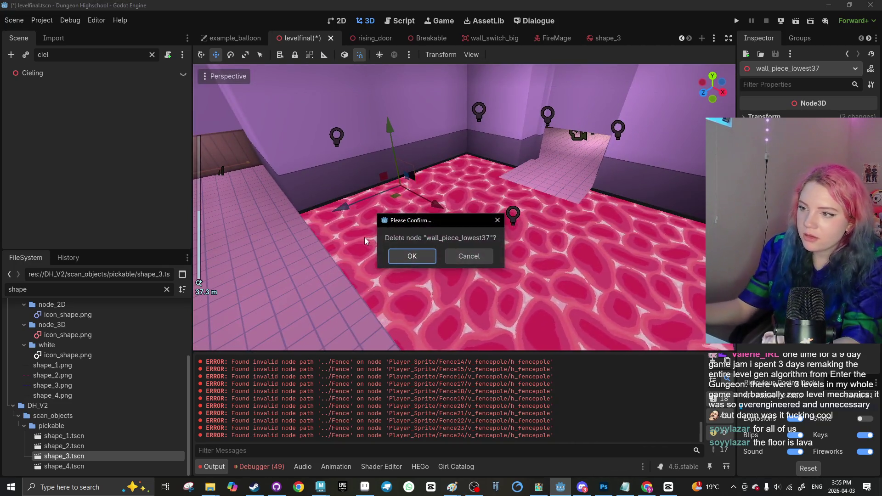
key("Escape")
mouse_move(384, 197)
left_mouse_down()
mouse_move(412, 203)
mouse_move(508, 313)
mouse_move(485, 247)
mouse_move(473, 267)
left_mouse_up()
mouse_move(512, 289)
left_mouse_down()
mouse_move(449, 253)
mouse_move(444, 195)
mouse_move(455, 236)
mouse_move(479, 252)
mouse_move(457, 239)
mouse_move(325, 229)
mouse_move(333, 255)
left_mouse_up()
scroll(455, 236, "up", 2)
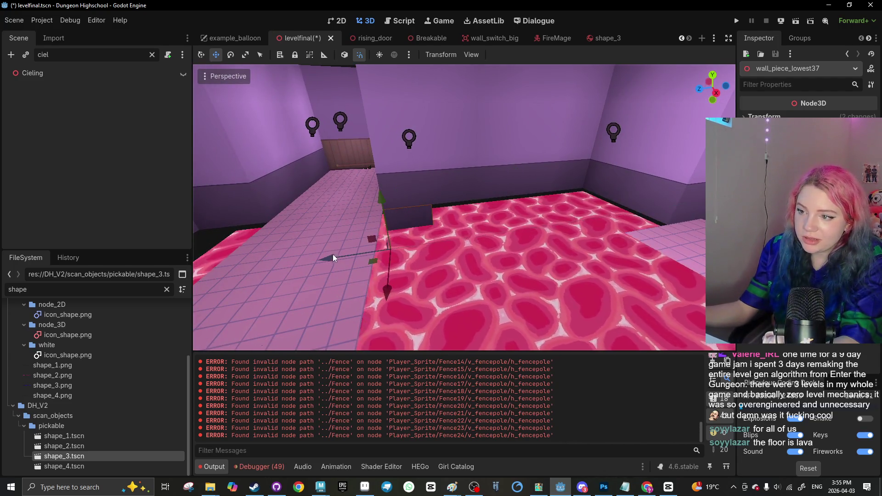
Shift wall_piece_lowest37 and a second low wall 8 units along X, then duplicate wall_piece_lowest67
left_click(409, 238, "shift")
mouse_move(408, 238)
left_mouse_down()
mouse_move(366, 252)
mouse_move(427, 254)
mouse_move(521, 217)
left_mouse_up()
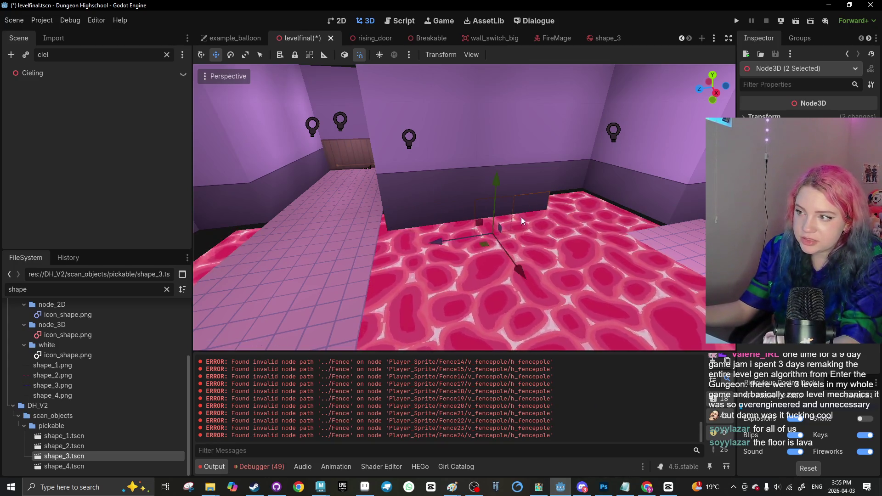
left_click(534, 209)
left_click(533, 206)
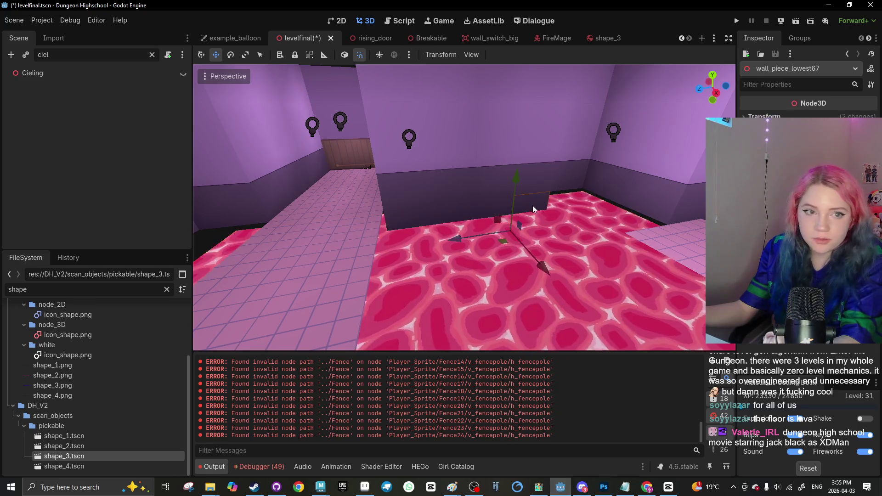
scroll(402, 269, "up", 5)
key("ctrl+d")
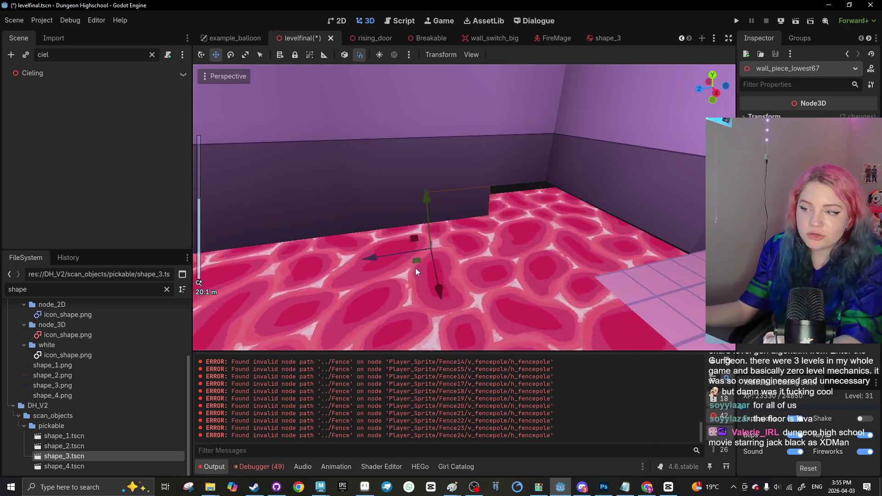
Duplicate a low wall piece, rotate the copy and slide it 4 units along Z
key("ctrl+d")
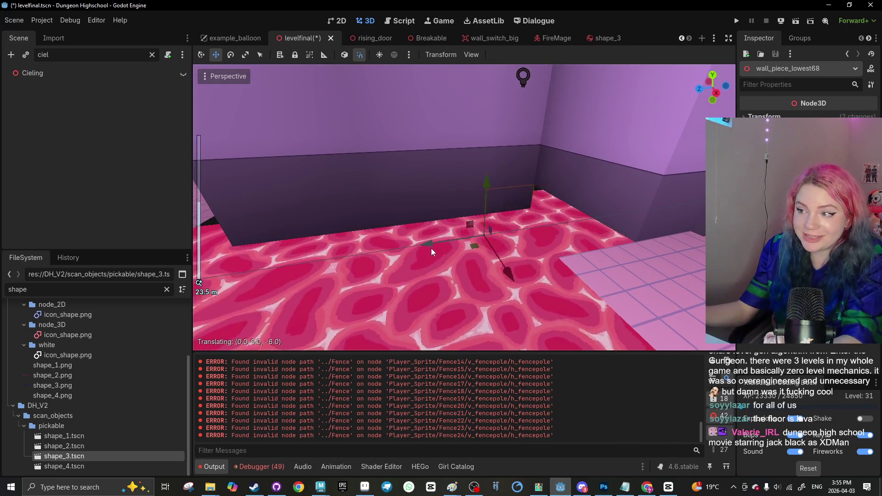
key("e")
mouse_move(480, 253)
left_mouse_down()
mouse_move(422, 254)
mouse_move(357, 231)
left_mouse_up()
key("w")
mouse_move(446, 269)
left_mouse_down()
mouse_move(463, 245)
mouse_move(503, 222)
mouse_move(607, 225)
mouse_move(521, 199)
left_mouse_up()
Duplicate the wall piece again and slide the new copy along the platform edge
key("ctrl+d")
key("f")
scroll(521, 199, "down", 3)
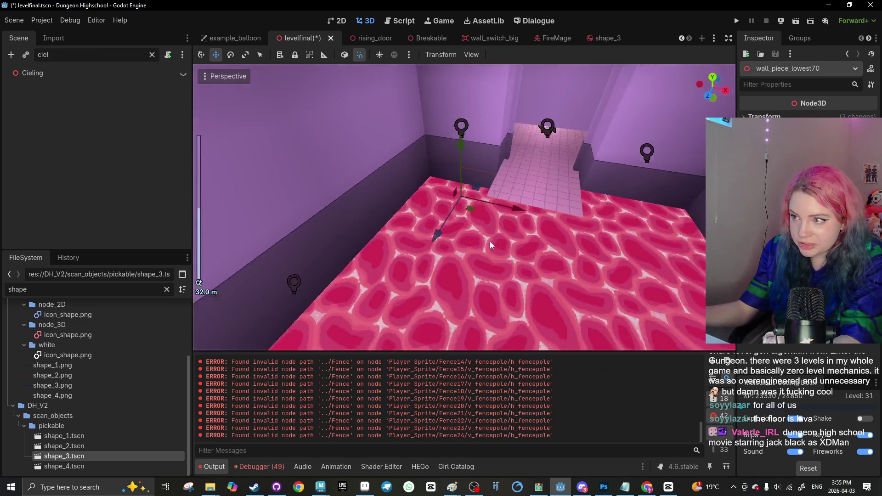
key("ctrl+d")
mouse_move(452, 241)
left_mouse_down()
mouse_move(440, 273)
mouse_move(497, 228)
mouse_move(534, 228)
left_mouse_up()
Duplicate two edge wall pieces and move the copies to the platform's right side
left_click(525, 209)
left_click(525, 209)
key("ctrl+d")
key("f")
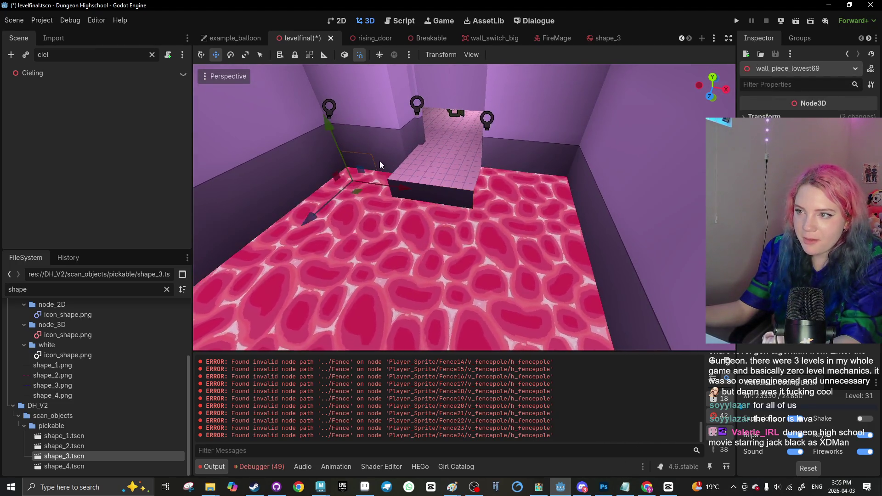
left_click(379, 160, "shift")
key("ctrl+d")
left_click_drag(424, 191, 482, 204)
Turn the new wall piece copy 90 degrees
left_click(459, 209)
key("e")
mouse_move(454, 239)
left_mouse_down()
mouse_move(490, 212)
mouse_move(463, 205)
mouse_move(448, 247)
mouse_move(486, 200)
mouse_move(465, 223)
left_mouse_up()
key("w")
Slide the wall piece beside the platform 4 units along the edge
left_click(515, 224)
scroll(498, 221, "up", 5)
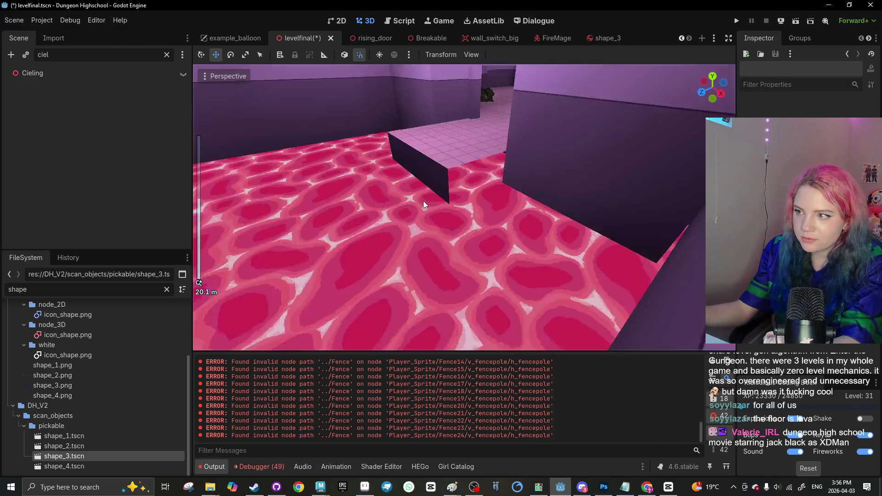
left_click(443, 176)
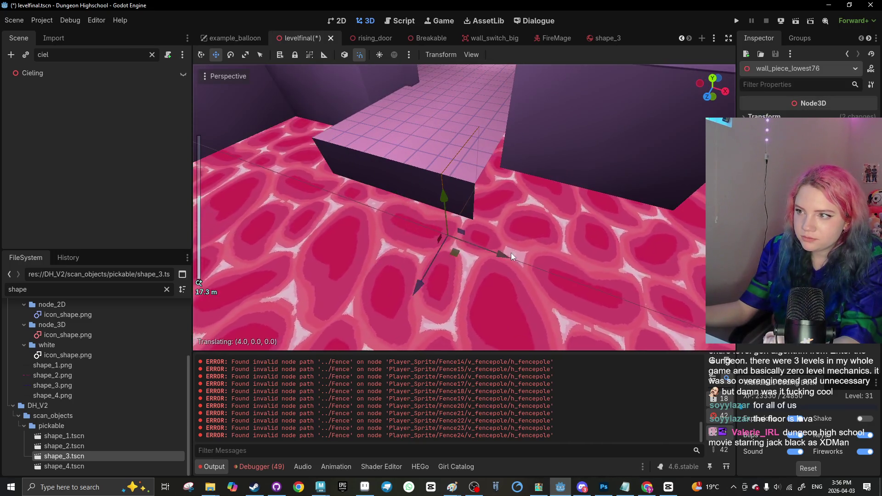
mouse_move(526, 252)
left_mouse_down()
mouse_move(365, 260)
mouse_move(418, 250)
left_mouse_up()
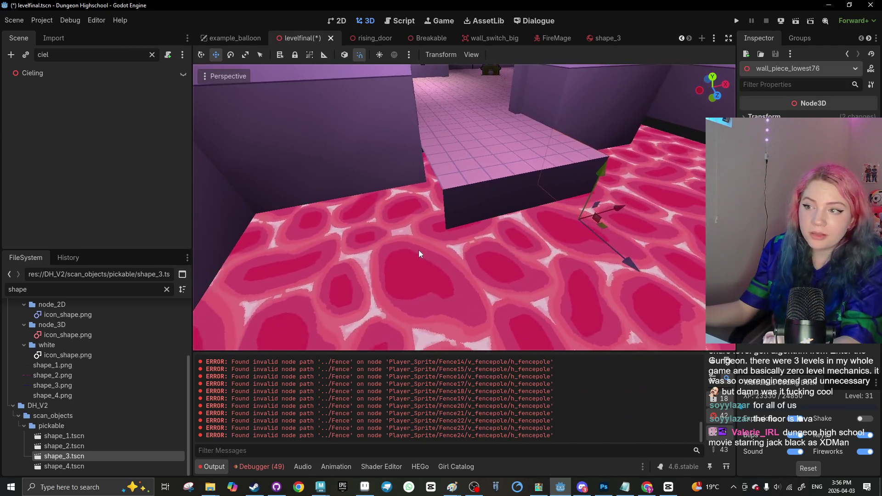
Duplicate another edge wall piece, rotate it along the lava edge and move it 4 units
scroll(418, 250, "down", 3)
left_click(515, 244)
key("ctrl+d")
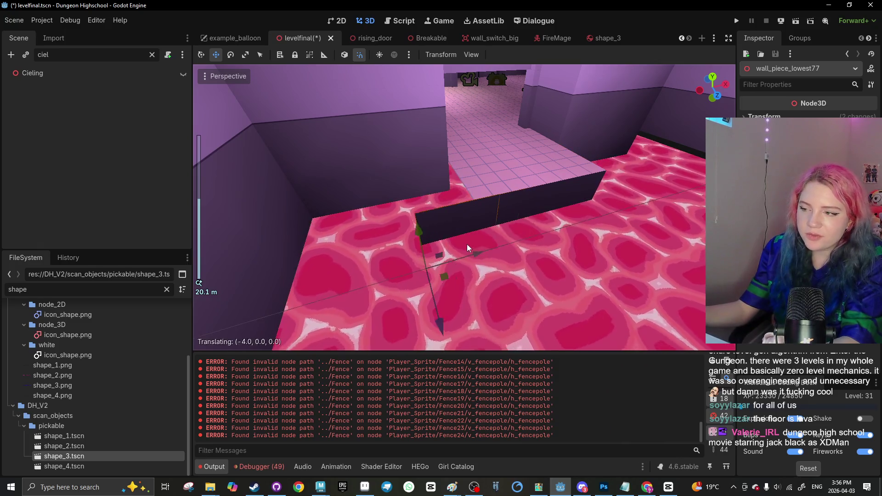
key("e")
mouse_move(446, 292)
left_mouse_down()
mouse_move(439, 258)
mouse_move(380, 292)
mouse_move(427, 309)
left_mouse_up()
key("w")
scroll(451, 261, "down", 3)
mouse_move(478, 247)
left_mouse_down()
mouse_move(503, 242)
mouse_move(458, 282)
mouse_move(467, 247)
mouse_move(435, 257)
mouse_move(490, 233)
mouse_move(460, 304)
left_mouse_up()
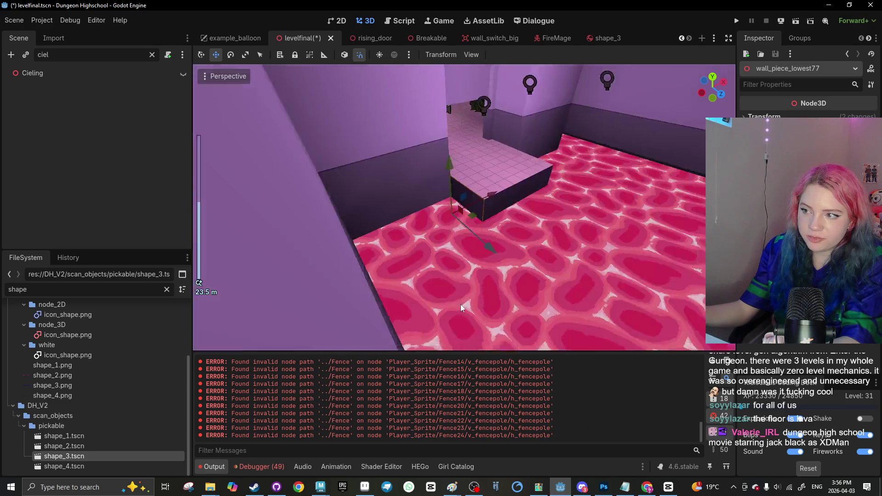
Select two wall pieces at the platform edge
scroll(462, 137, "down", 3)
scroll(513, 218, "up", 4)
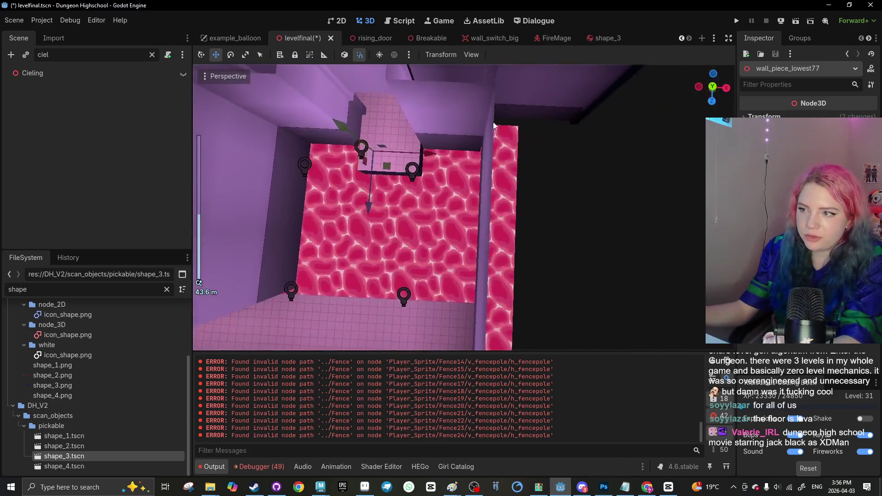
left_click(402, 183)
left_click(393, 211, "shift")
Slide the two wall pieces along the edge and add a third piece to the selection
key("f")
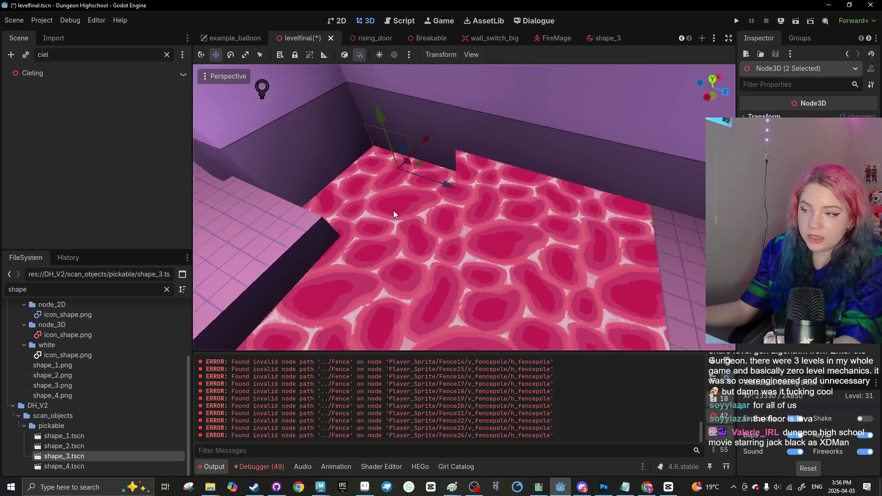
mouse_move(514, 200)
left_mouse_down()
mouse_move(546, 191)
mouse_move(542, 205)
mouse_move(657, 208)
mouse_move(570, 264)
left_mouse_up()
left_click(569, 264)
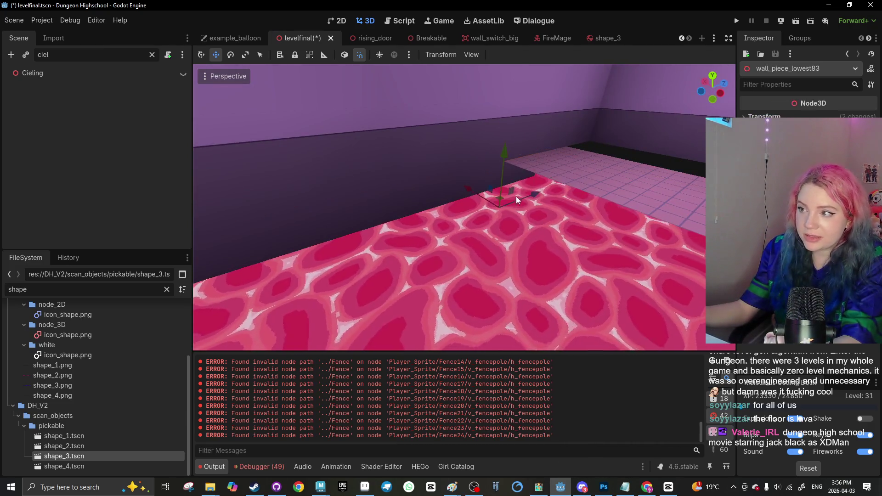
left_click(461, 193, "shift")
left_click(488, 201, "shift")
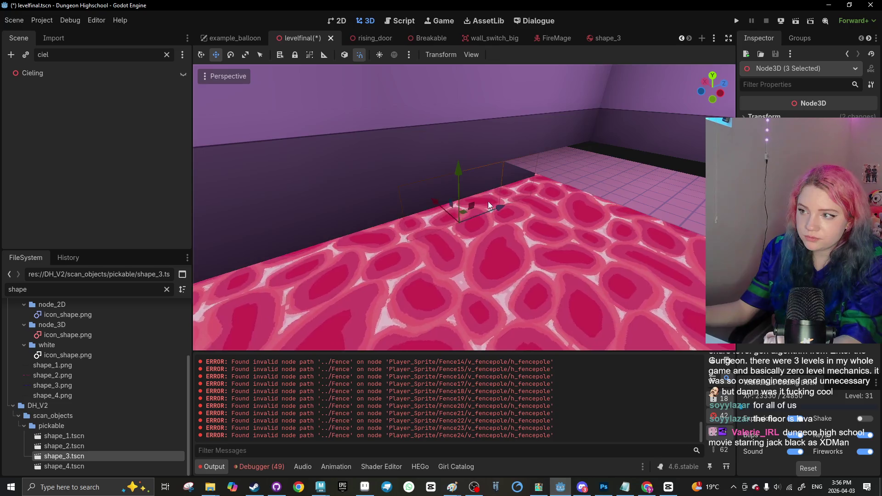
Rotate the three selected wall pieces by -30 degrees
key("e")
scroll(532, 212, "down", 5)
key("q")
left_click(467, 212)
scroll(431, 215, "up", 3)
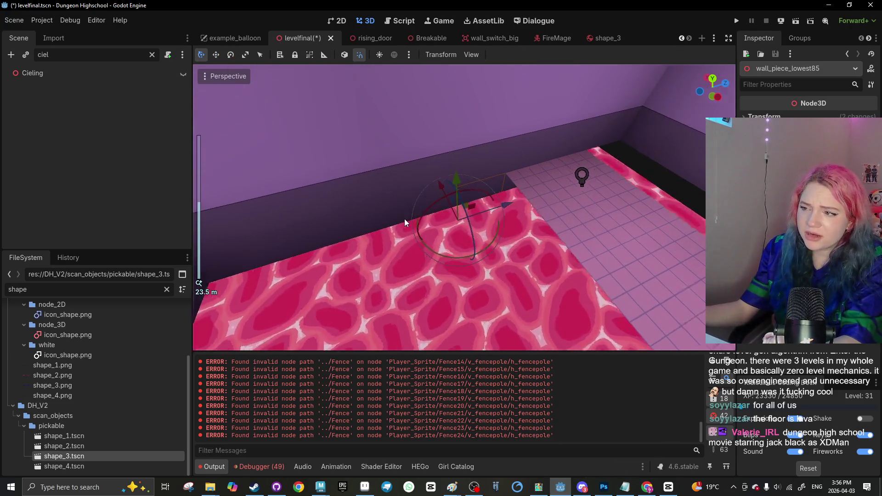
key("ctrl+z")
key("e")
left_click_drag(434, 183, 454, 245)
scroll(459, 280, "down", 5)
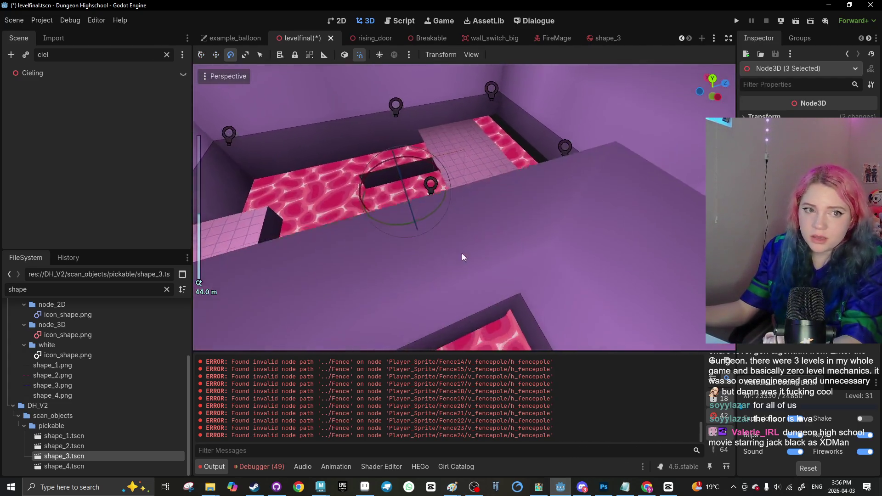
scroll(466, 229, "up", 4)
mouse_move(373, 219)
left_mouse_down()
mouse_move(316, 212)
mouse_move(200, 177)
mouse_move(311, 213)
mouse_move(377, 219)
mouse_move(360, 219)
mouse_move(321, 183)
left_mouse_up()
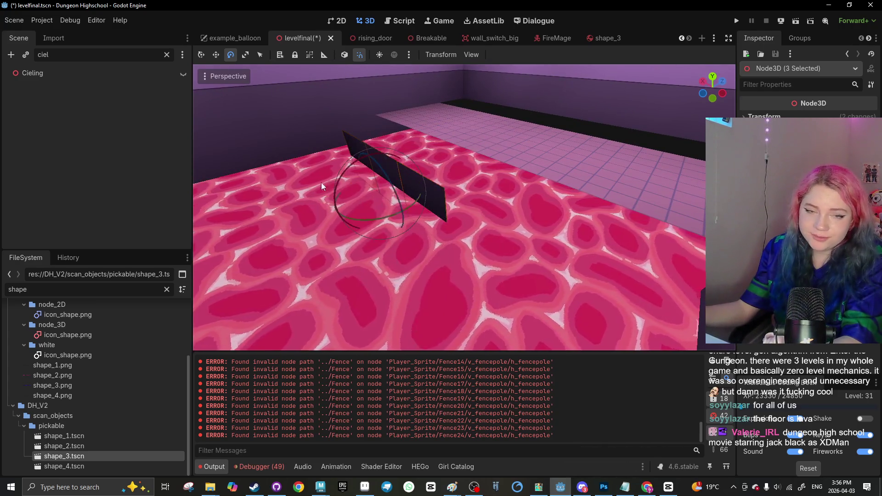
Move the three wall pieces 20 units toward the far wall
key("w")
mouse_move(450, 230)
left_mouse_down()
mouse_move(463, 100)
mouse_move(443, 124)
left_mouse_up()
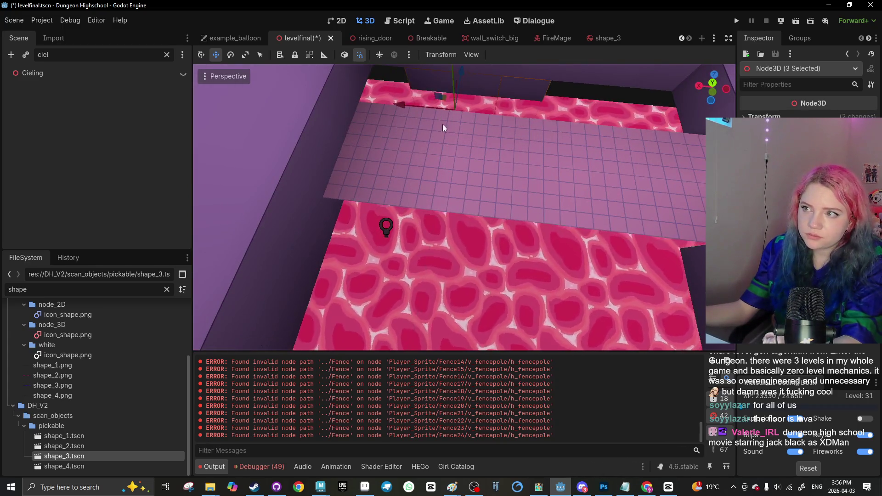
scroll(428, 149, "up", 3)
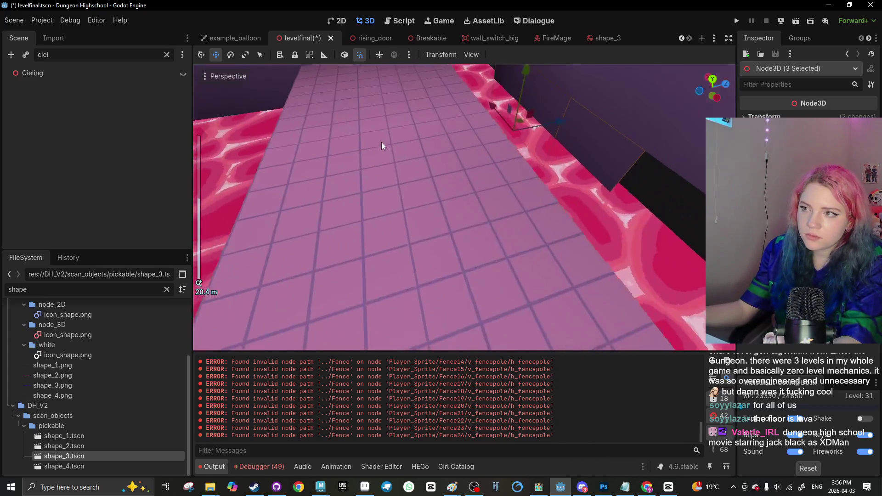
Turn the wall piece by the lava strip so it stands across the strip
left_click(417, 183)
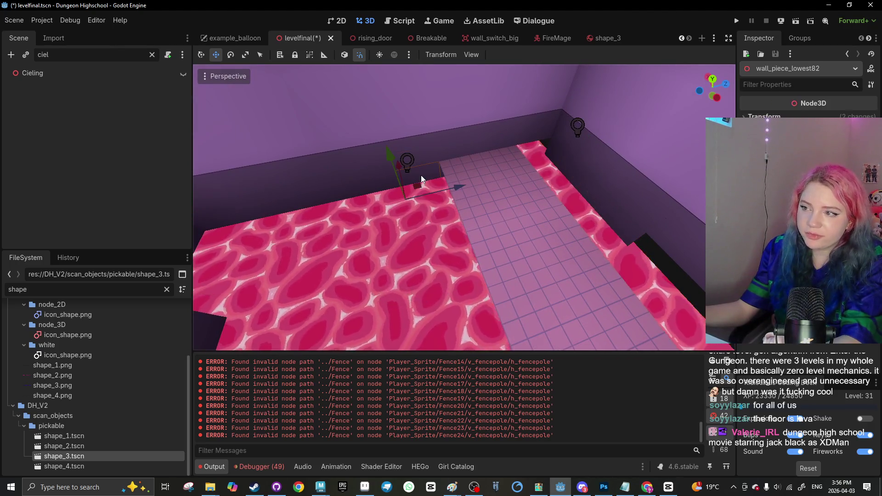
left_click(551, 177)
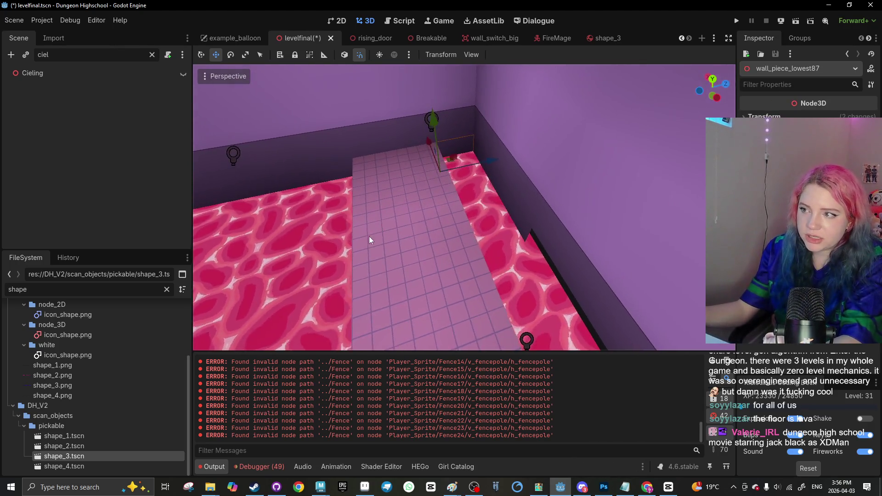
scroll(484, 218, "up", 3)
scroll(485, 219, "down", 2)
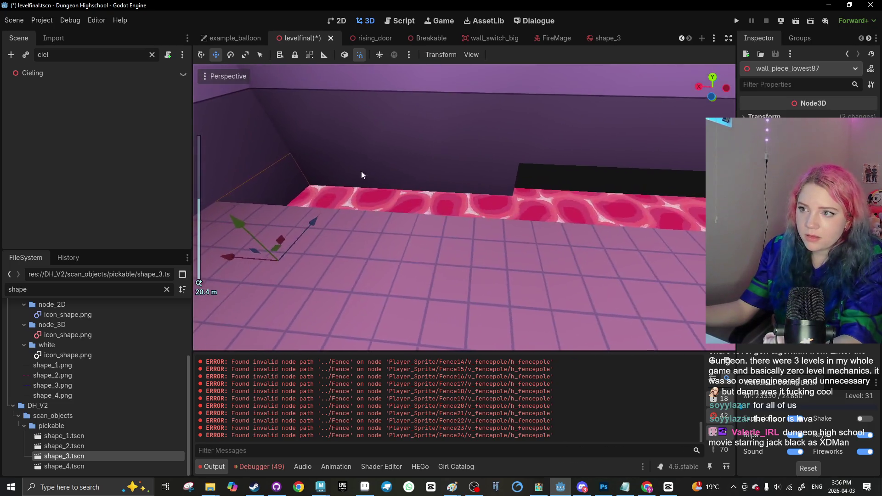
left_click(460, 206, "shift")
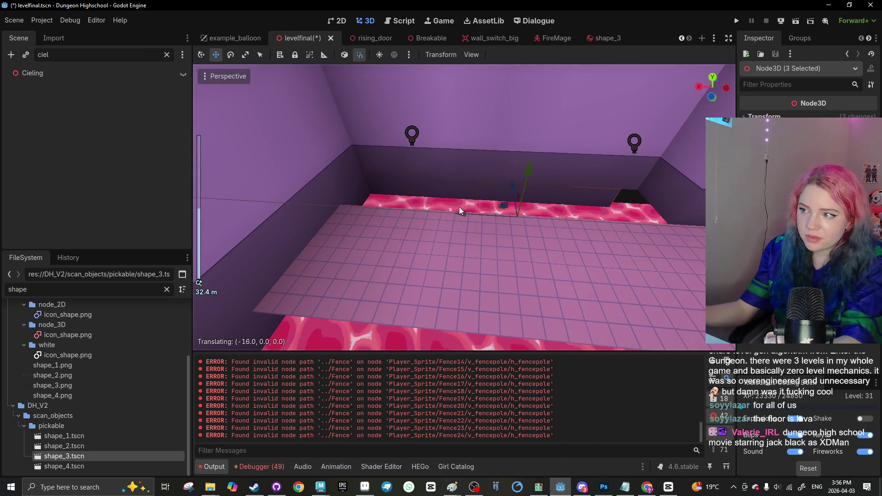
left_click(400, 244)
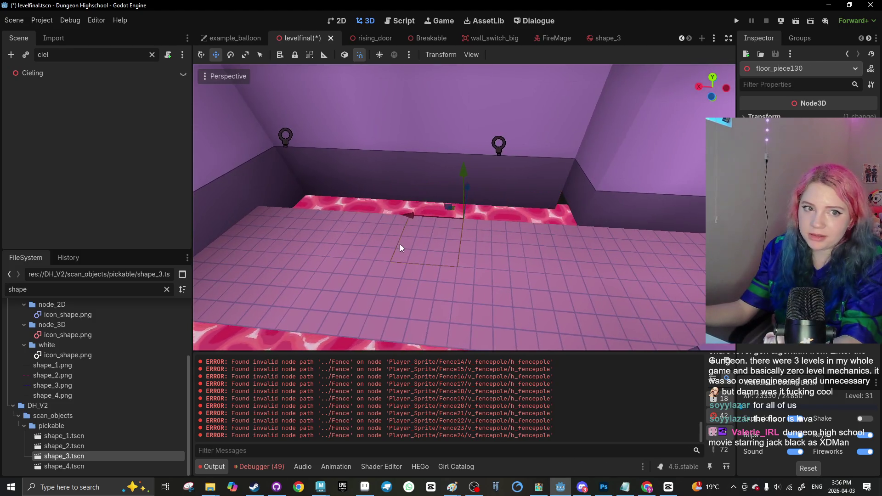
left_click(507, 240)
key("e")
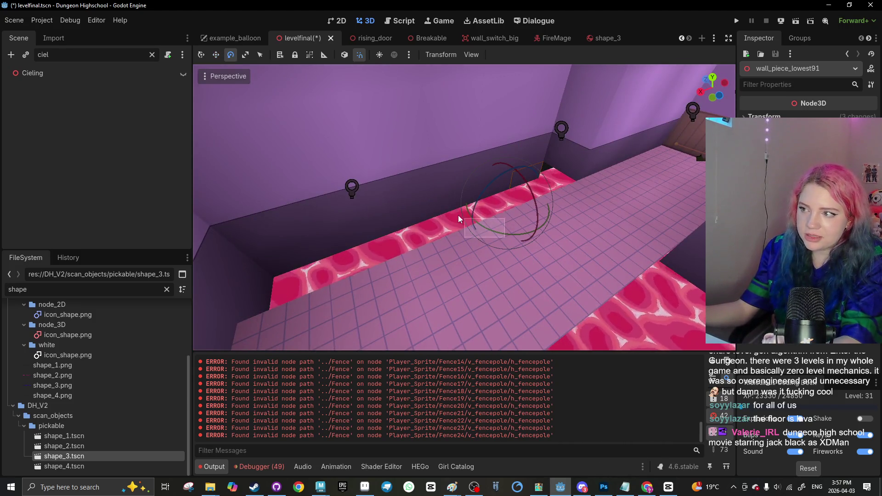
scroll(505, 239, "up", 4)
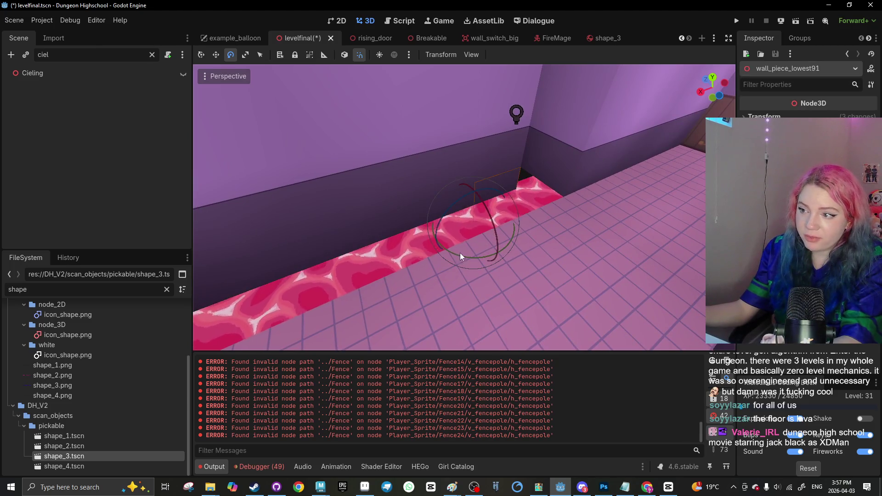
mouse_move(460, 253)
left_mouse_down()
mouse_move(291, 173)
mouse_move(338, 164)
left_mouse_up()
Rotate the three wall pieces 120 degrees so they lie along the wall
key("w")
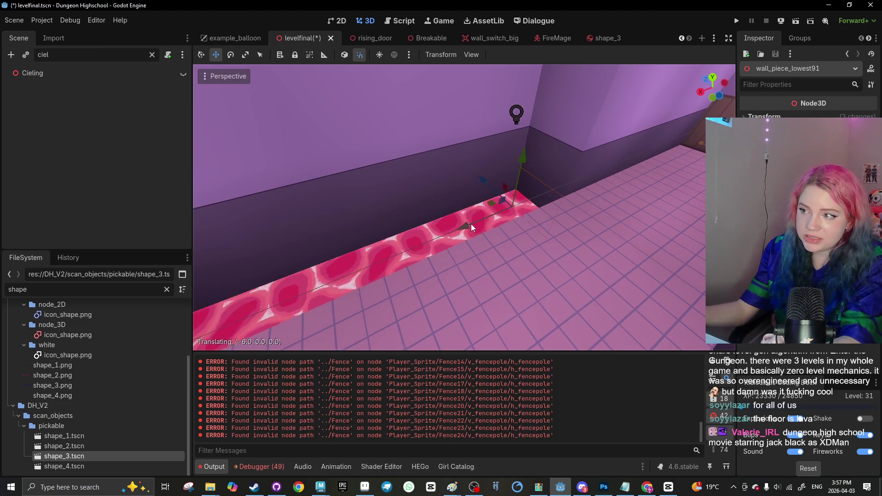
scroll(470, 224, "down", 10)
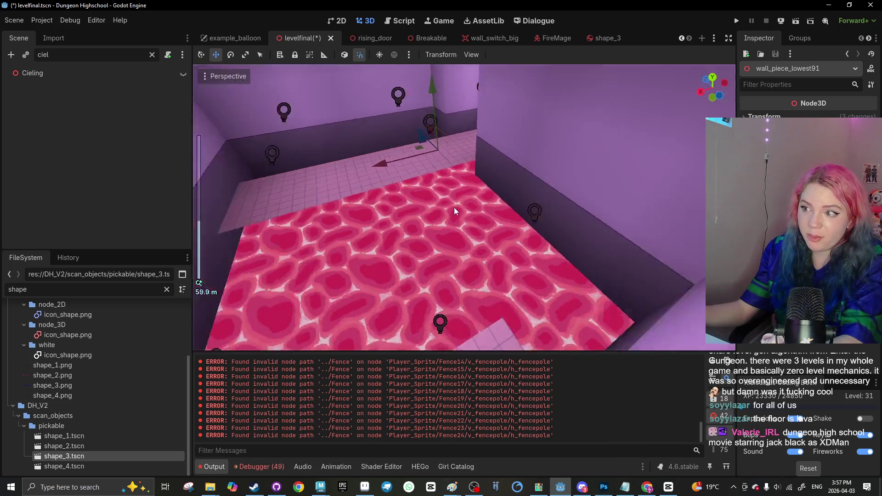
scroll(461, 198, "down", 3)
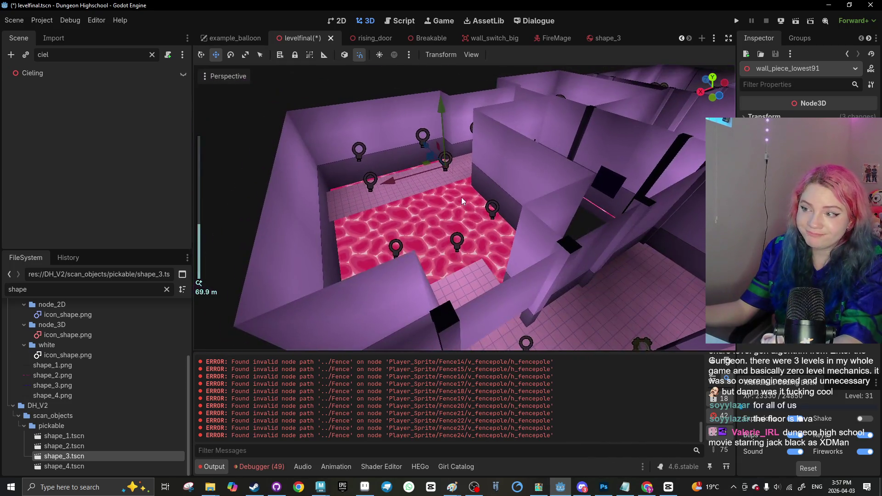
scroll(402, 224, "up", 6)
left_click(634, 182, "shift")
key("e")
key("f")
mouse_move(505, 242)
left_mouse_down()
mouse_move(516, 266)
mouse_move(582, 222)
mouse_move(572, 215)
mouse_move(559, 232)
mouse_move(507, 241)
mouse_move(484, 230)
mouse_move(574, 229)
mouse_move(451, 255)
mouse_move(510, 236)
mouse_move(459, 228)
mouse_move(431, 180)
mouse_move(441, 200)
left_mouse_up()
key("w")
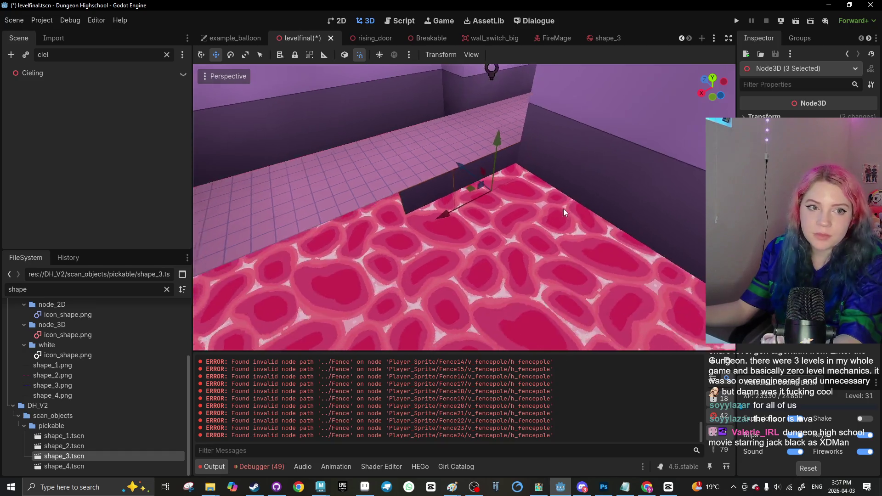
scroll(491, 207, "down", 8)
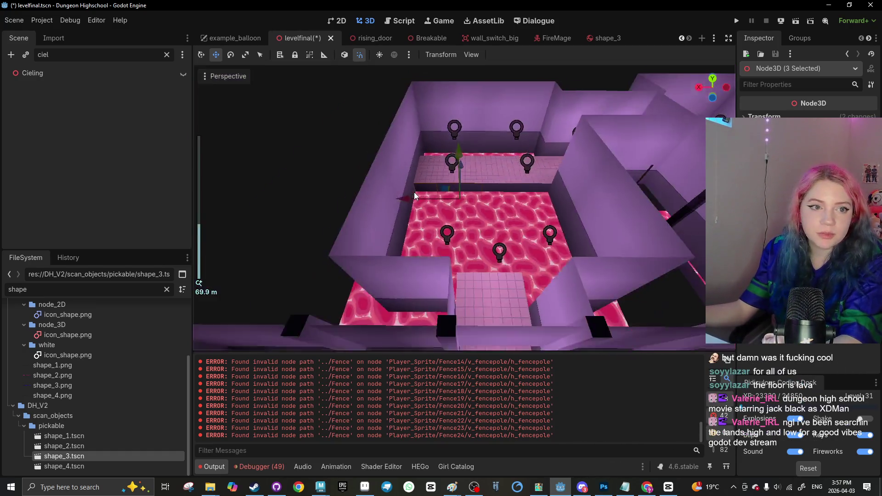
scroll(414, 192, "down", 5)
left_click(336, 191)
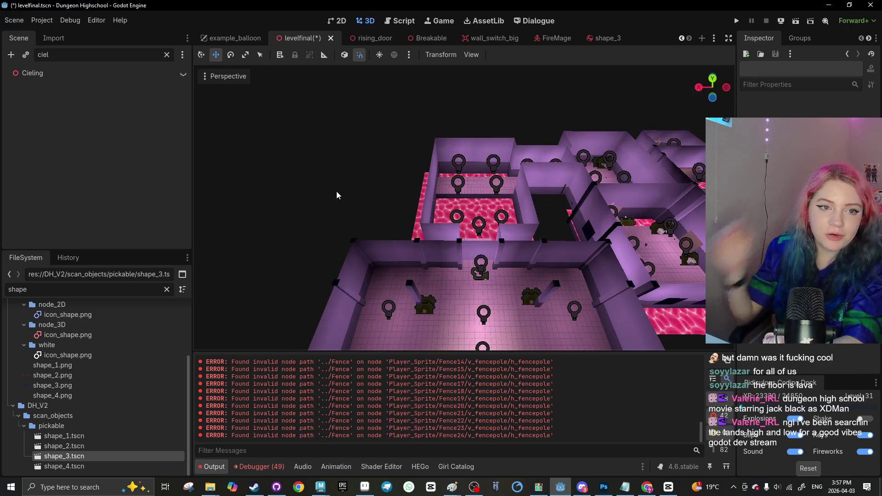
Save the levelfinal scene and select a light in the level
key("ctrl+s")
scroll(332, 199, "up", 10)
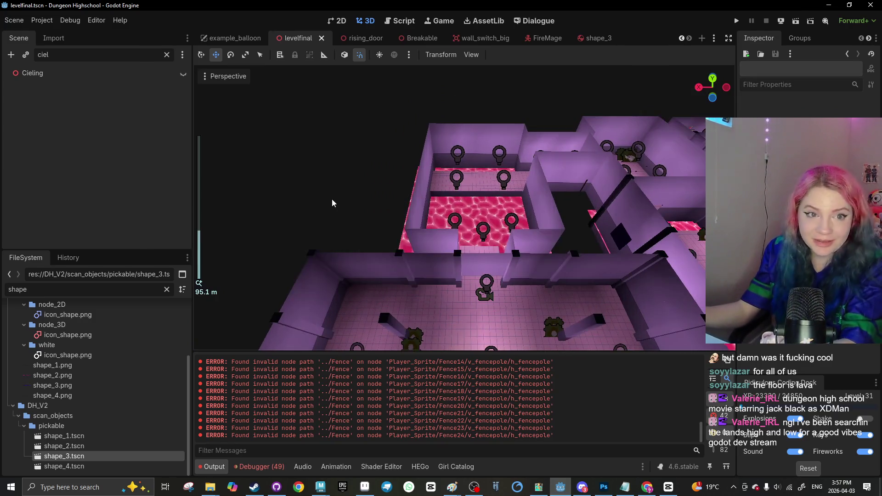
scroll(547, 233, "down", 10)
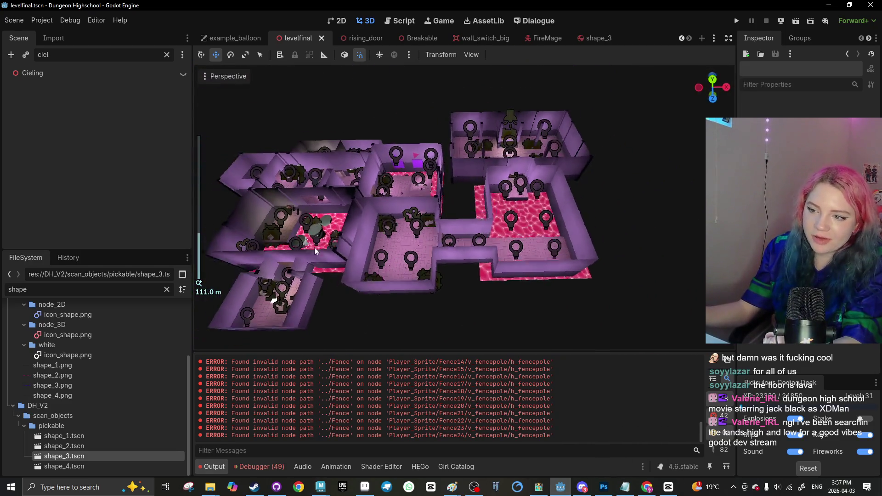
left_click(314, 244)
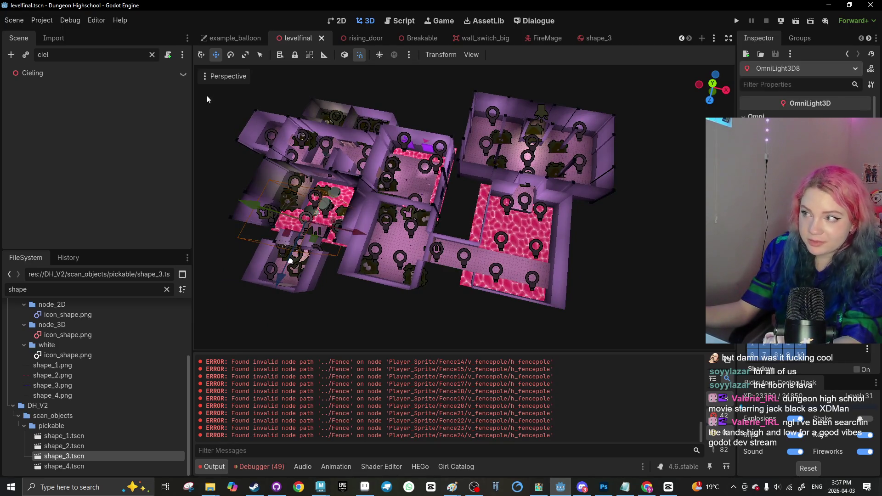
Select the octagonal pillar pillar_jump_mesh4 and zoom out to a full-level view
scroll(408, 222, "up", 5)
scroll(408, 221, "up", 6)
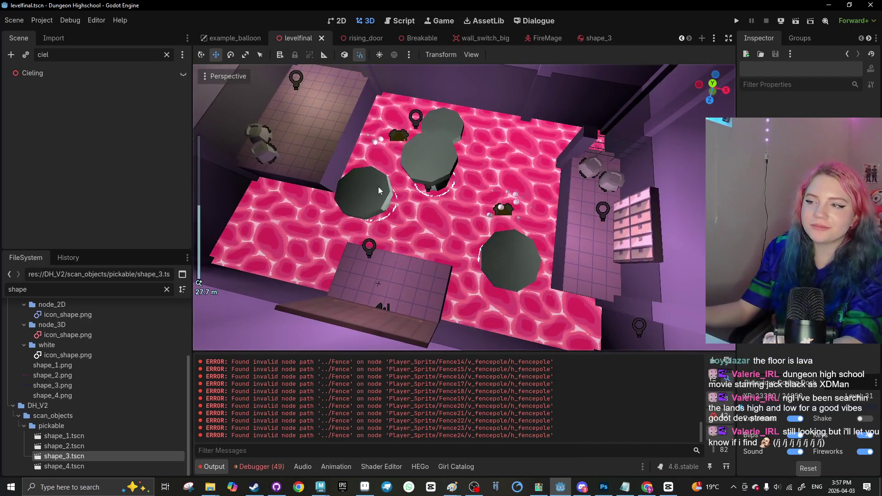
left_click(378, 187)
scroll(390, 196, "down", 10)
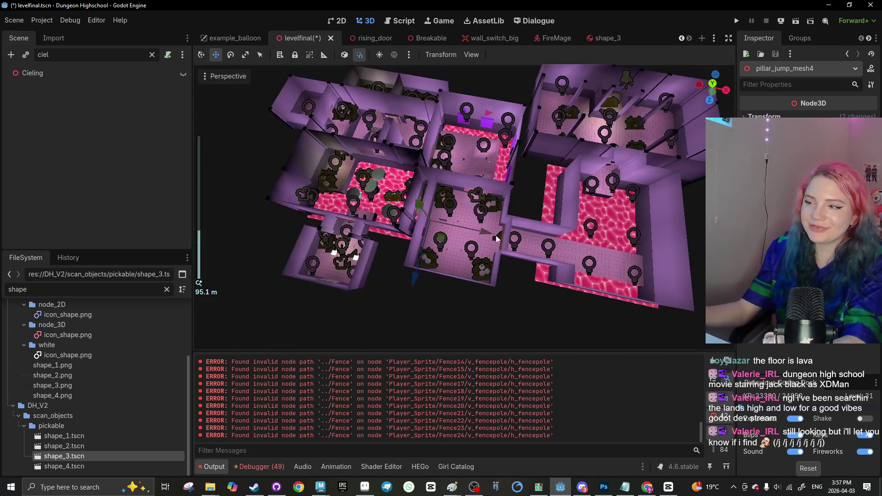
scroll(443, 225, "up", 4)
Slide the octagonal pillar left across the lava floor
scroll(499, 229, "up", 3)
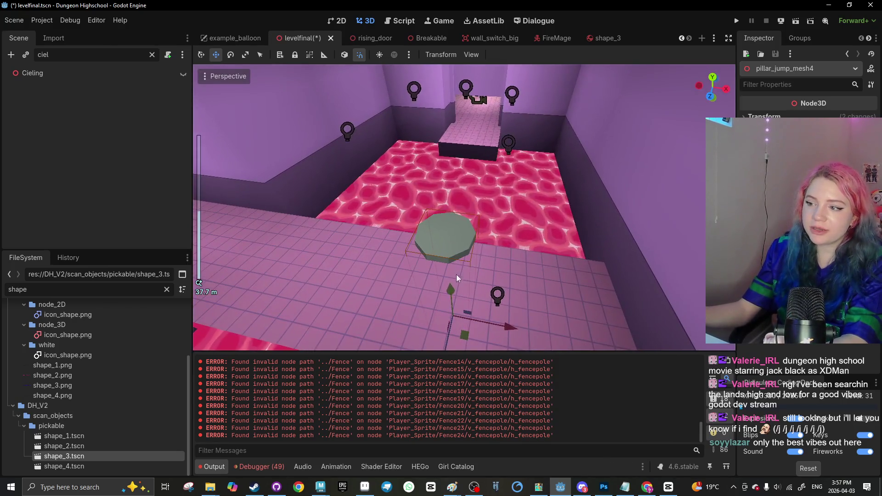
scroll(457, 220, "up", 5)
scroll(454, 171, "down", 3)
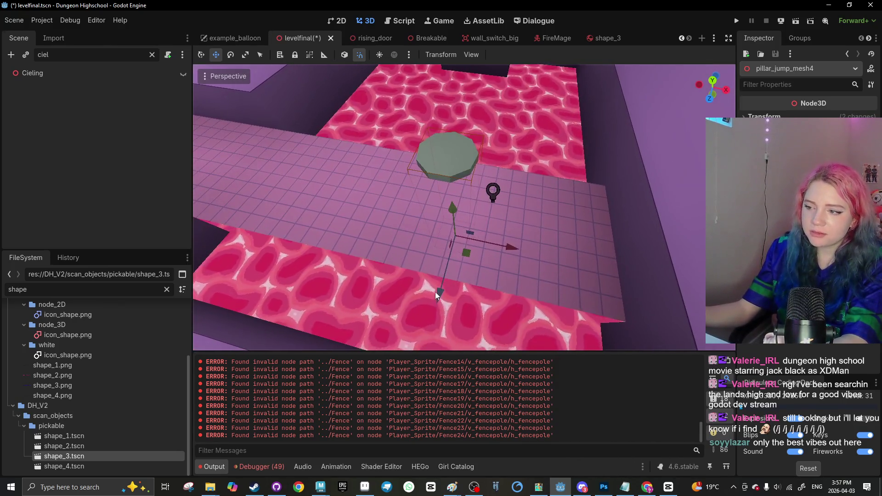
scroll(447, 170, "up", 5)
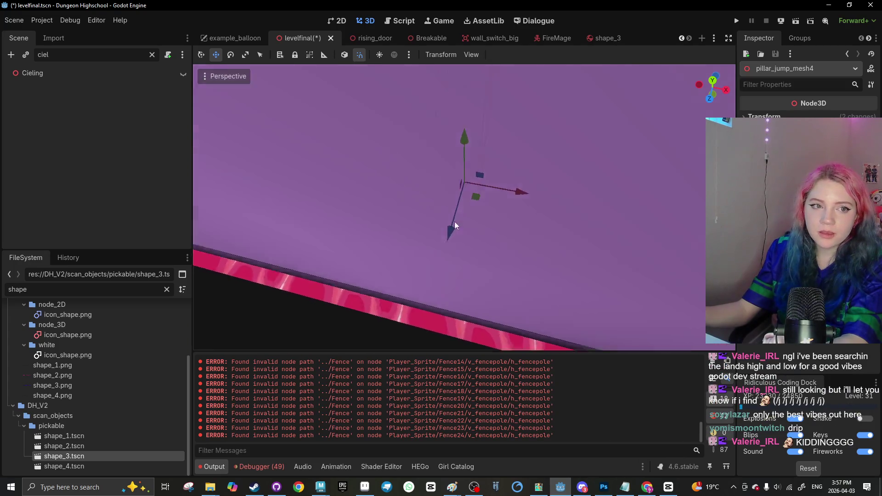
scroll(448, 244, "down", 5)
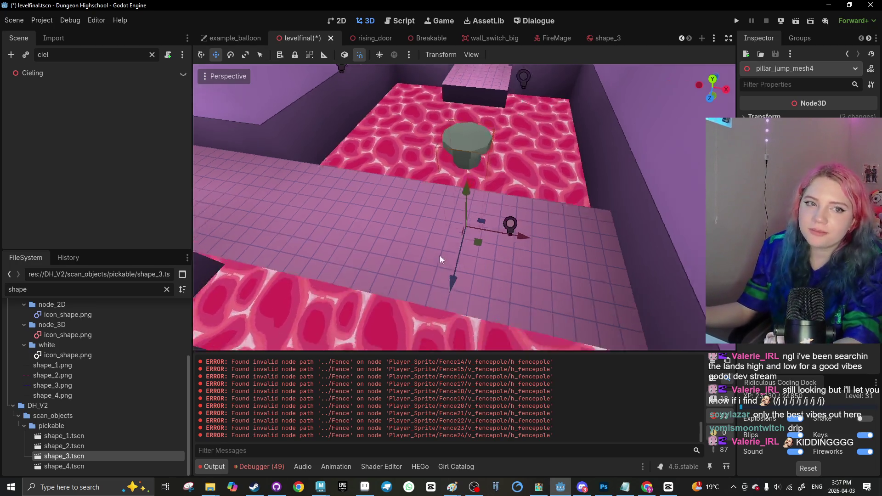
scroll(465, 243, "up", 5)
scroll(461, 230, "down", 5)
scroll(454, 202, "up", 5)
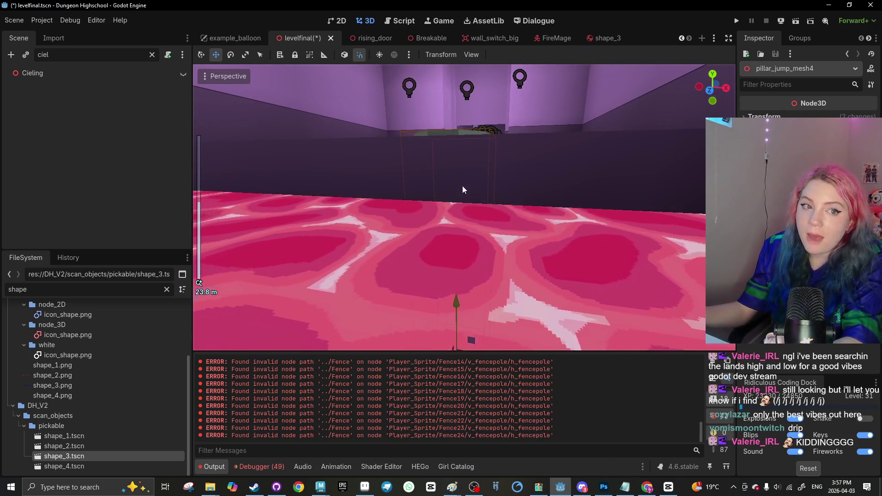
scroll(462, 185, "down", 4)
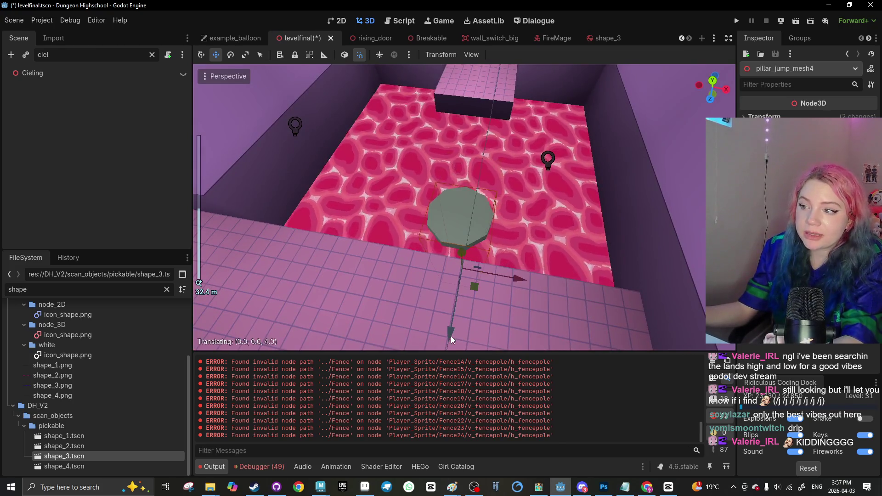
mouse_move(519, 282)
left_mouse_down()
mouse_move(446, 264)
mouse_move(419, 316)
mouse_move(398, 322)
mouse_move(394, 303)
left_mouse_up()
Duplicate the pillar and position the copy 12 units along X
key("ctrl+d")
left_click_drag(453, 258, 517, 277)
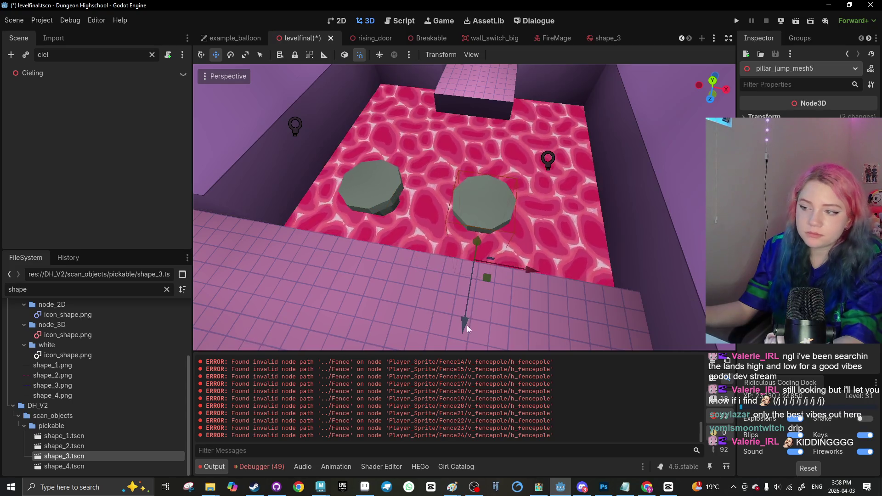
left_click_drag(477, 241, 480, 204)
scroll(418, 265, "down", 3)
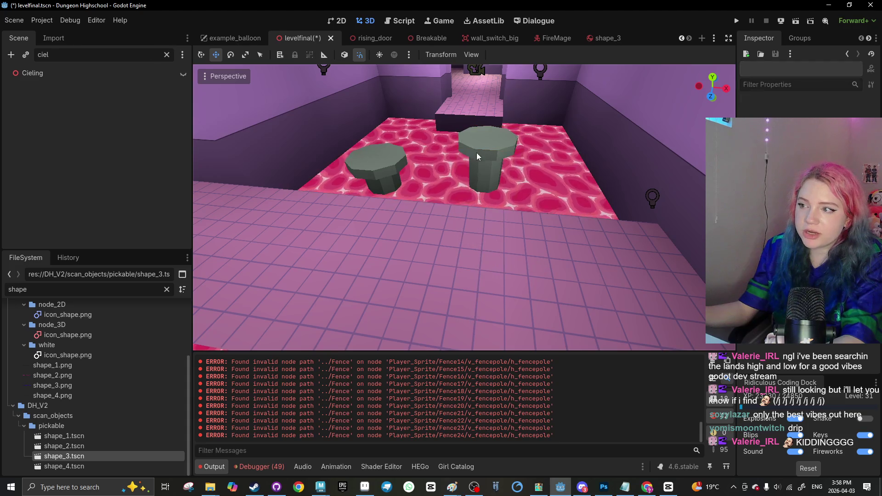
left_click_drag(525, 266, 582, 256)
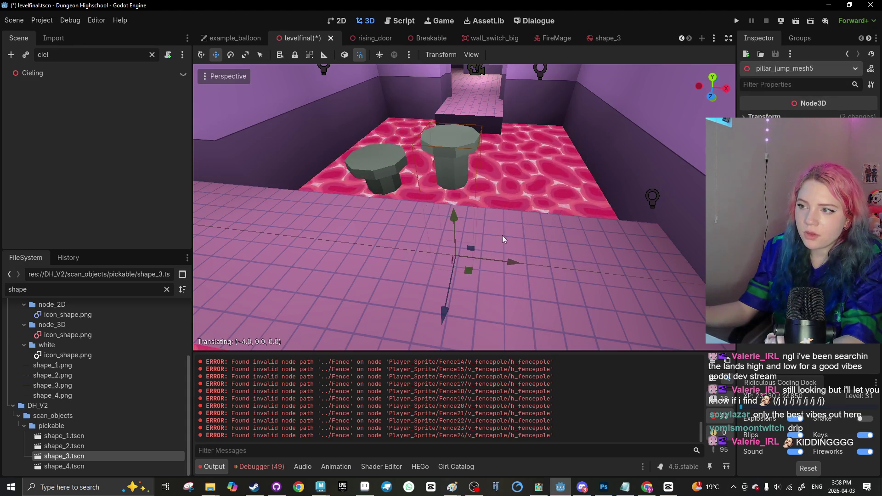
left_click_drag(503, 235, 504, 267)
scroll(503, 267, "down", 3)
Shift the left pillar further left and reposition the middle pillar
left_click(388, 239)
mouse_move(451, 263)
left_mouse_down()
mouse_move(395, 239)
mouse_move(484, 264)
mouse_move(387, 329)
left_mouse_up()
left_click(451, 216)
mouse_move(508, 269)
left_mouse_down()
mouse_move(490, 265)
mouse_move(483, 313)
mouse_move(476, 298)
mouse_move(529, 275)
left_mouse_up()
Duplicate the middle pillar, push it 4 units back along Z, and add another copy beside it
key("ctrl+d")
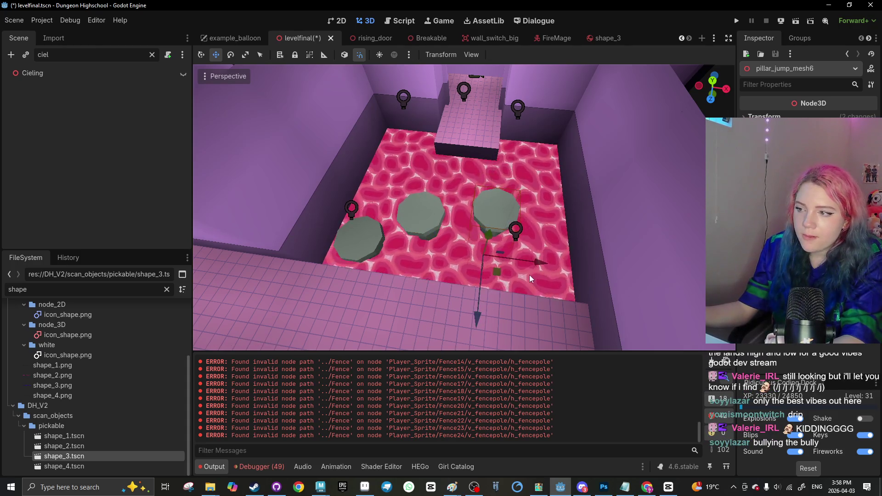
scroll(528, 266, "up", 5)
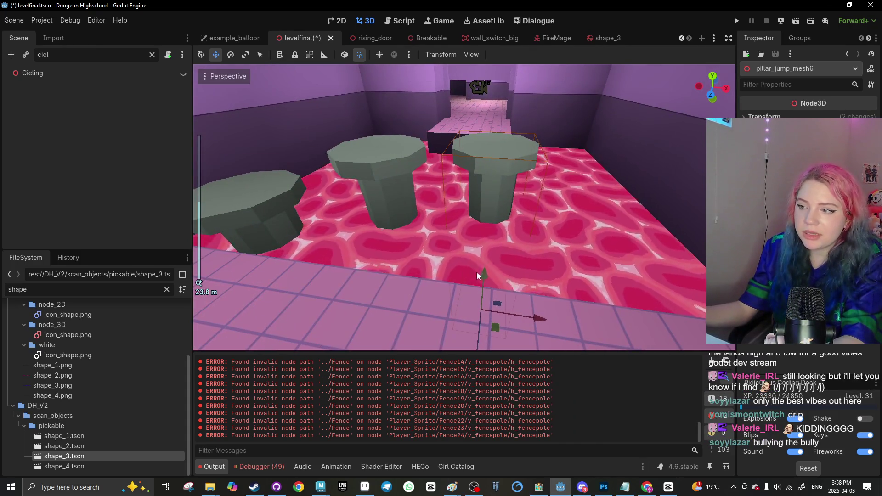
scroll(476, 272, "down", 5)
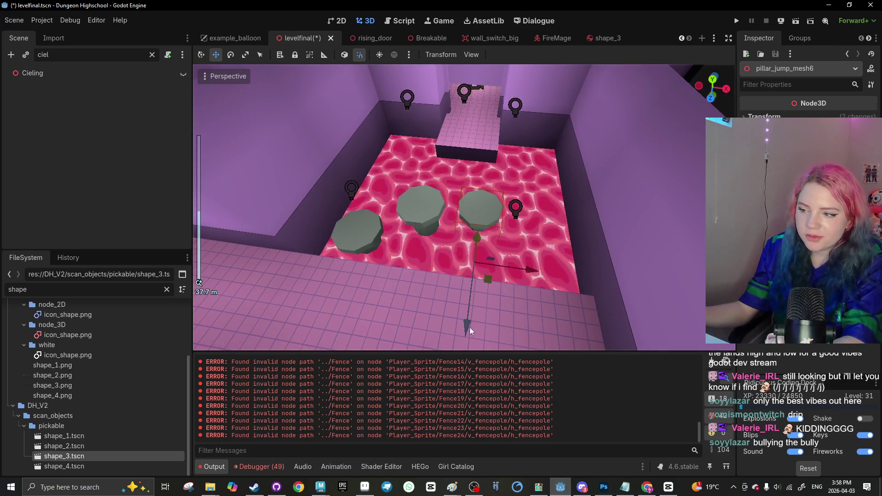
mouse_move(470, 327)
left_mouse_down()
mouse_move(467, 257)
mouse_move(478, 339)
mouse_move(473, 313)
left_mouse_up()
key("ctrl+d")
left_click_drag(512, 253, 535, 256)
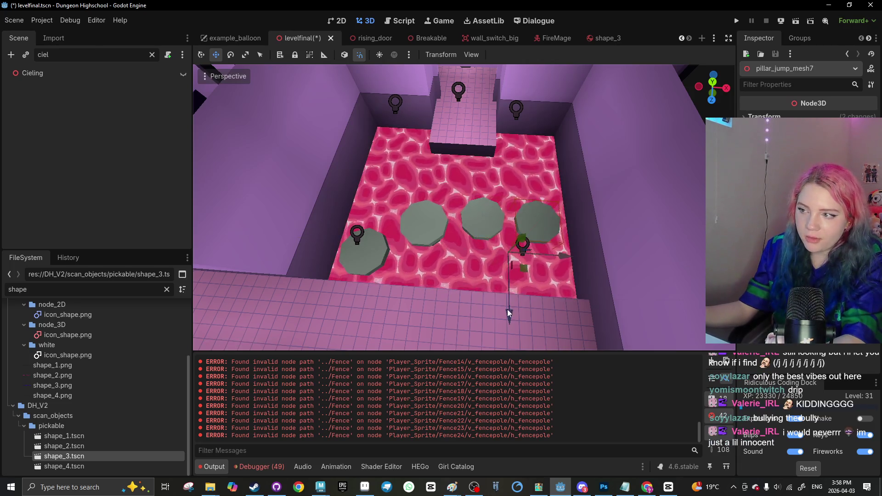
Duplicate one more pillar, then delete the extra rightmost pillar
scroll(514, 287, "up", 5)
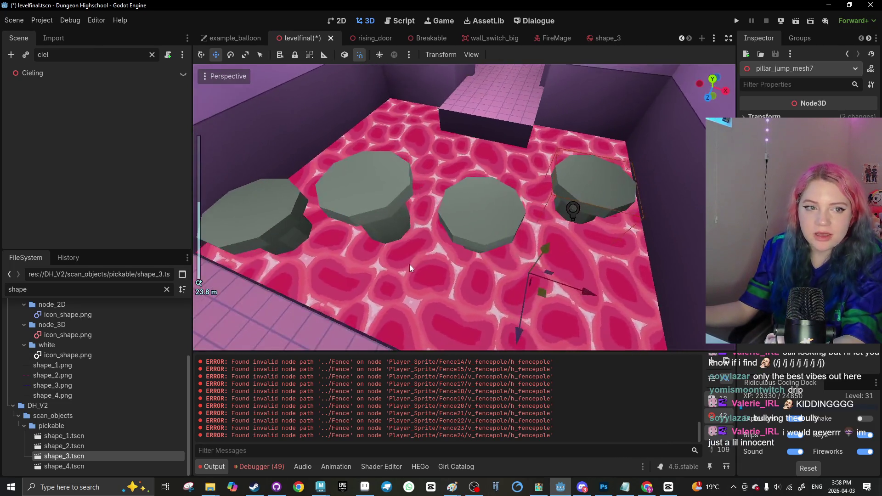
mouse_move(409, 264)
left_mouse_down()
mouse_move(459, 211)
mouse_move(508, 192)
mouse_move(533, 192)
mouse_move(522, 270)
mouse_move(403, 205)
mouse_move(437, 241)
mouse_move(568, 247)
left_mouse_up()
key("ctrl+d")
mouse_move(513, 243)
left_mouse_down()
mouse_move(424, 299)
mouse_move(492, 180)
mouse_move(495, 222)
mouse_move(482, 249)
mouse_move(538, 207)
mouse_move(475, 261)
left_mouse_up()
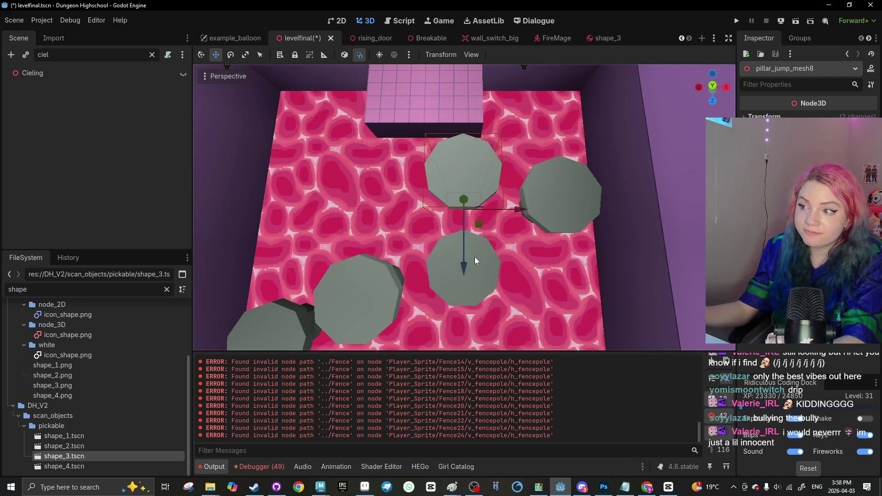
left_click_drag(468, 215, 580, 175)
left_click(581, 175)
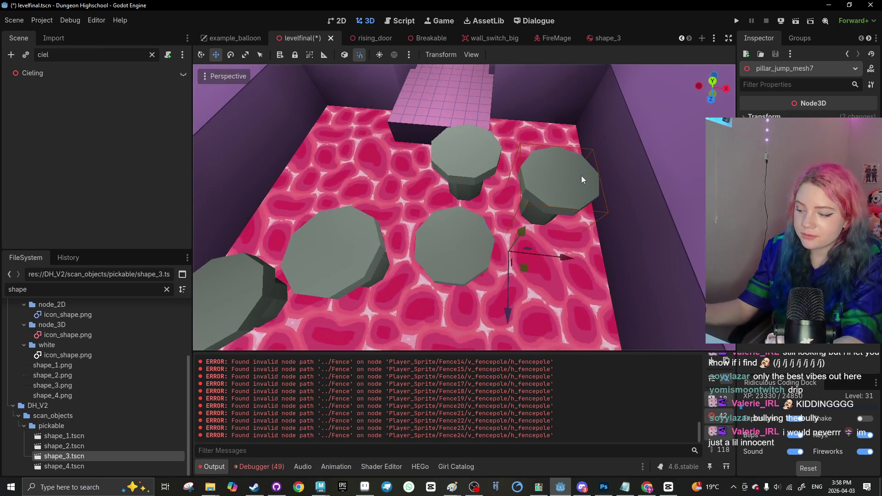
key("Delete")
left_click(407, 253)
Orbit to a high view looking down the lava room's stepping-stone pillars
scroll(431, 249, "down", 5)
scroll(417, 221, "up", 2)
mouse_move(416, 221)
left_mouse_down()
mouse_move(462, 244)
mouse_move(435, 255)
mouse_move(486, 202)
mouse_move(476, 214)
left_mouse_up()
scroll(472, 221, "up", 5)
scroll(428, 232, "down", 5)
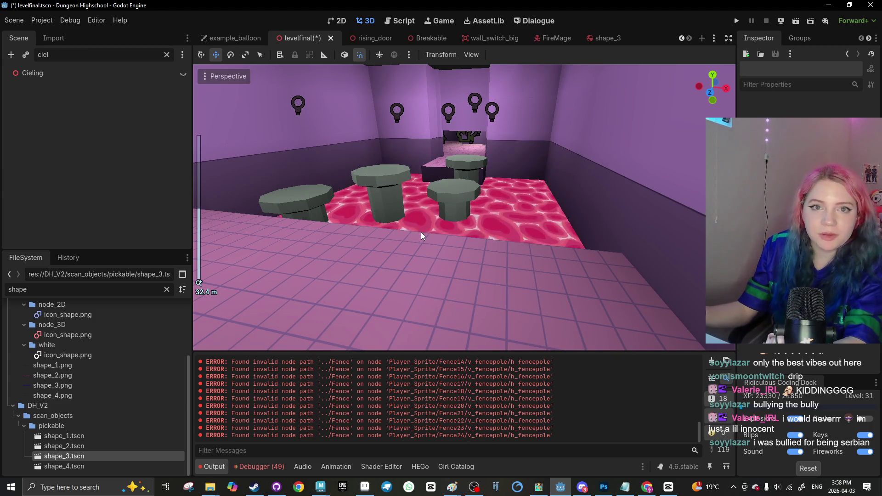
scroll(424, 257, "down", 3)
mouse_move(425, 258)
left_mouse_down()
mouse_move(428, 269)
mouse_move(423, 250)
left_mouse_up()
scroll(423, 250, "down", 6)
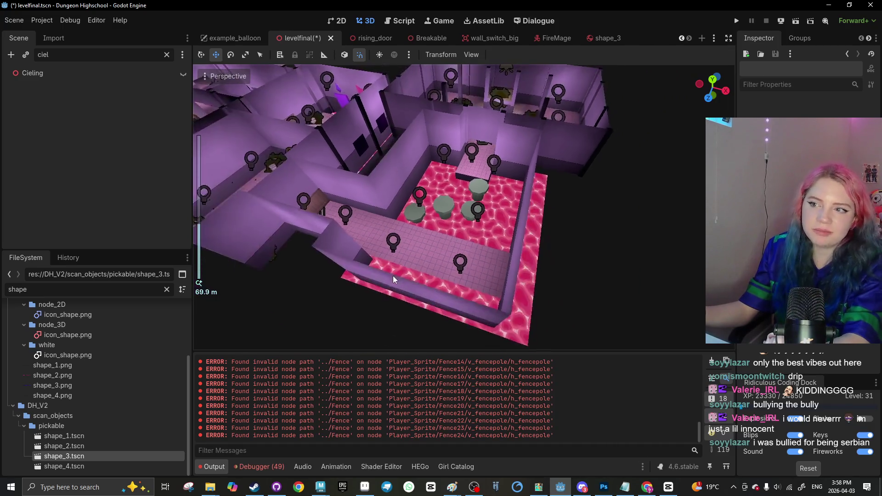
Select the first low wall piece beside the lava room
scroll(393, 275, "down", 6)
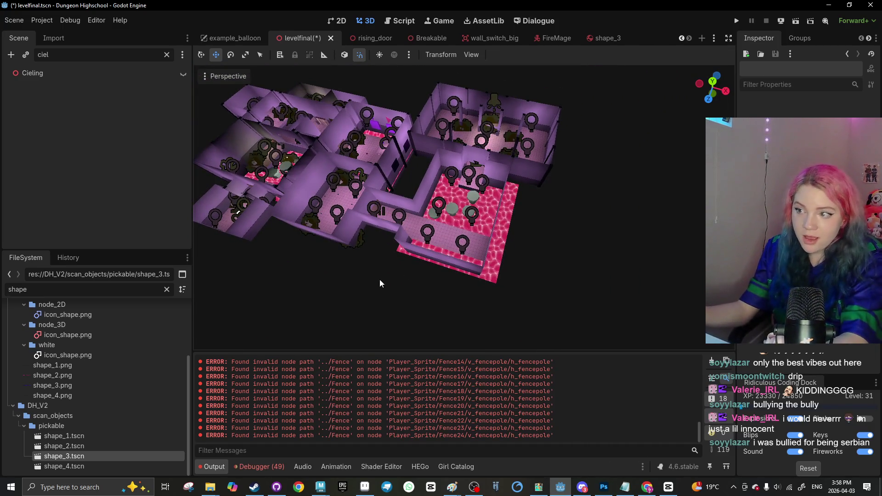
scroll(349, 250, "up", 12)
left_click_drag(443, 231, 321, 173)
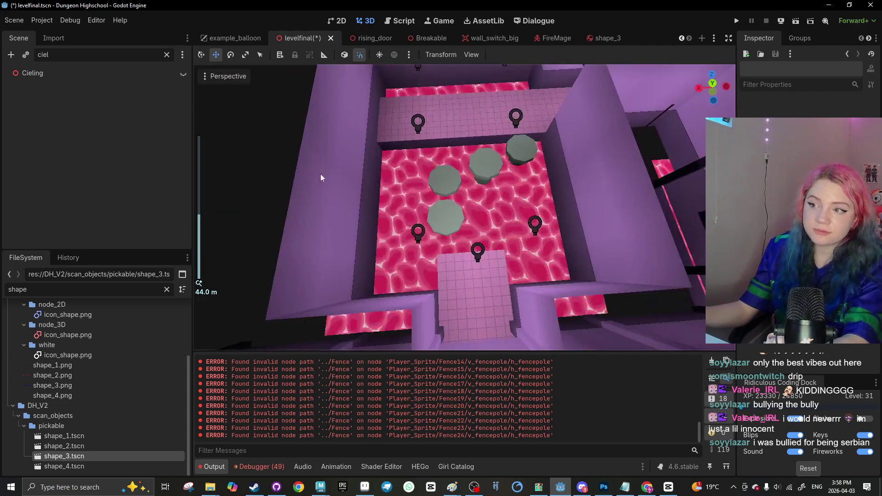
scroll(321, 178, "up", 5)
left_click(372, 193)
mouse_move(370, 210)
left_mouse_down()
mouse_move(396, 181)
mouse_move(360, 234)
mouse_move(410, 159)
left_mouse_up()
left_click_drag(397, 203, 436, 252)
Add the other wall pieces, making a six-piece selection
left_click(379, 184, "shift")
left_click(429, 188, "shift")
left_click(498, 176, "shift")
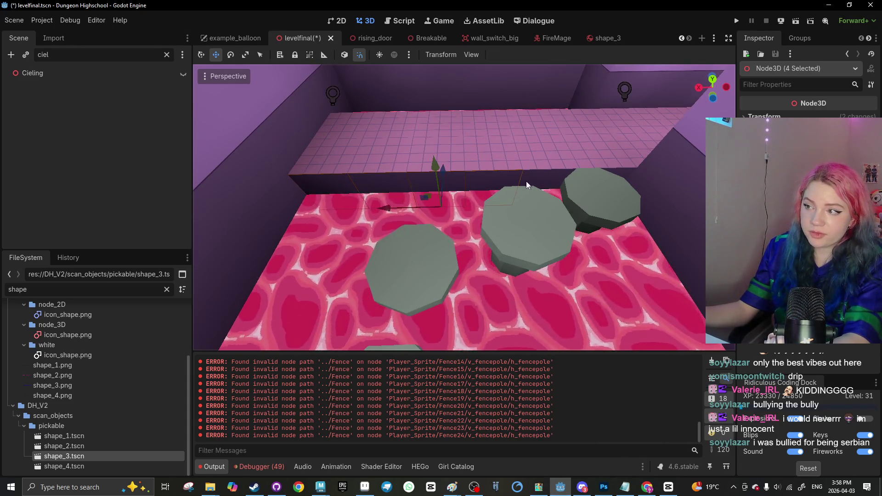
left_click_drag(526, 181, 556, 163)
left_click(614, 155, "shift")
mouse_move(466, 203)
left_mouse_down()
mouse_move(418, 230)
mouse_move(424, 173)
left_mouse_up()
scroll(424, 173, "down", 3)
Rotate the six wall pieces 45 degrees and shift them 4 units along X
key("e")
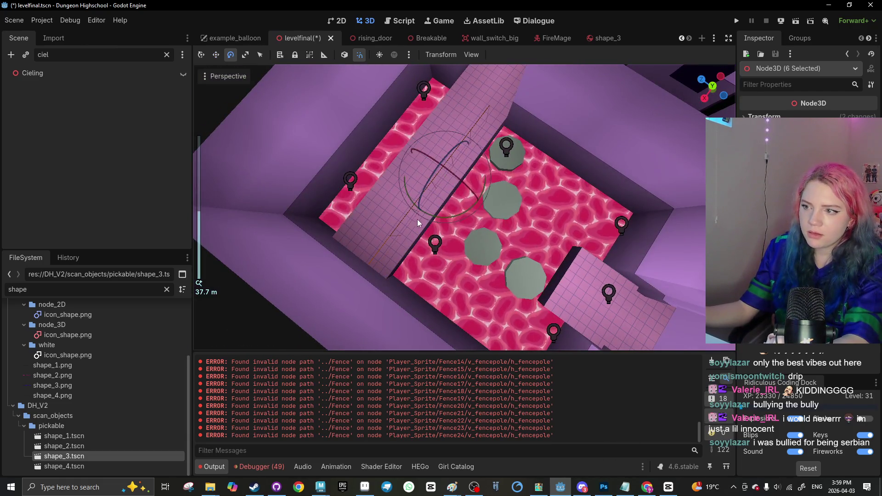
mouse_move(436, 214)
left_mouse_down()
mouse_move(521, 164)
mouse_move(441, 215)
mouse_move(469, 202)
mouse_move(444, 251)
mouse_move(412, 191)
mouse_move(394, 192)
left_mouse_up()
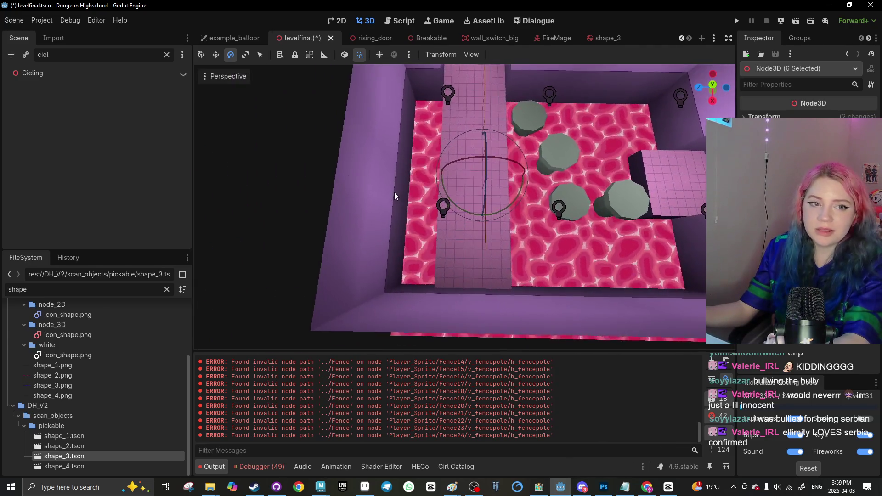
key("w")
mouse_move(464, 177)
left_mouse_down()
mouse_move(395, 175)
mouse_move(352, 202)
mouse_move(478, 200)
mouse_move(481, 233)
left_mouse_up()
scroll(478, 201, "down", 3)
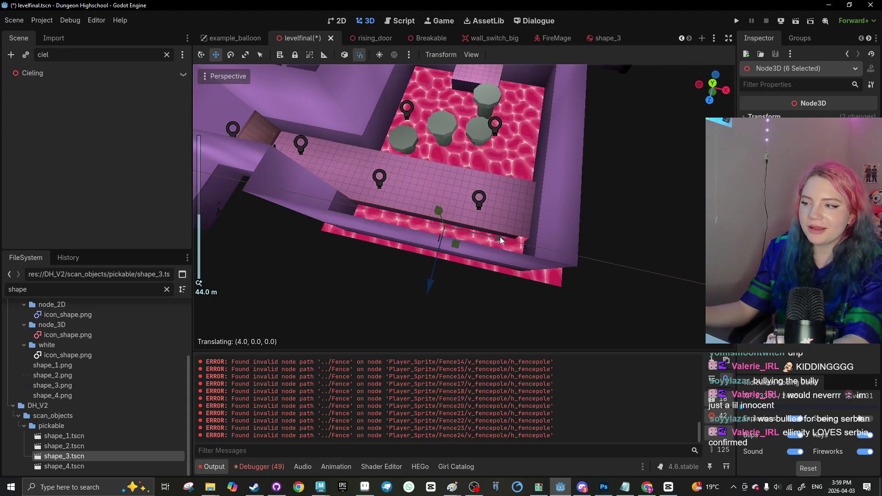
Clear the selection and save the levelfinal scene
left_click(509, 324)
mouse_move(509, 324)
left_mouse_down()
mouse_move(481, 235)
mouse_move(372, 273)
left_mouse_up()
scroll(372, 273, "down", 3)
key("ctrl+s")
Check a stepping-stone pillar in top-down orthographic view, then save the scene again
mouse_move(447, 212)
left_mouse_down()
mouse_move(305, 244)
mouse_move(340, 225)
left_mouse_up()
scroll(341, 225, "up", 8)
mouse_move(285, 230)
left_mouse_down()
mouse_move(313, 291)
mouse_move(410, 200)
left_mouse_up()
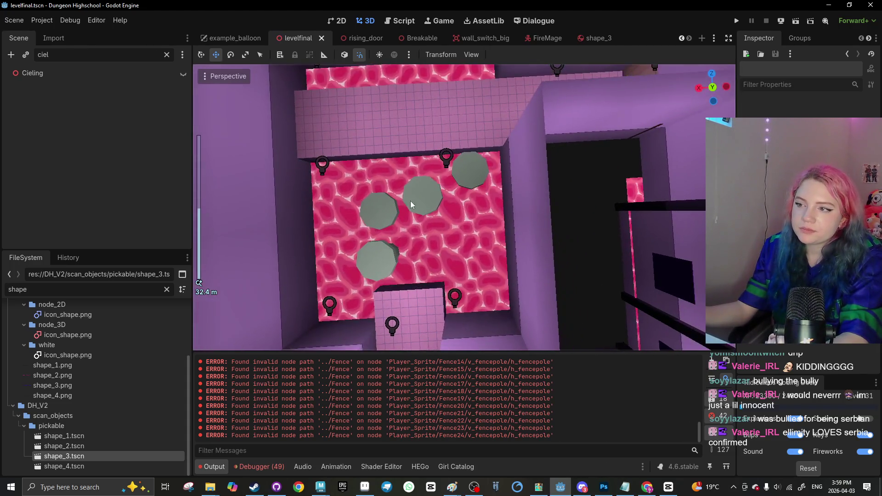
left_click(469, 172)
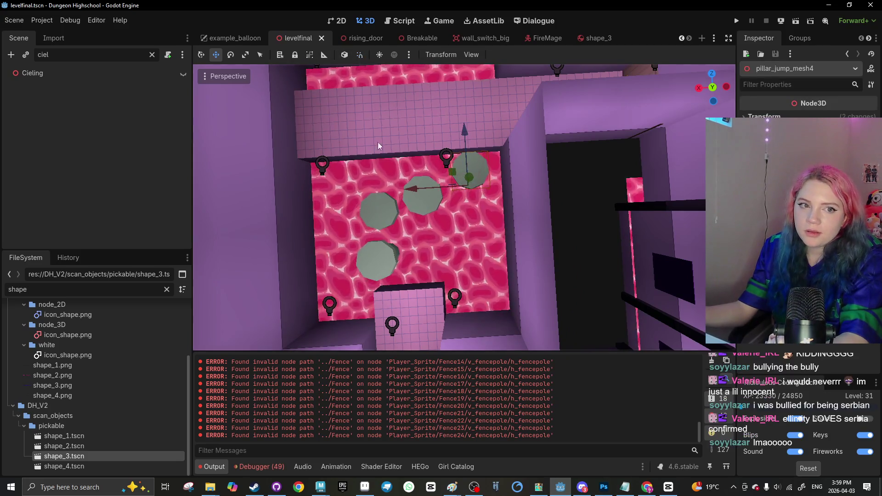
left_click(713, 87)
scroll(464, 278, "down", 3)
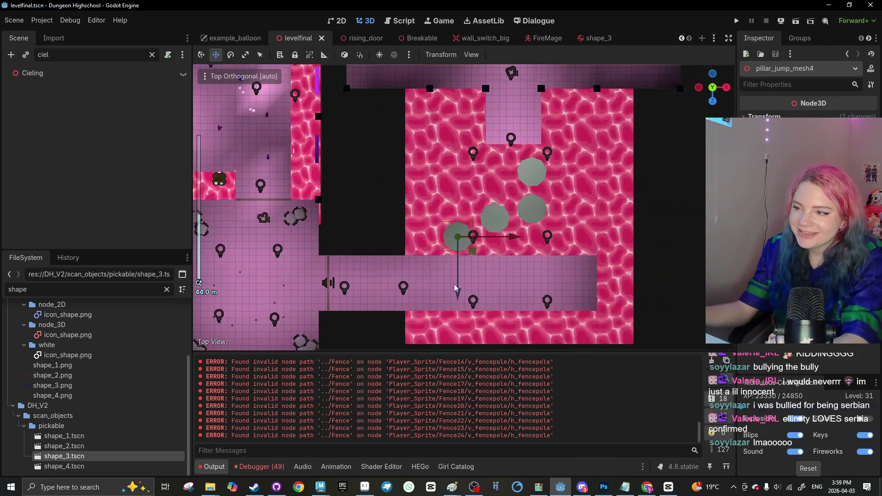
scroll(463, 278, "down", 3)
key("ctrl+s")
left_click_drag(702, 96, 602, 255)
scroll(575, 232, "down", 2)
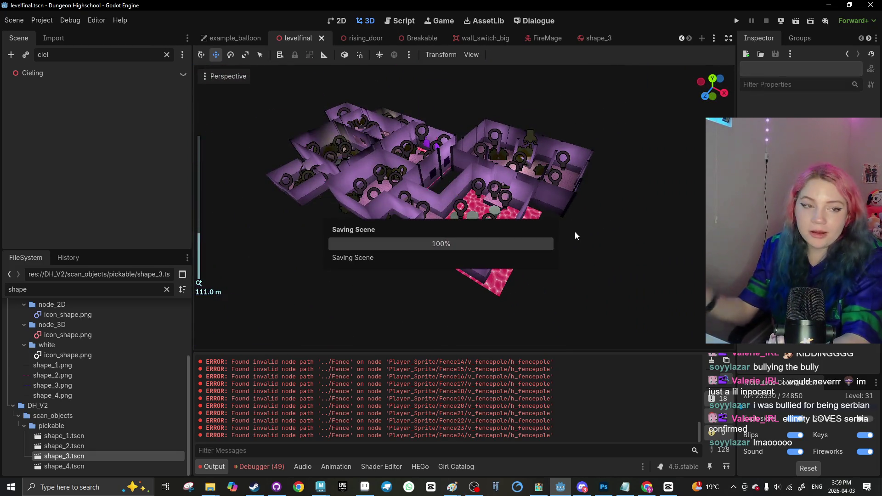
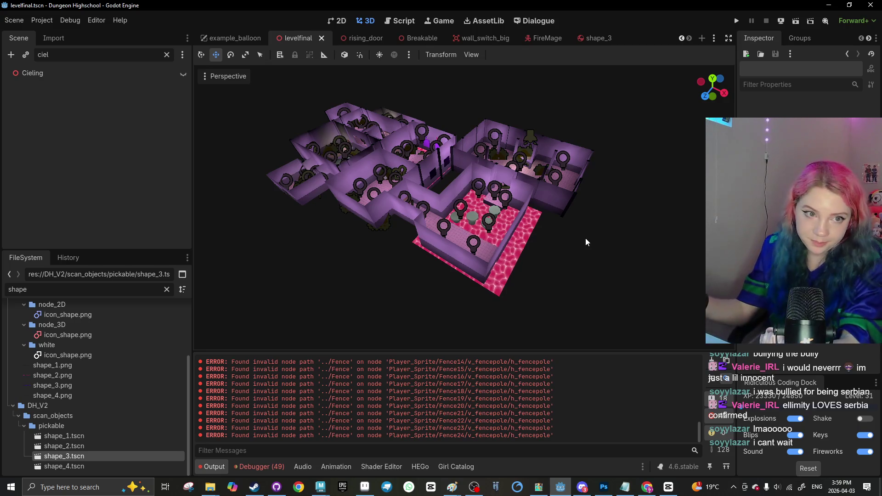
Save the levelfinal scene
scroll(445, 245, "up", 4)
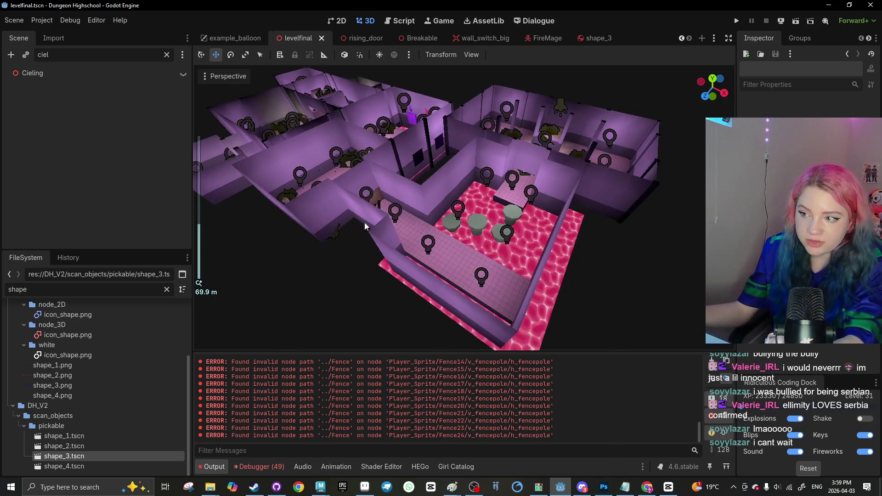
scroll(315, 225, "up", 10)
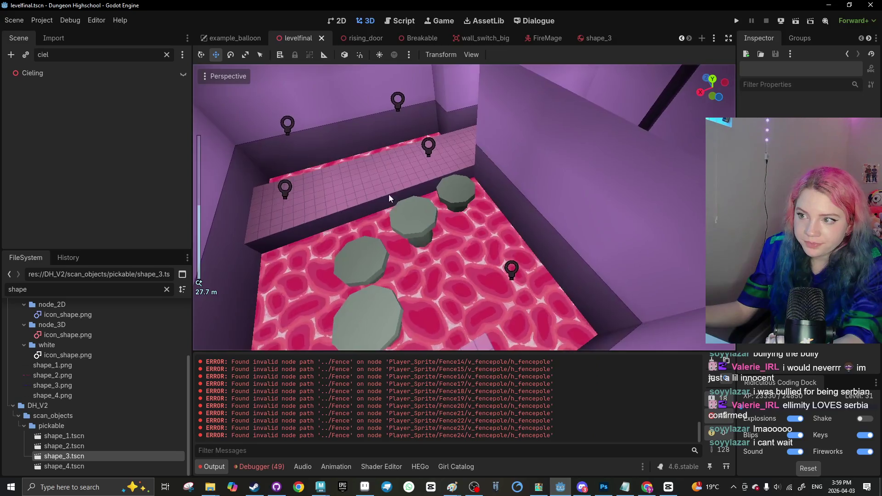
scroll(388, 199, "down", 2)
left_click(387, 205)
scroll(263, 150, "down", 3)
key("ctrl+s")
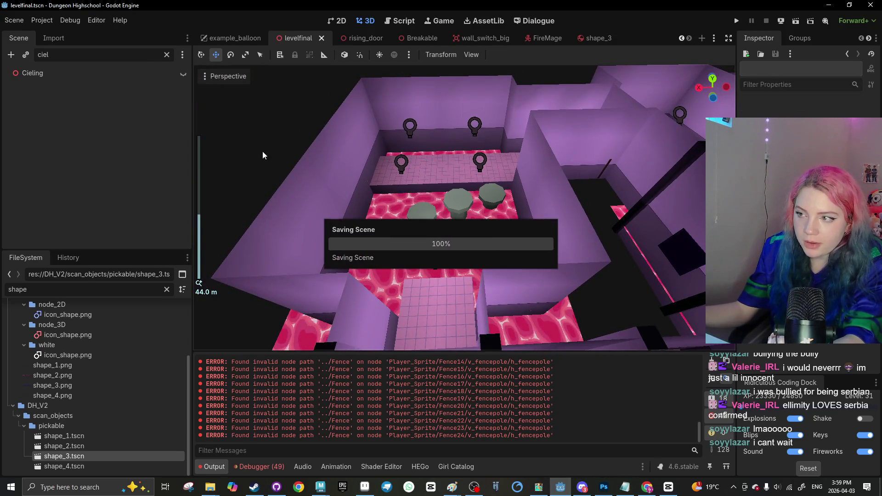
Orbit over the lava room and select the RisingDoor3 door at its exit
scroll(259, 175, "down", 2)
mouse_move(259, 175)
left_mouse_down()
mouse_move(357, 228)
mouse_move(497, 191)
mouse_move(472, 250)
left_mouse_up()
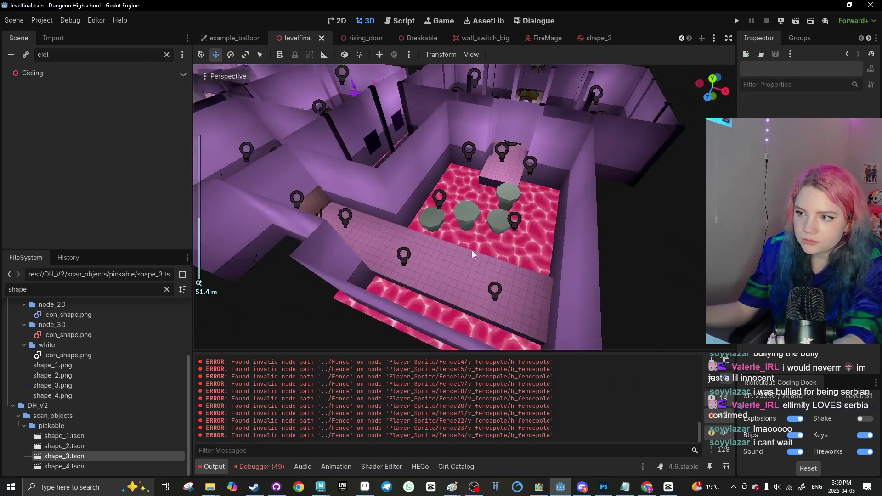
scroll(416, 258, "down", 2)
mouse_move(417, 257)
left_mouse_down()
mouse_move(405, 275)
mouse_move(458, 200)
mouse_move(487, 183)
mouse_move(456, 237)
mouse_move(314, 241)
left_mouse_up()
scroll(415, 258, "up", 4)
scroll(416, 258, "down", 2)
left_click(355, 262)
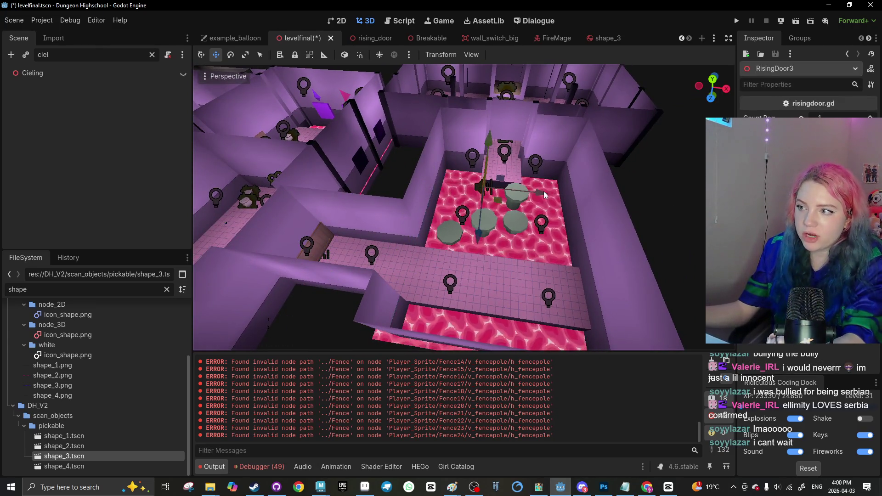
With snapping enabled, rotate the door straight, move it beside the lava room, and save
left_click(360, 55)
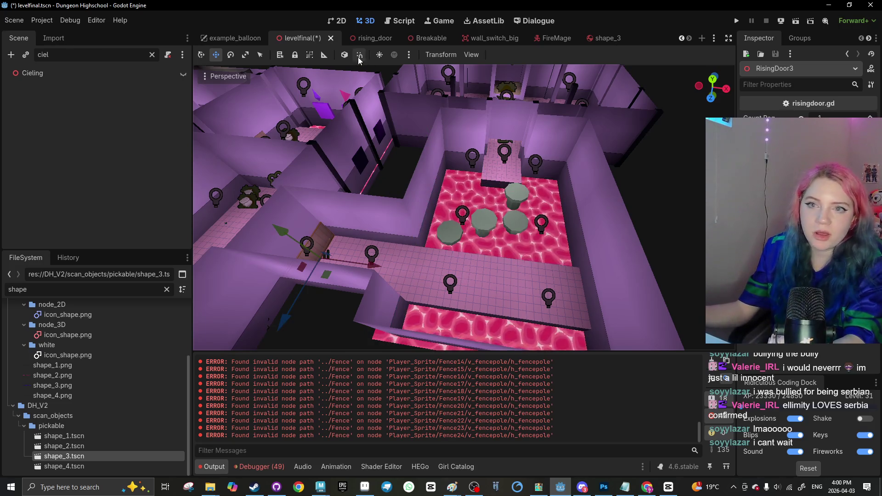
scroll(359, 218, "down", 3)
left_click_drag(359, 217, 415, 253)
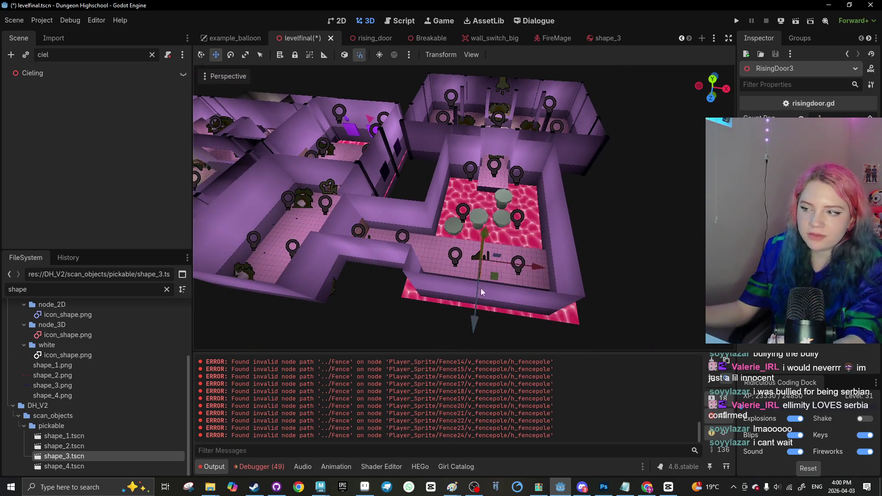
scroll(515, 259, "up", 15)
mouse_move(497, 192)
left_mouse_down()
mouse_move(441, 182)
mouse_move(510, 169)
mouse_move(563, 171)
mouse_move(490, 191)
mouse_move(503, 148)
mouse_move(506, 203)
mouse_move(460, 181)
mouse_move(517, 151)
left_mouse_up()
key("w")
left_click(509, 182)
scroll(507, 177, "down", 2)
key("ctrl+s")
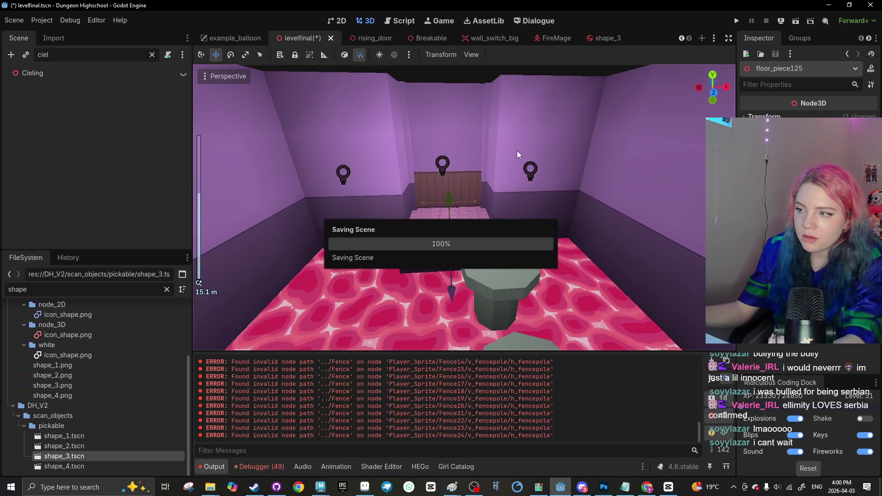
Delete the extra OmniLight3D37 light from the lava room
scroll(508, 226, "down", 10)
left_click_drag(508, 226, 597, 177)
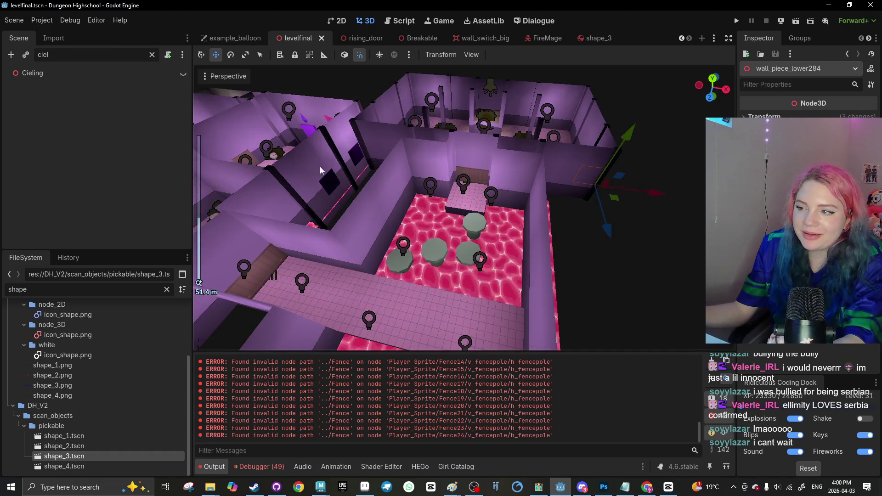
scroll(404, 263, "down", 5)
mouse_move(404, 262)
left_mouse_down()
mouse_move(469, 239)
mouse_move(444, 225)
mouse_move(338, 208)
left_mouse_up()
scroll(444, 225, "up", 4)
left_click(348, 212)
scroll(348, 212, "down", 4)
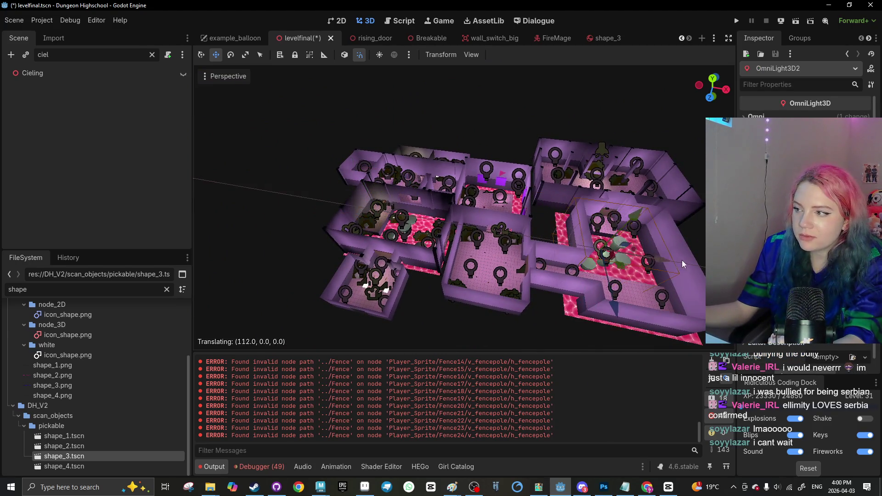
key("f")
scroll(471, 271, "up", 6)
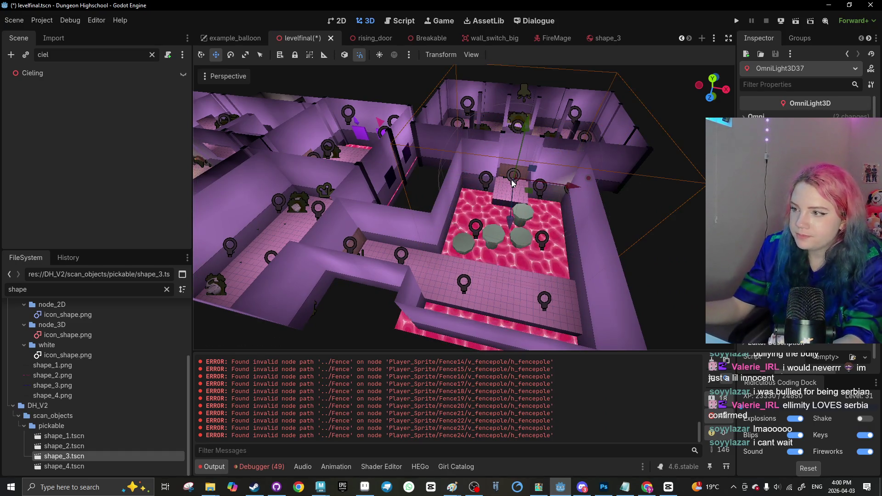
key("Delete")
left_click(402, 259)
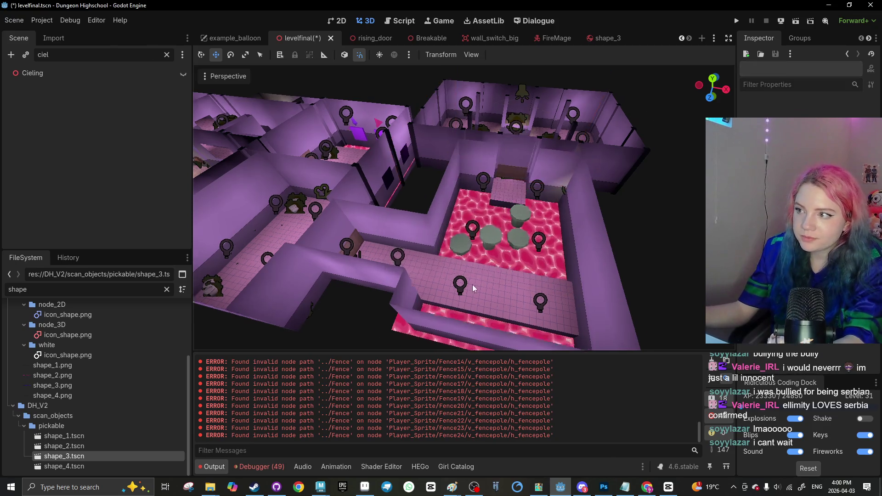
Deselect the light and save the levelfinal scene again
scroll(595, 235, "up", 5)
mouse_move(596, 235)
left_mouse_down()
mouse_move(489, 202)
mouse_move(443, 147)
left_mouse_up()
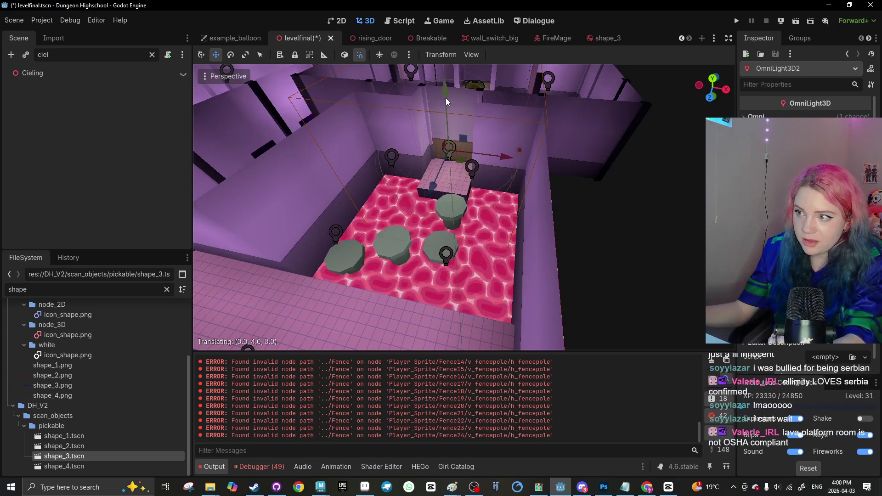
scroll(528, 221, "down", 5)
left_click(632, 267)
key("ctrl+s")
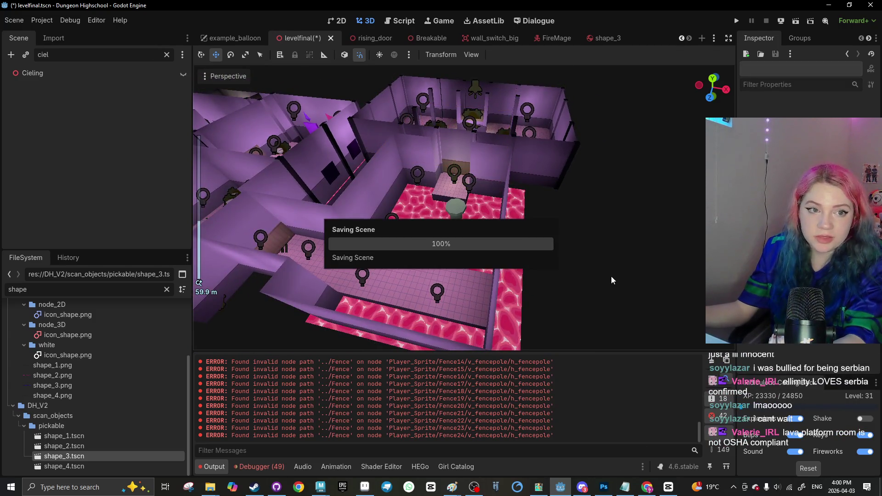
mouse_move(603, 283)
left_mouse_down()
mouse_move(490, 251)
mouse_move(533, 227)
mouse_move(468, 307)
mouse_move(518, 210)
mouse_move(468, 243)
mouse_move(569, 207)
left_mouse_up()
scroll(534, 227, "up", 2)
scroll(468, 307, "down", 2)
scroll(569, 207, "down", 2)
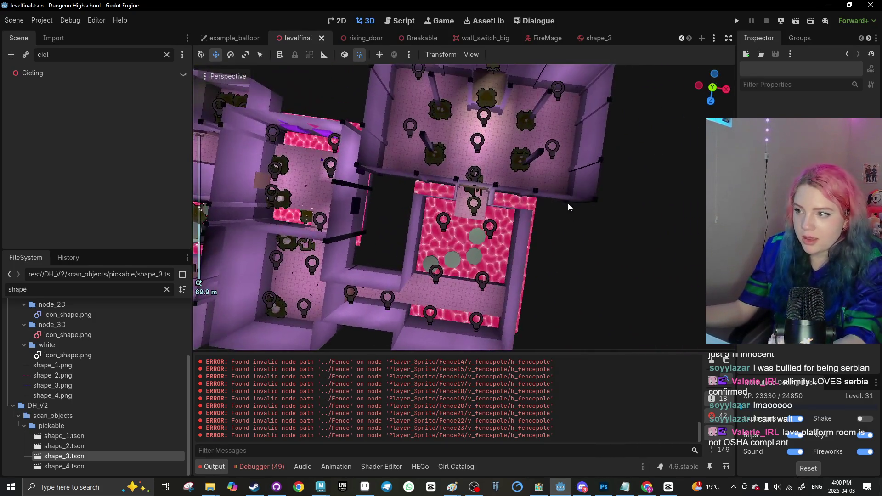
left_click(713, 87)
Nudge OmniLight3D2 slightly along X above the lava room and save
scroll(427, 299, "up", 4)
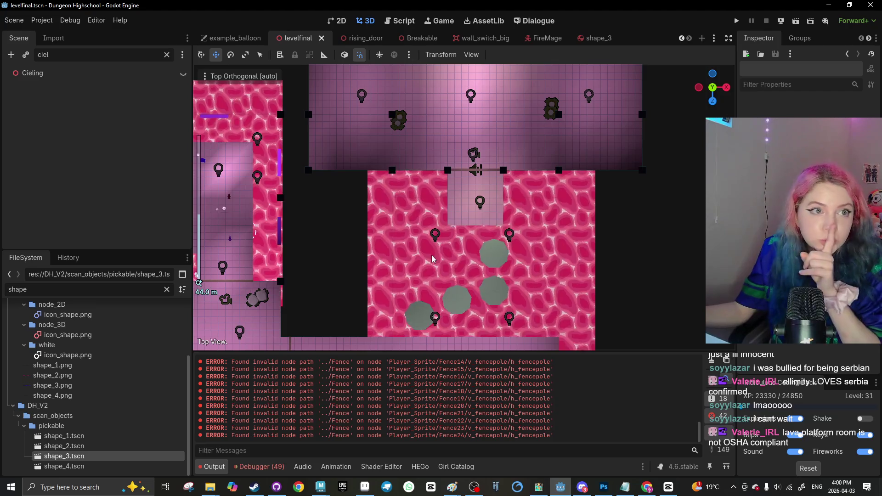
scroll(427, 299, "up", 3)
left_click(485, 200)
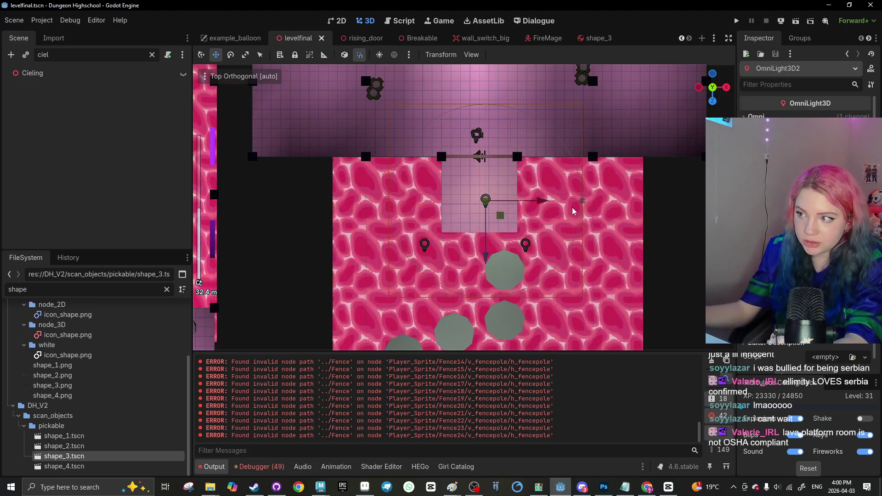
left_click_drag(538, 204, 531, 201)
left_click_drag(473, 124, 466, 225)
scroll(467, 225, "up", 5)
key("ctrl+s")
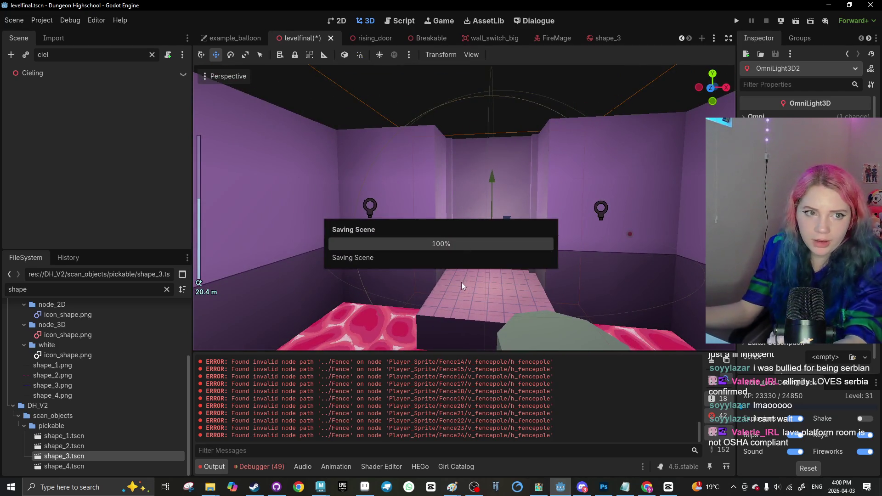
Save the level again from a high overview and select the Area3D trigger node
scroll(461, 280, "down", 9)
mouse_move(683, 174)
left_mouse_down()
mouse_move(569, 303)
mouse_move(478, 212)
mouse_move(482, 269)
left_mouse_up()
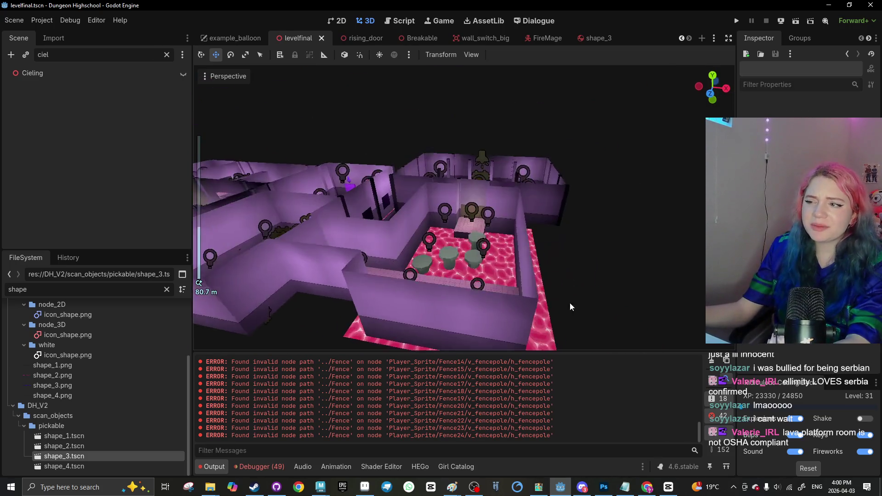
scroll(570, 307, "down", 5)
key("ctrl+s")
scroll(481, 269, "up", 12)
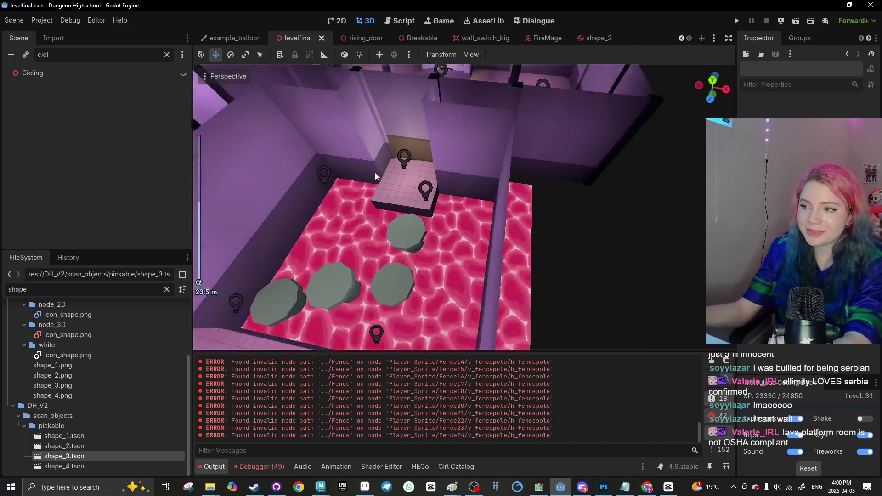
scroll(478, 233, "down", 3)
left_click(460, 175)
key("e")
scroll(460, 175, "down", 5)
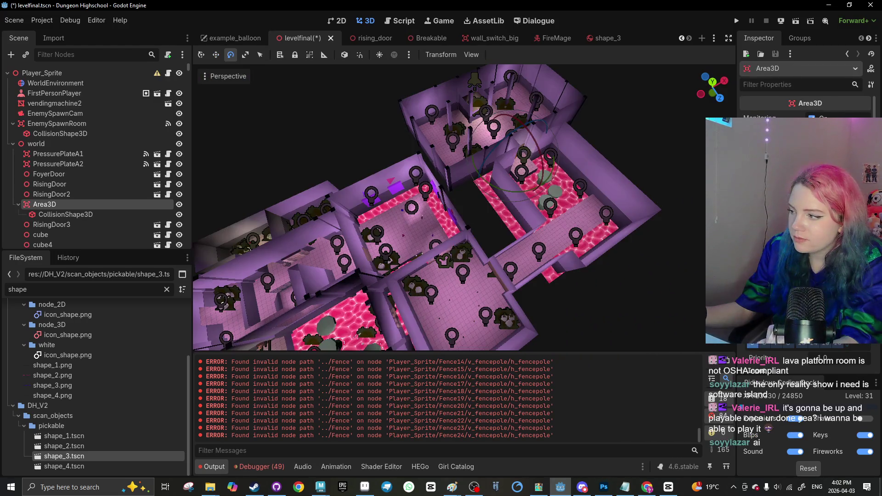
Rename the Area3D node to BossDoorDialouge, then open the levelblockout.gd script
scroll(506, 259, "up", 3)
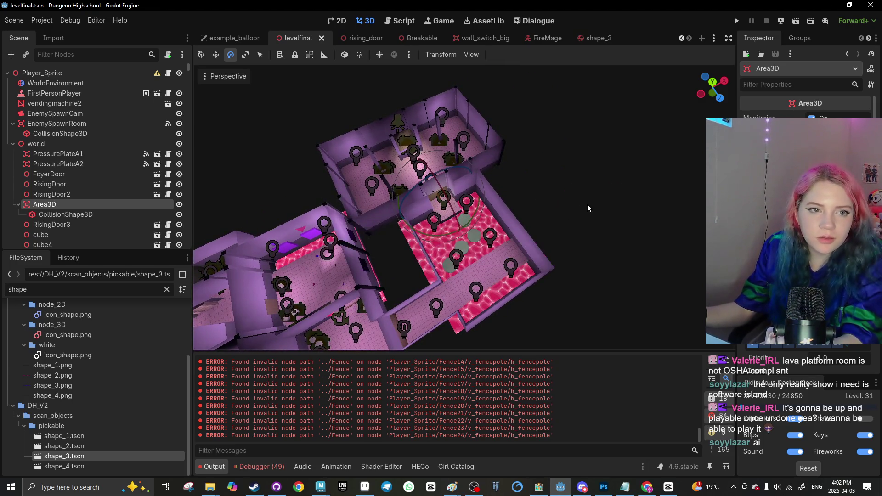
scroll(519, 220, "up", 8)
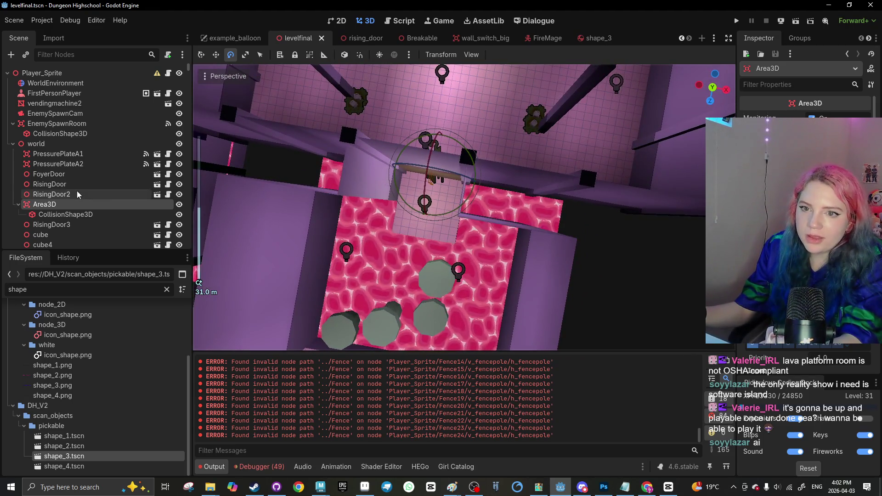
double_click(64, 204)
type("BossD")
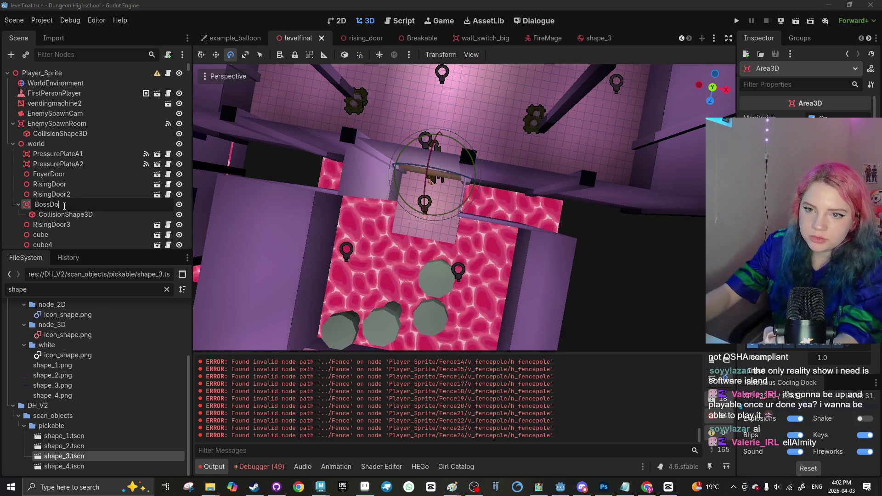
type("orDI")
key("BackSpace")
key("BackSpace")
key("BackSpace")
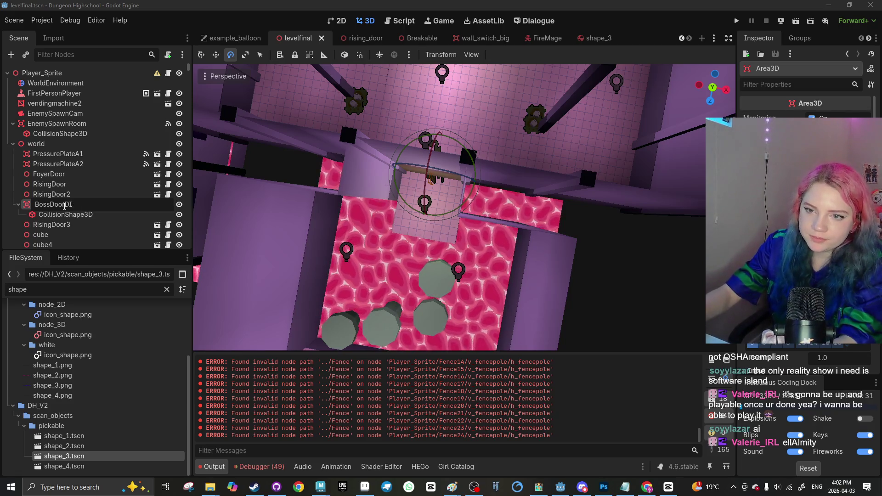
type("ougwe")
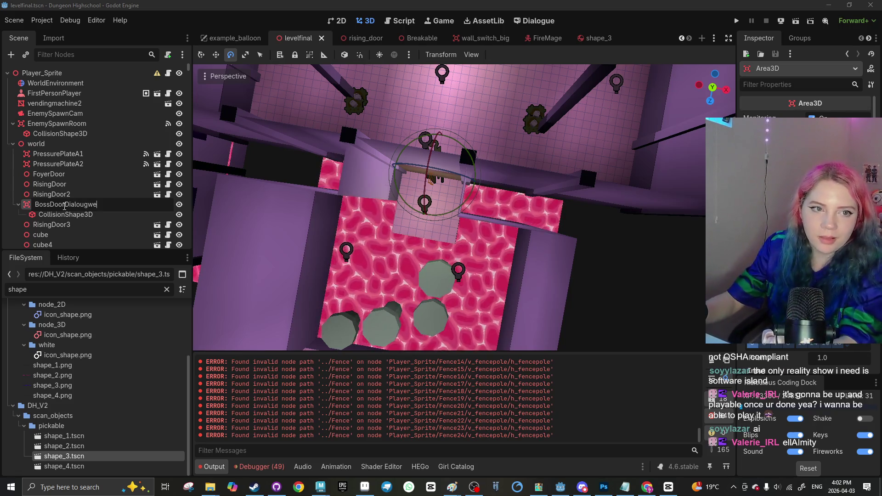
key("Return")
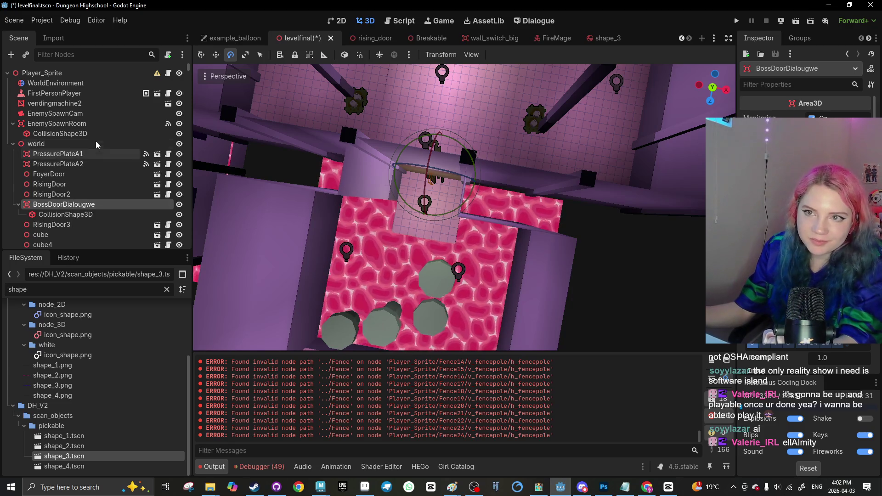
double_click(100, 205)
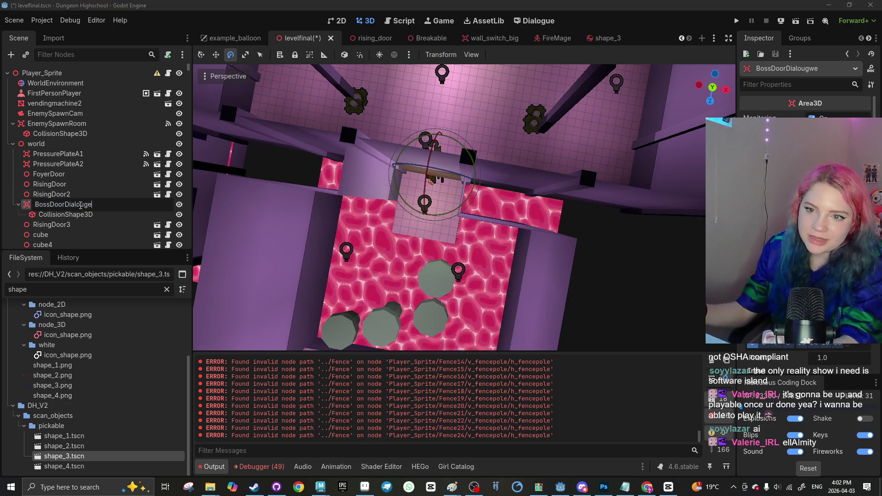
key("Return")
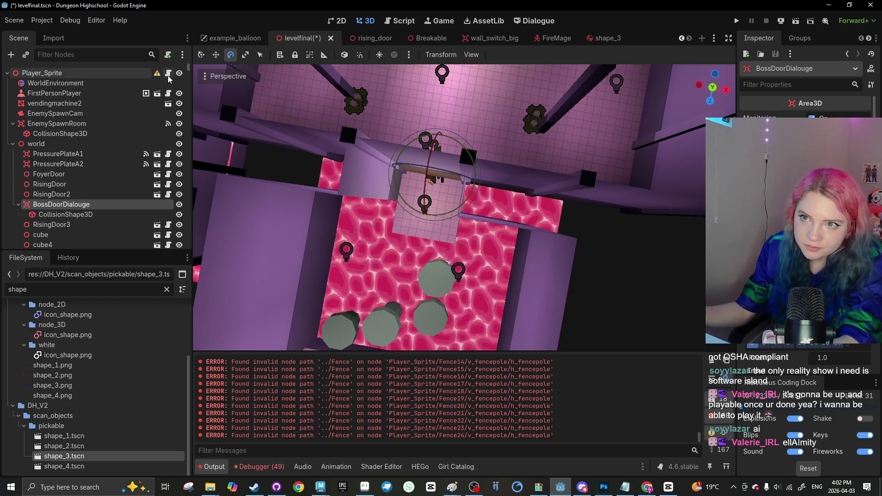
left_click(168, 75)
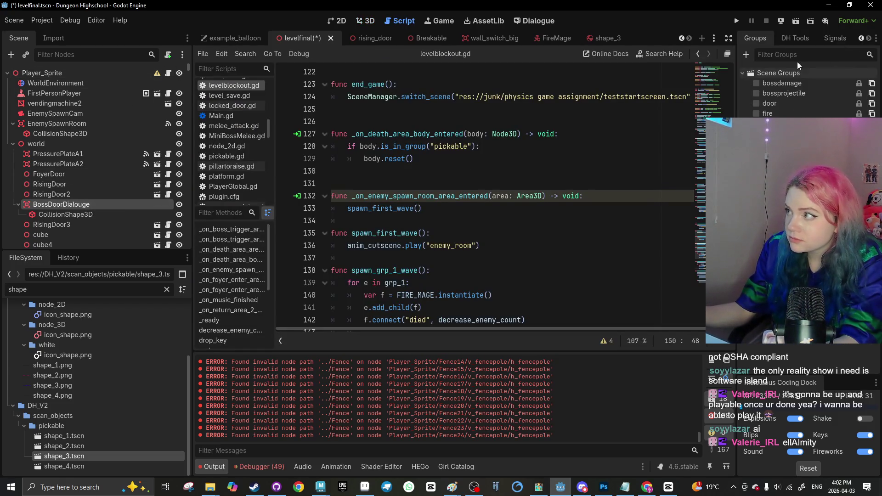
Connect area_entered to a new handler, replace its pass with 'can_', and filter files by 'xd'
double_click(774, 81)
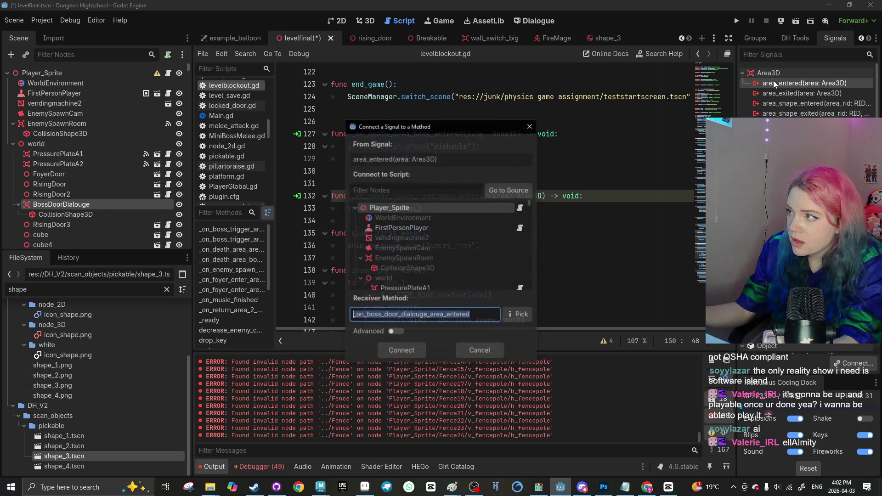
left_click(473, 350)
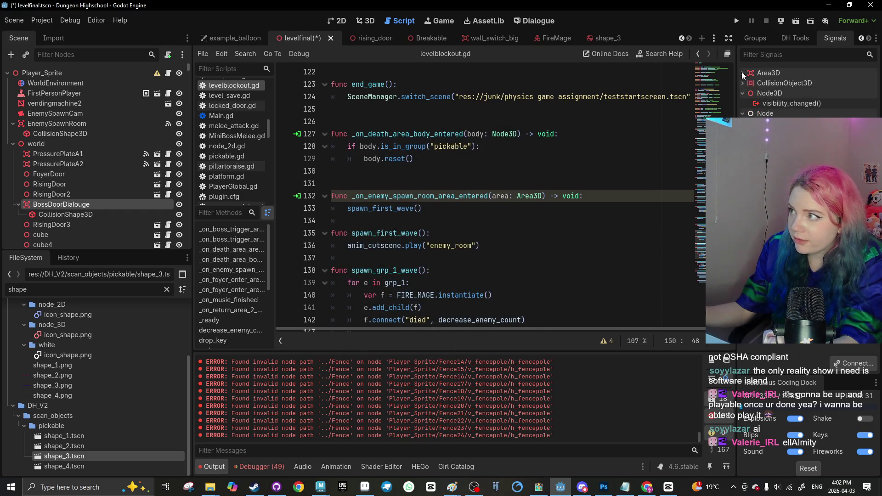
double_click(771, 84)
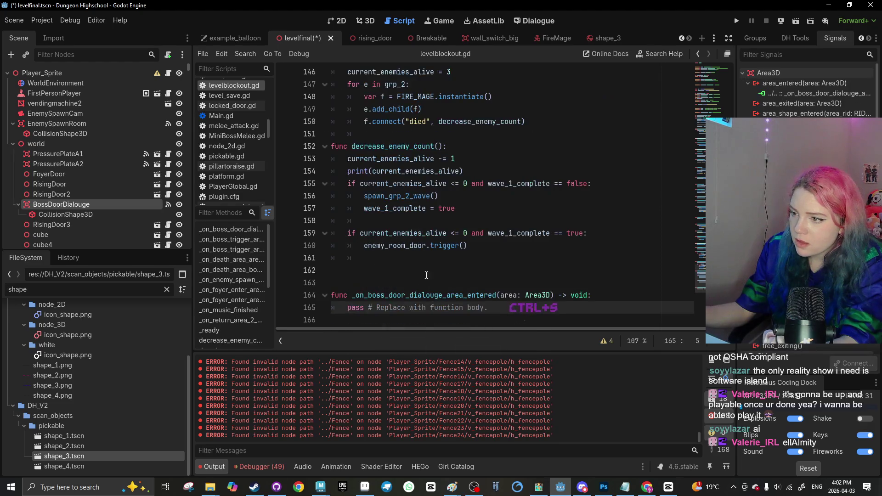
left_click_drag(488, 307, 346, 307)
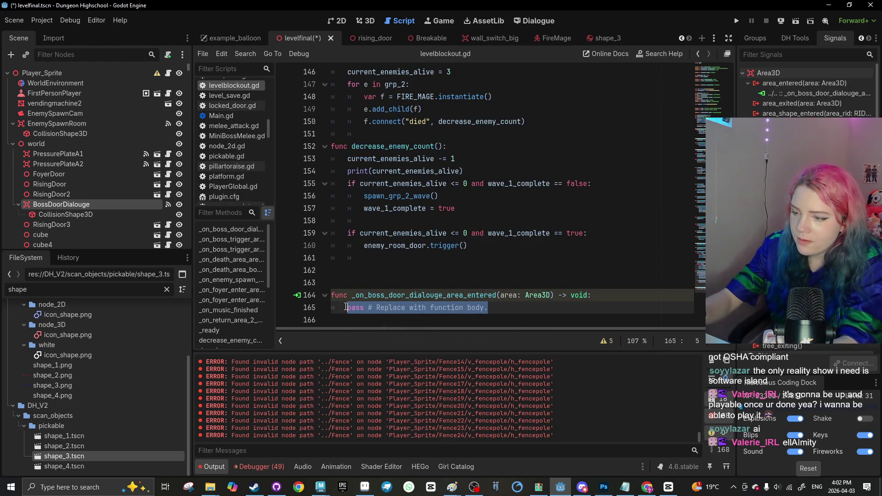
type("i")
key("BackSpace")
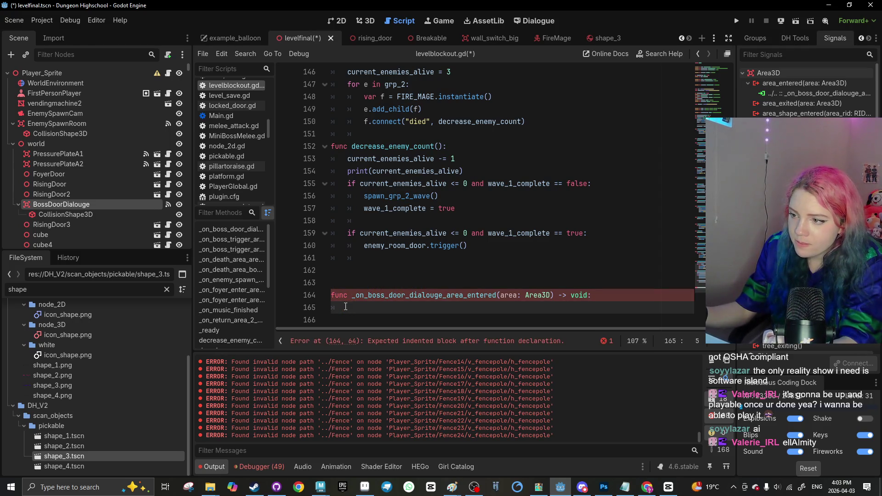
type("can_")
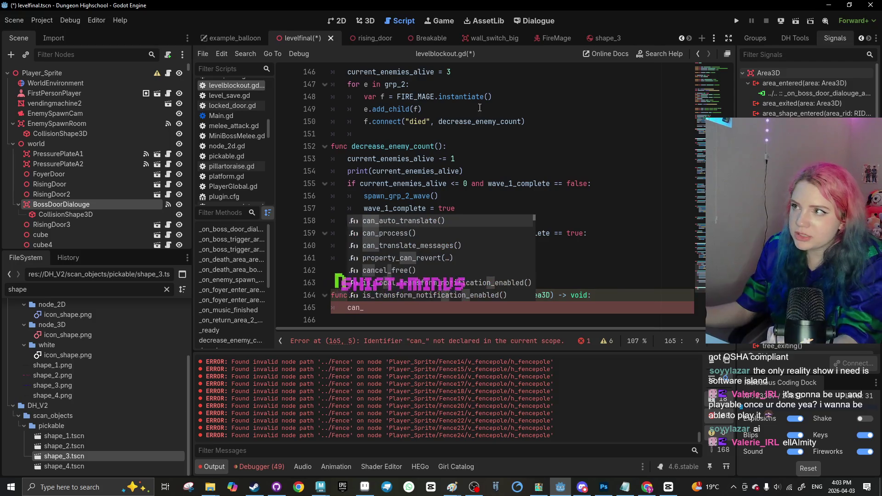
double_click(19, 290)
type("xd")
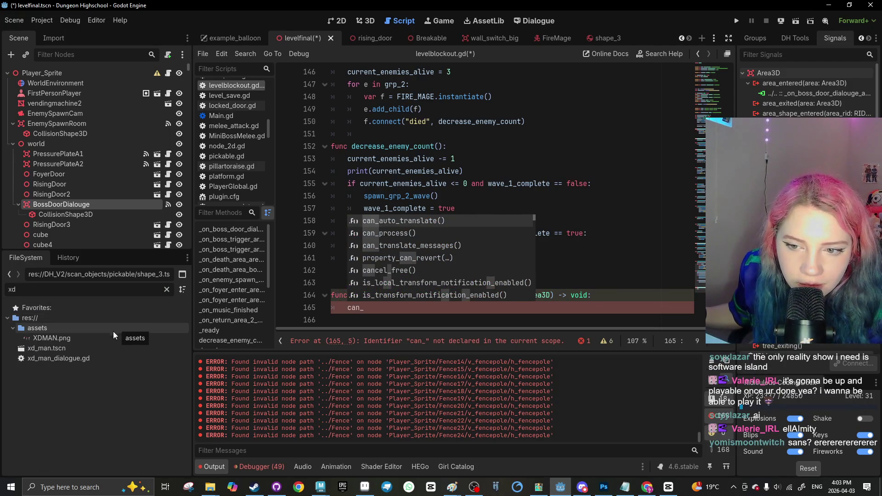
Open the xd_man scene to inspect its script, then return to the level script
double_click(94, 349)
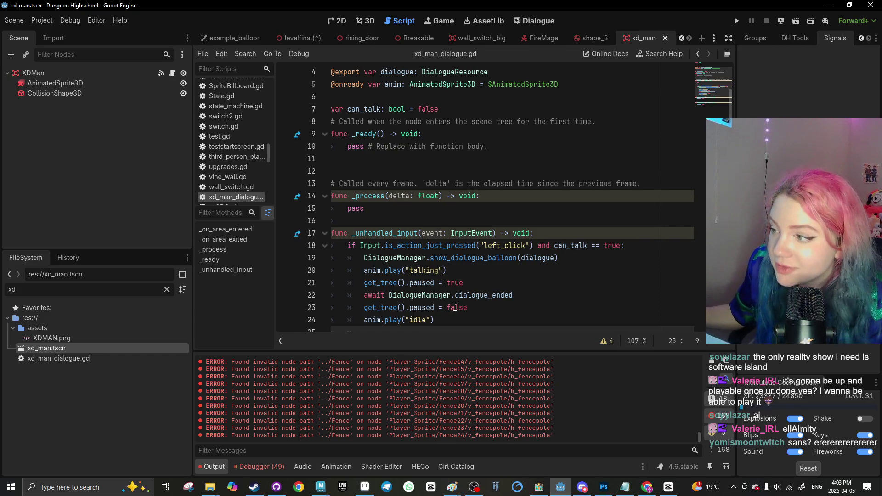
scroll(455, 307, "down", 1)
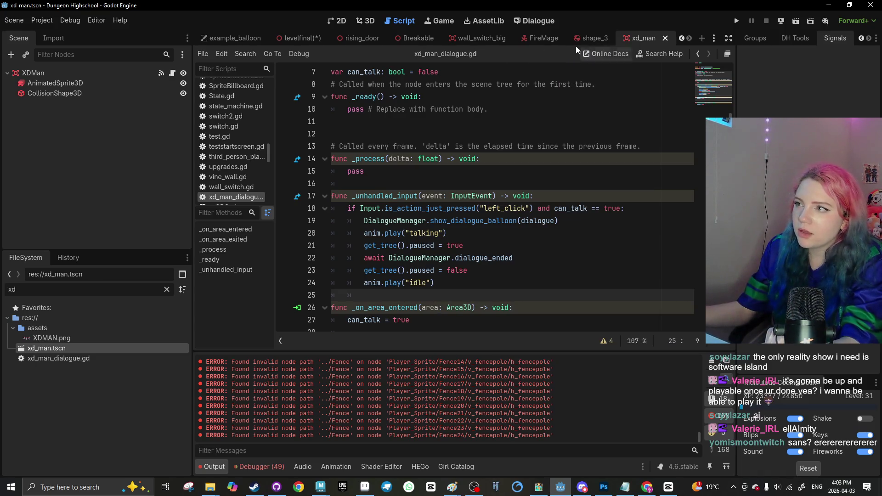
scroll(416, 222, "down", 2)
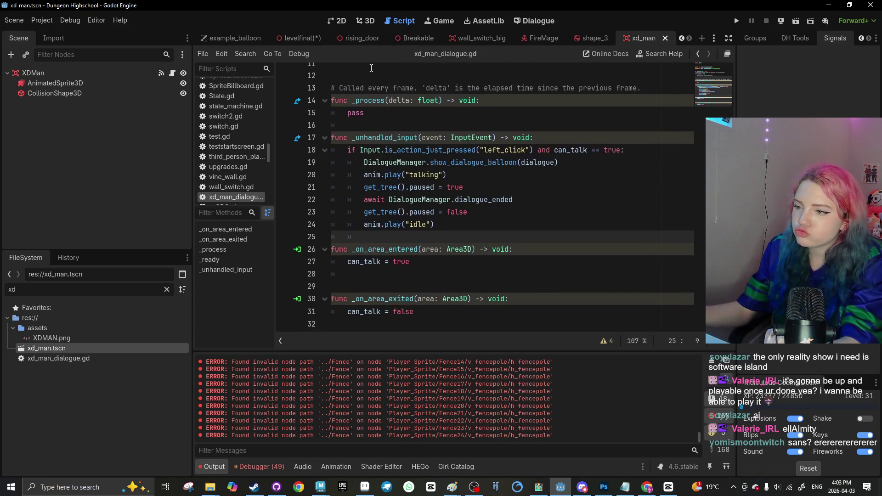
left_click(299, 38)
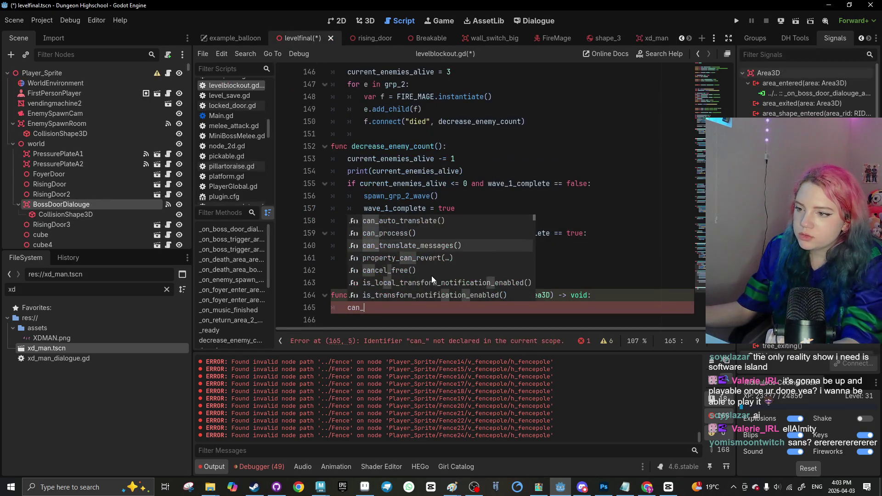
Connect area_exited and complete the enter handler's line as can_interact_door = true
double_click(790, 103)
left_click(400, 352)
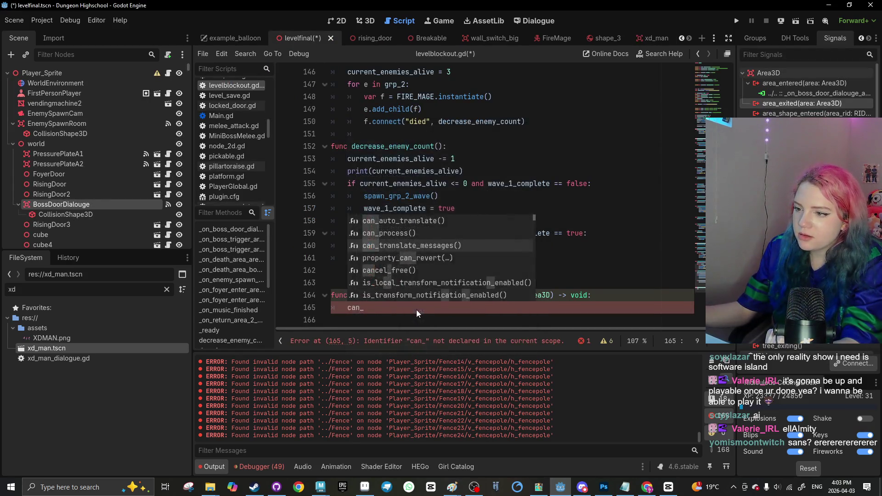
left_click(386, 259)
type("nteract_door = t")
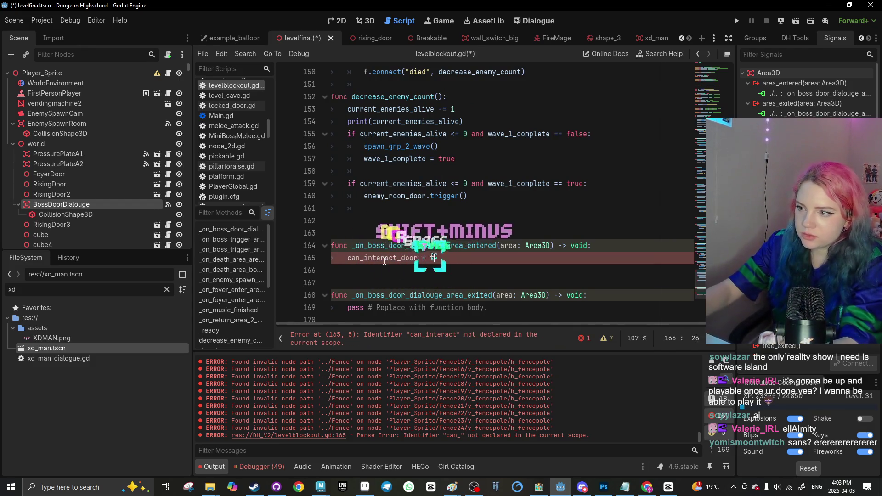
type("r")
Copy that line into the exit handler, changing it to can_interact_door = false
left_click_drag(447, 258, 344, 260)
key("ctrl+c")
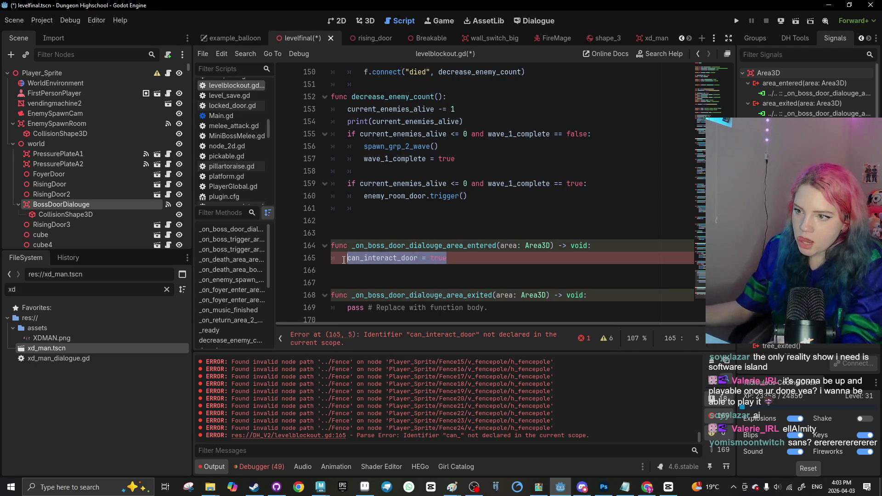
triple_click(497, 304)
key("ctrl+v")
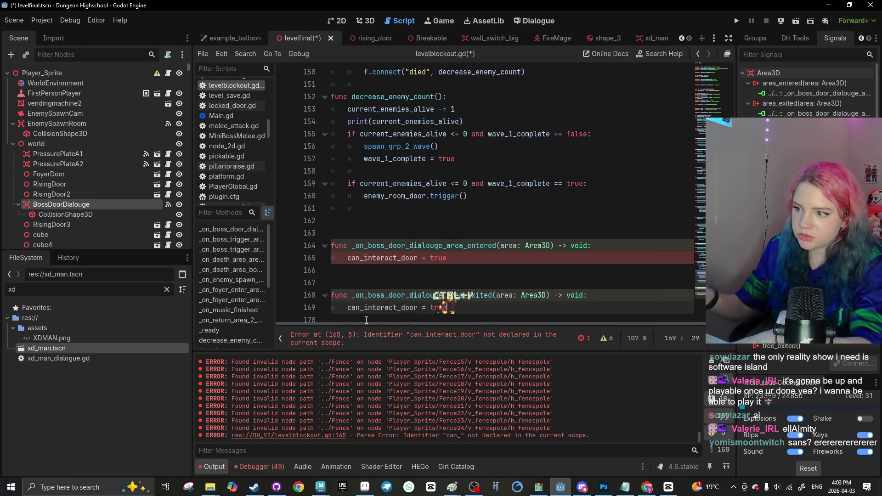
key("BackSpace")
type("a")
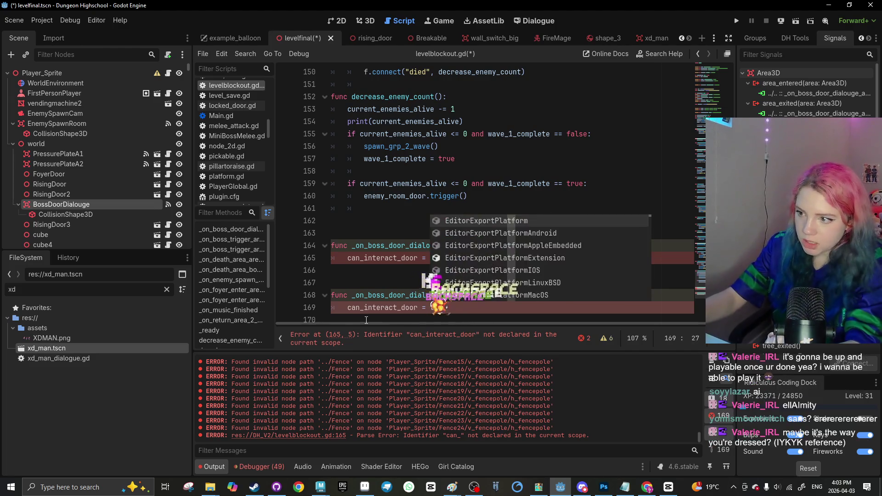
type("lse")
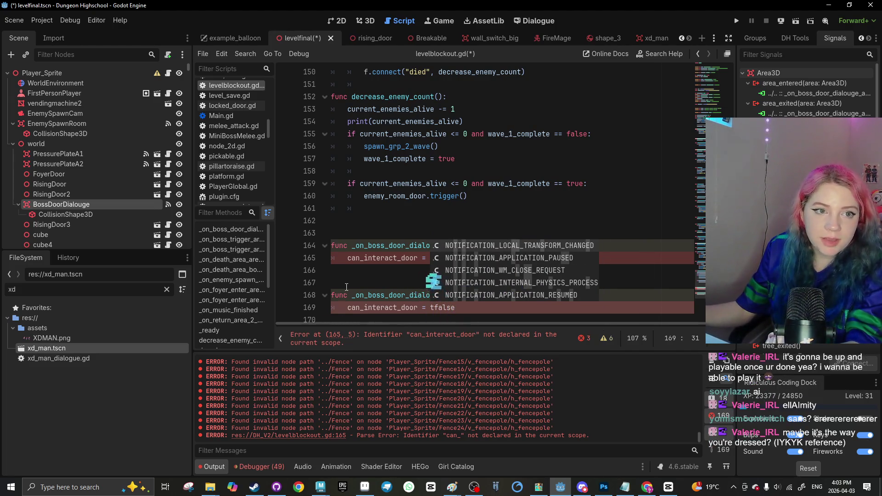
left_click(347, 287)
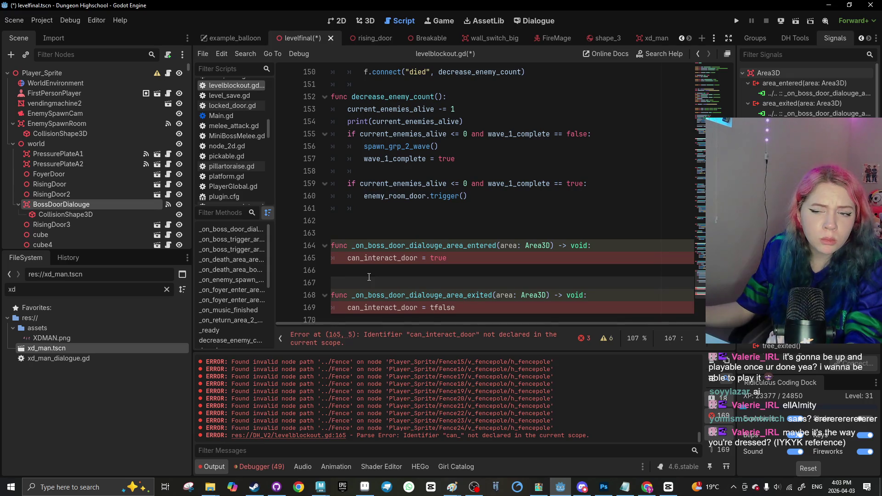
left_click(431, 307)
key("BackSpace")
Add an empty _unhandled_input function below the exit handler
scroll(452, 322, "down", 5)
scroll(451, 322, "up", 10)
scroll(452, 322, "down", 5)
key("Return")
key("Return")
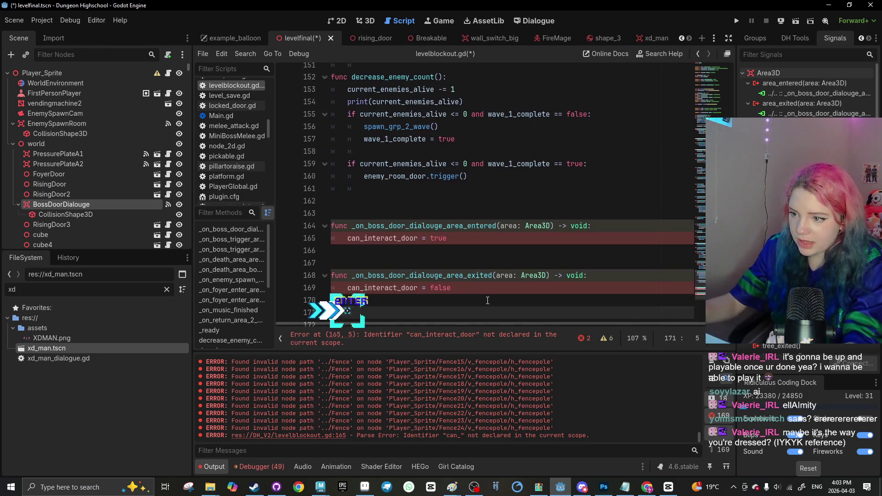
key("BackSpace")
type("func unhal")
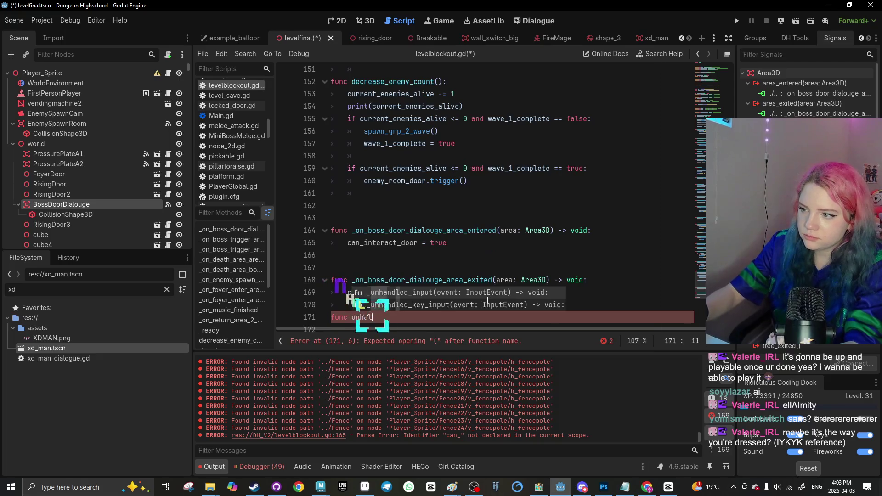
key("Return")
key("Return")
type("if")
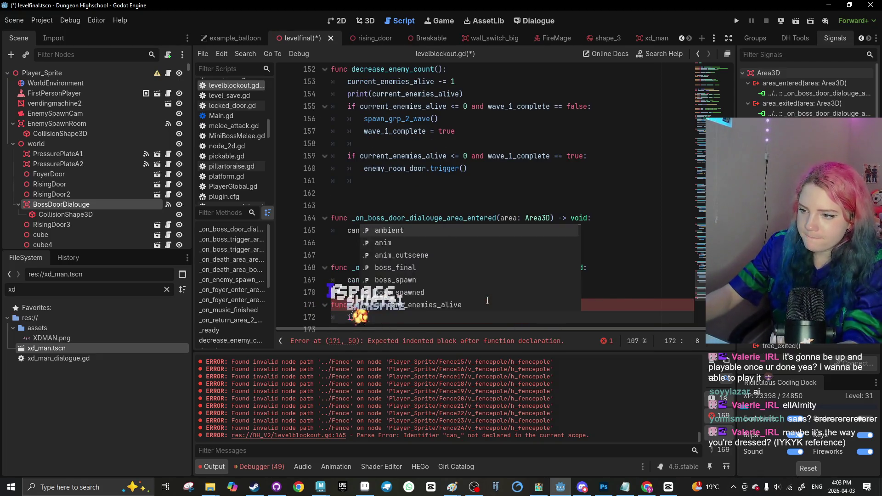
key("BackSpace")
key("BackSpace")
key("BackSpace")
key("ctrl+v")
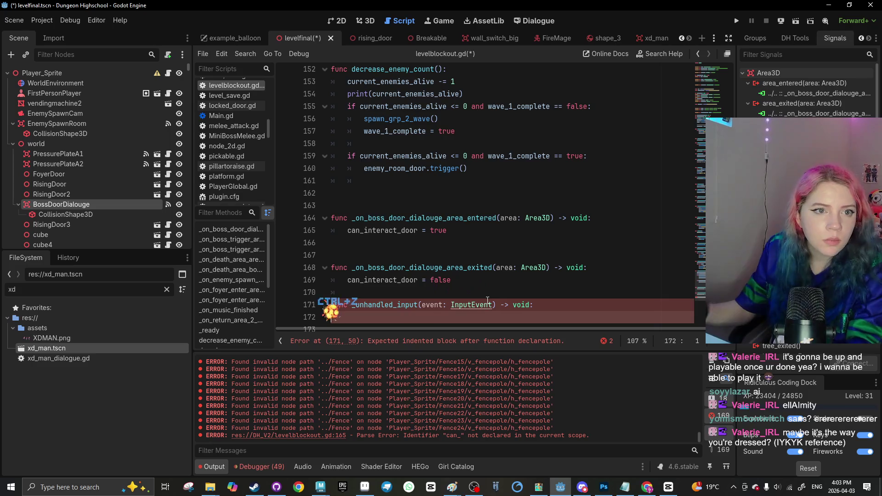
key("ctrl+z")
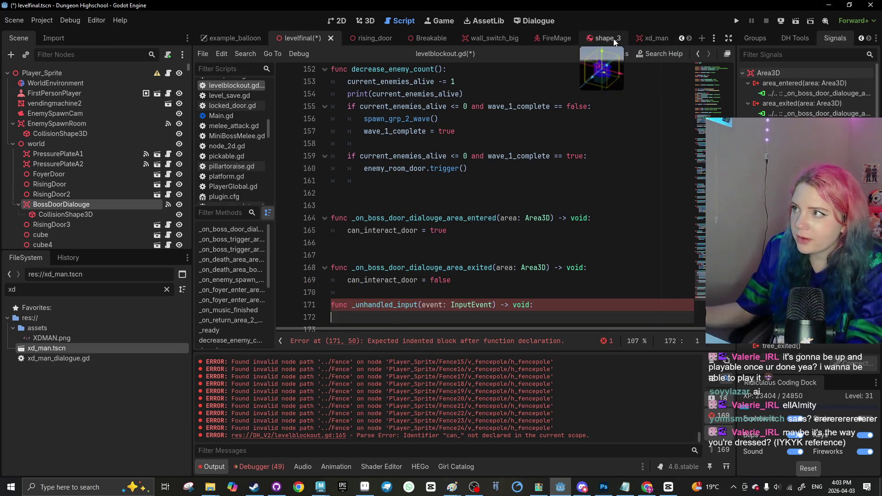
left_click(614, 38)
left_click(620, 40)
Paste the left-click dialogue block into _unhandled_input and swap can_talk for can_interact_door
left_click(603, 40)
scroll(399, 195, "down", 1)
mouse_move(435, 225)
left_mouse_down()
mouse_move(363, 186)
mouse_move(338, 156)
left_mouse_up()
key("ctrl+c")
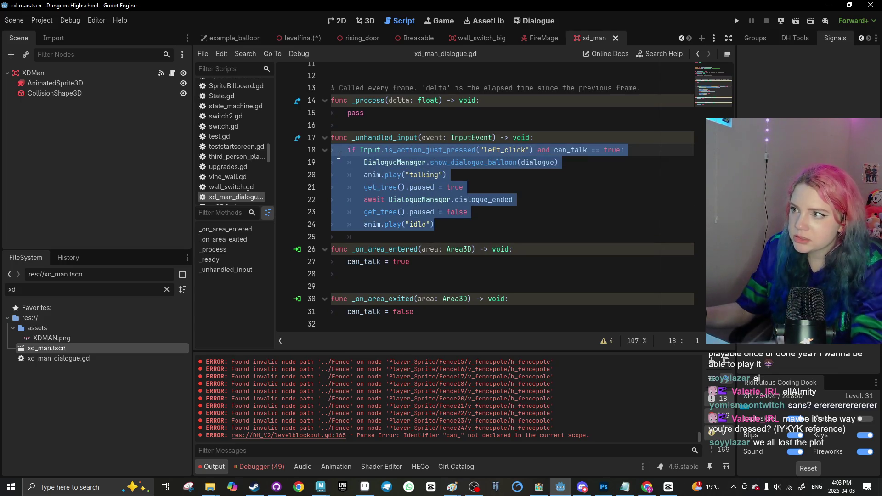
left_click(538, 39)
left_click(473, 38)
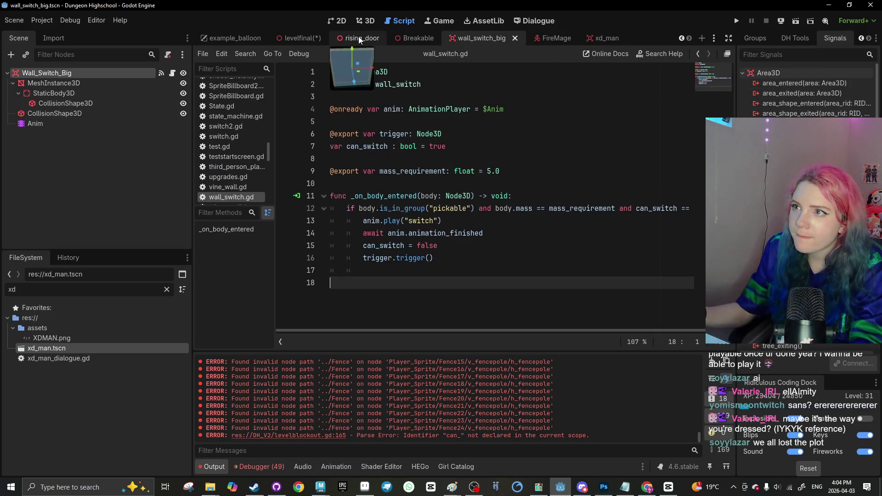
left_click(309, 43)
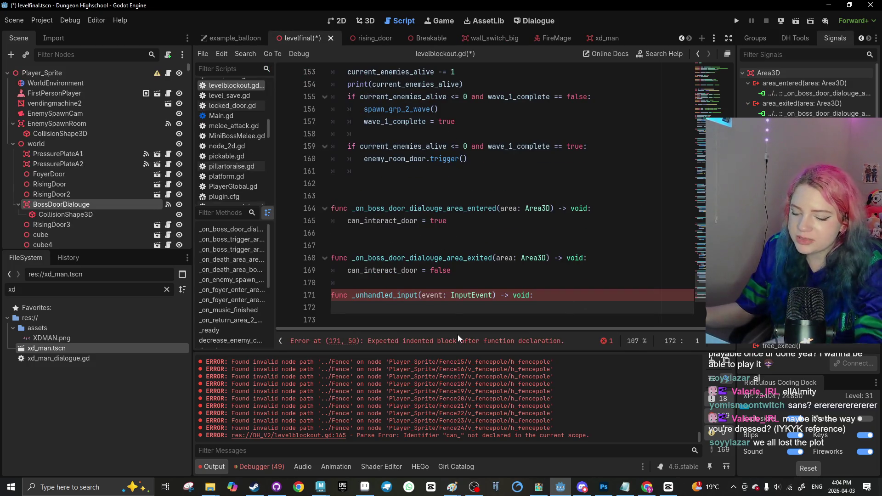
key("ctrl+v")
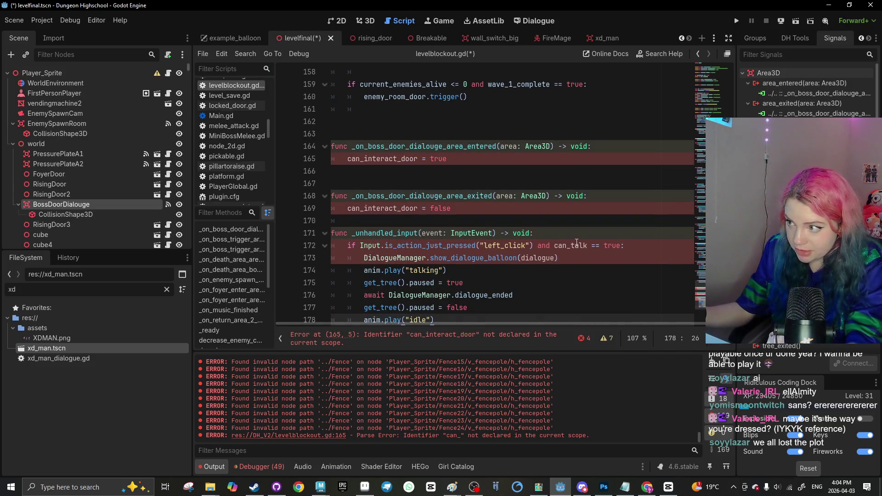
left_click(424, 208)
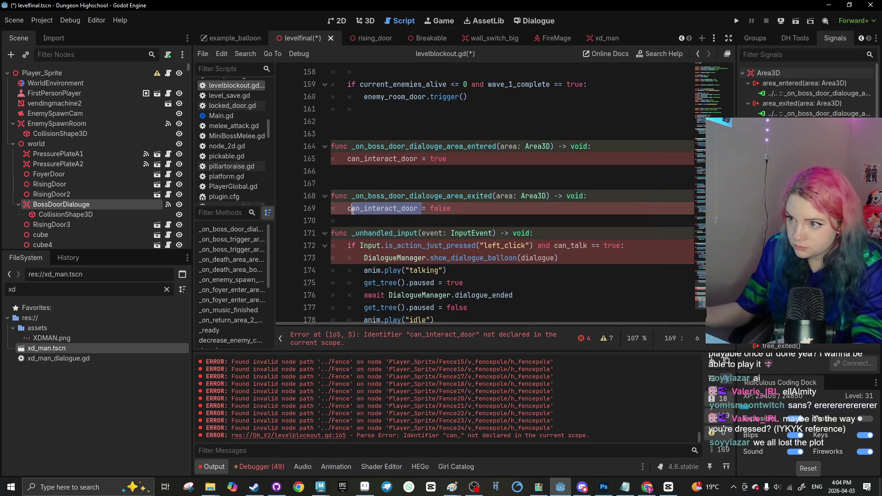
left_click(587, 246)
double_click(587, 246)
type("can_interact_door")
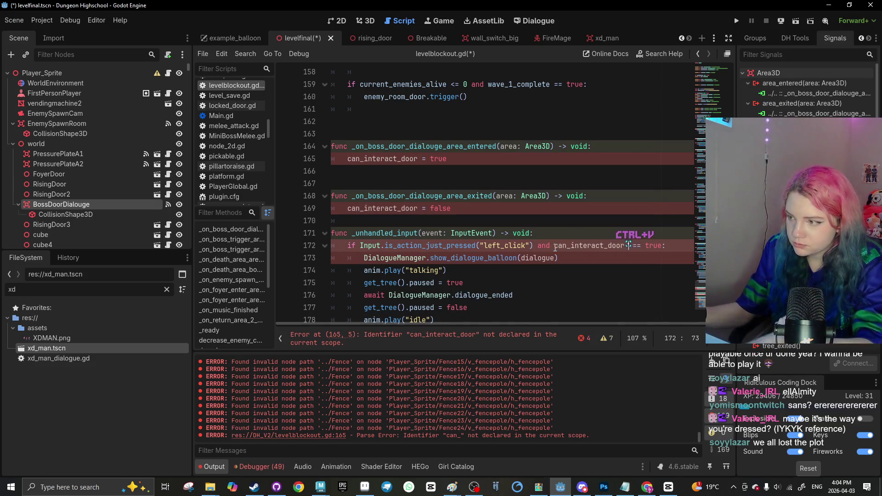
scroll(628, 245, "up", 20)
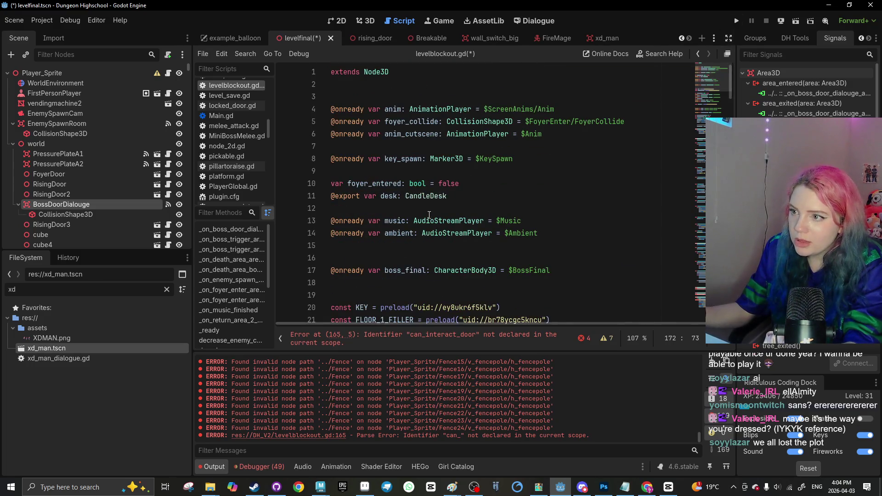
Declare var can_interact_door: bool = false below enemy_room_door
scroll(383, 215, "down", 8)
scroll(383, 214, "up", 8)
scroll(376, 248, "down", 11)
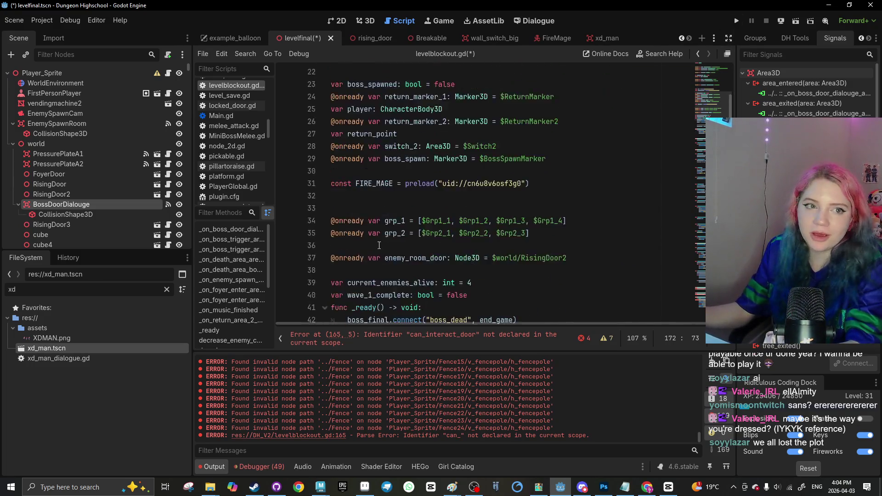
scroll(347, 212, "up", 2)
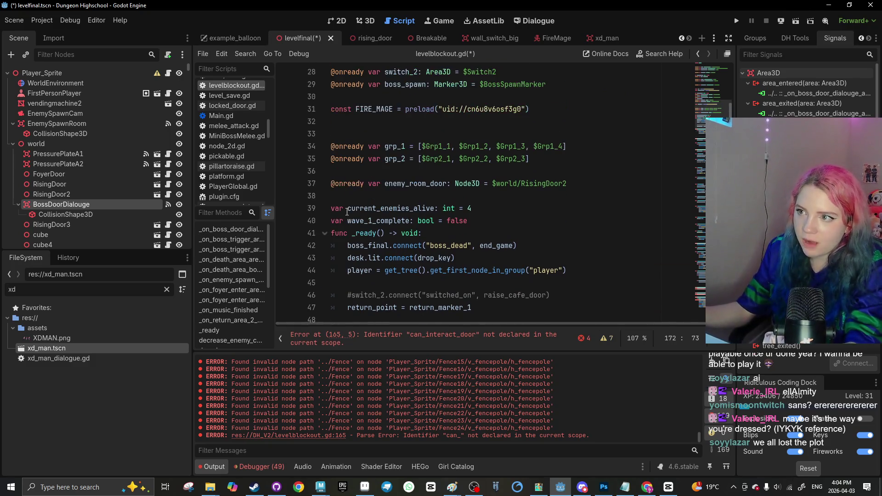
left_click(342, 195)
key("Return")
type("var")
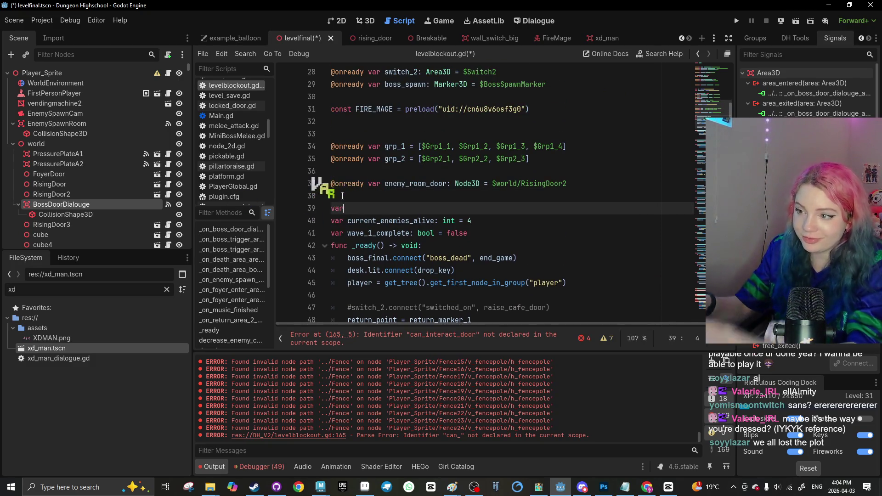
type("can_interact_door")
type("== false")
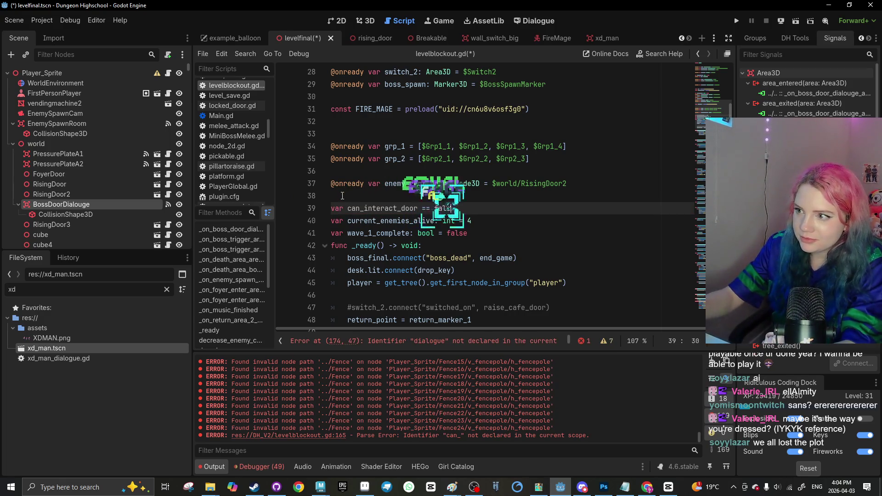
left_click(429, 209)
key("BackSpace")
key("BackSpace")
type(": bool =")
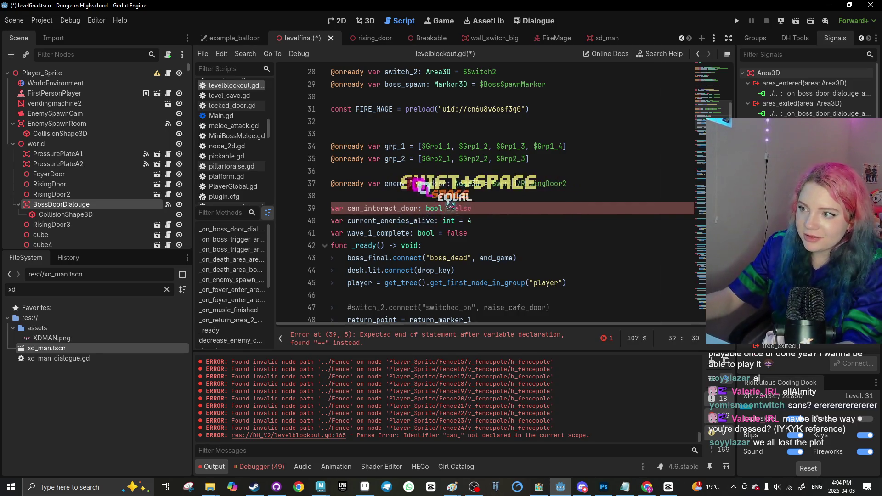
Remove a stray S from the _ready line and add a blank line before _ready
left_click(398, 246)
type("S")
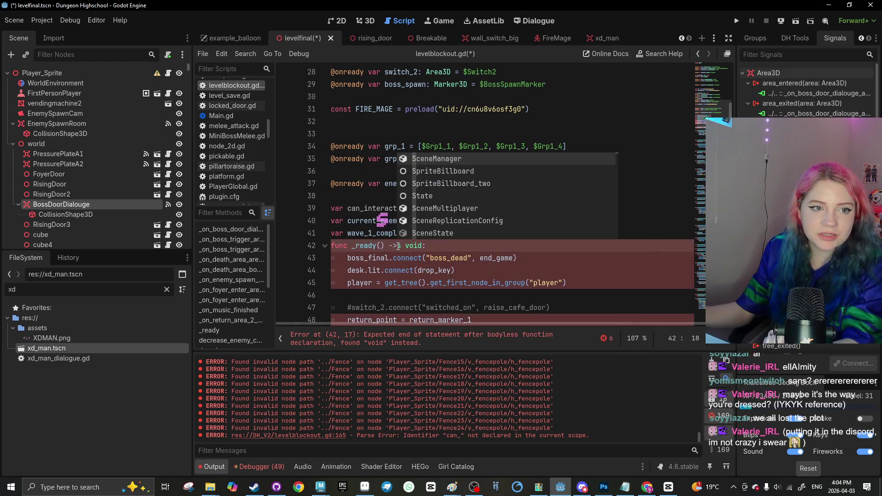
key("BackSpace")
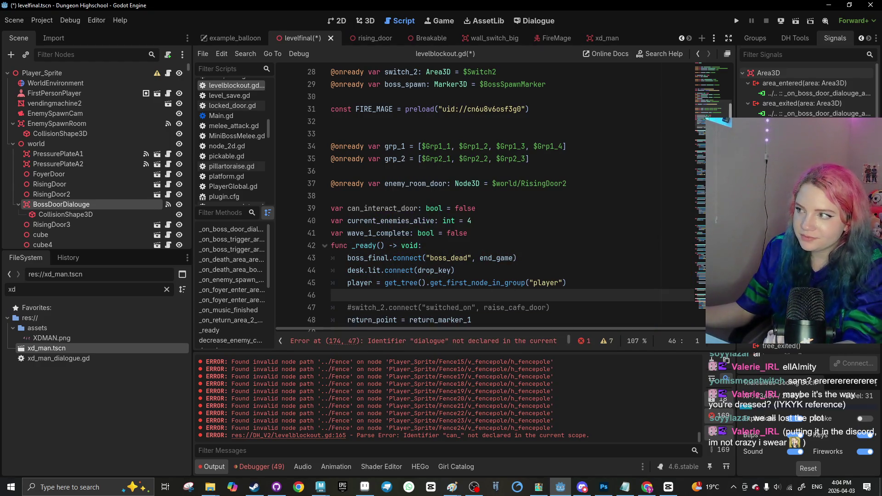
left_click(513, 233)
key("Return")
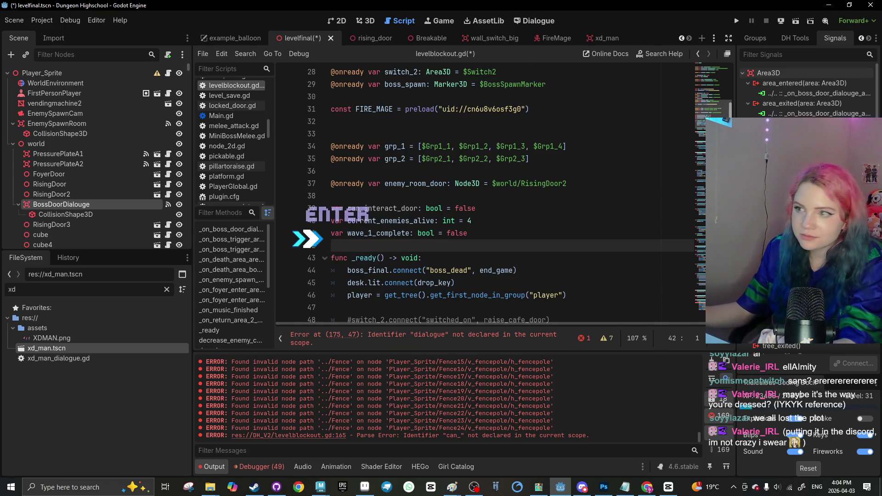
scroll(690, 317, "down", 20)
scroll(690, 313, "down", 1)
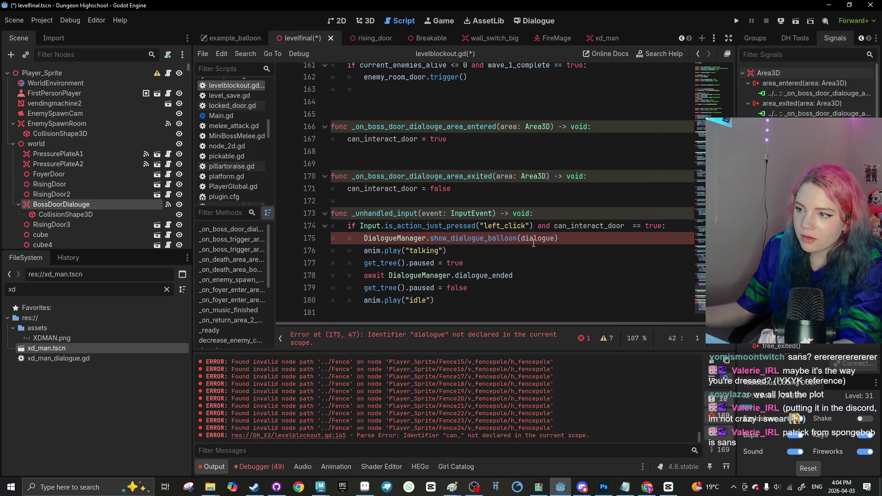
left_click(695, 68)
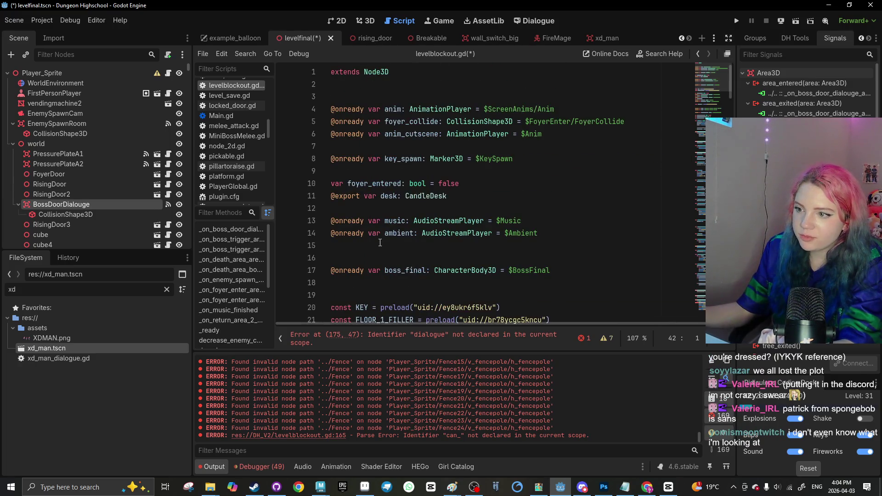
scroll(342, 186, "down", 3)
left_click(341, 186)
type("@@")
key("BackSpace")
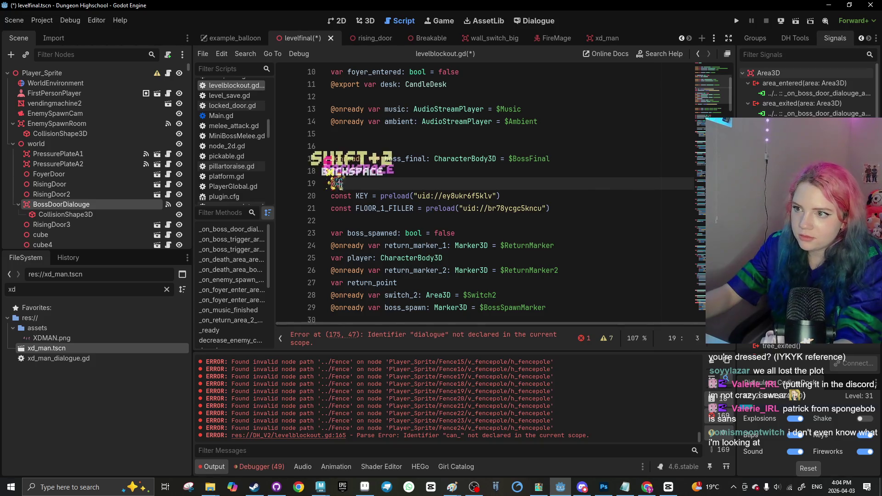
type("exp")
type("ort var")
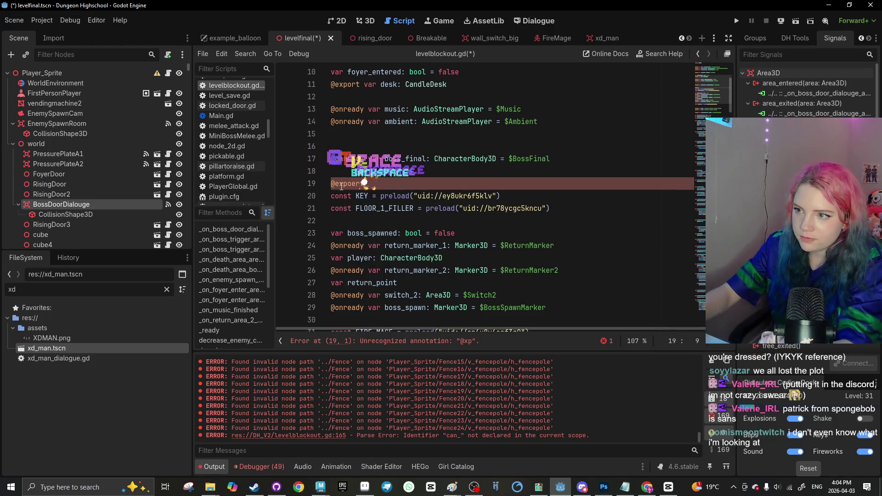
type(" di")
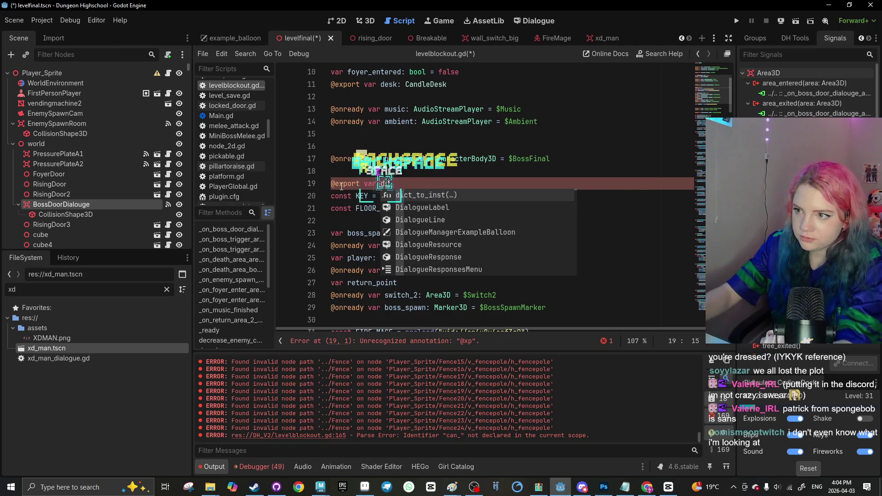
type("alogue: Dialo")
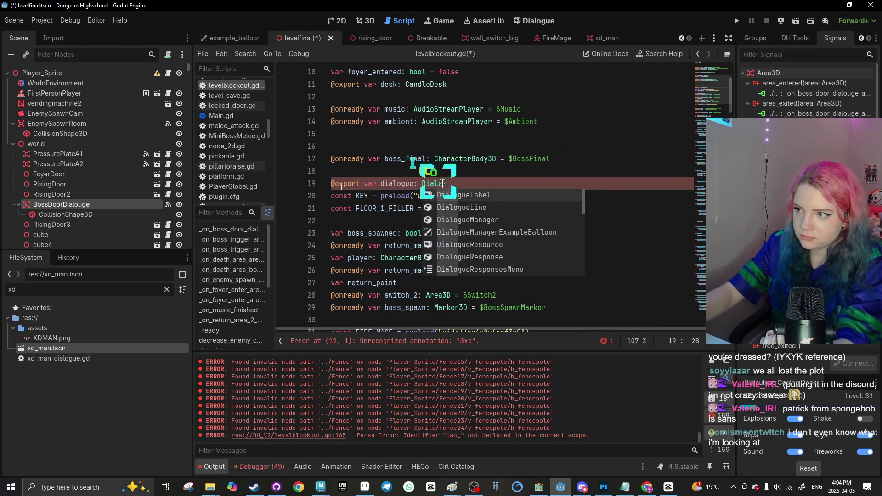
key("Down")
key("Down")
key("Down")
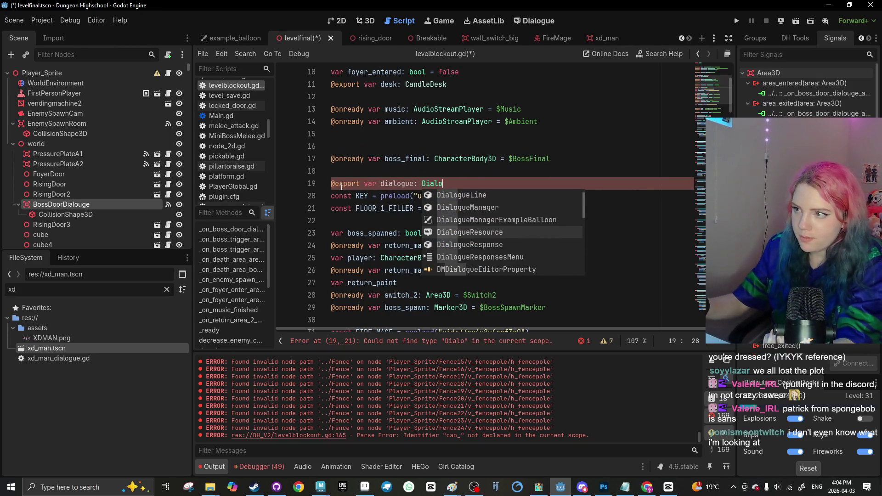
key("Return")
key("ctrl+s")
Switch the right dock tabs to reach the BossDoorDialouge node's properties
left_click(755, 39)
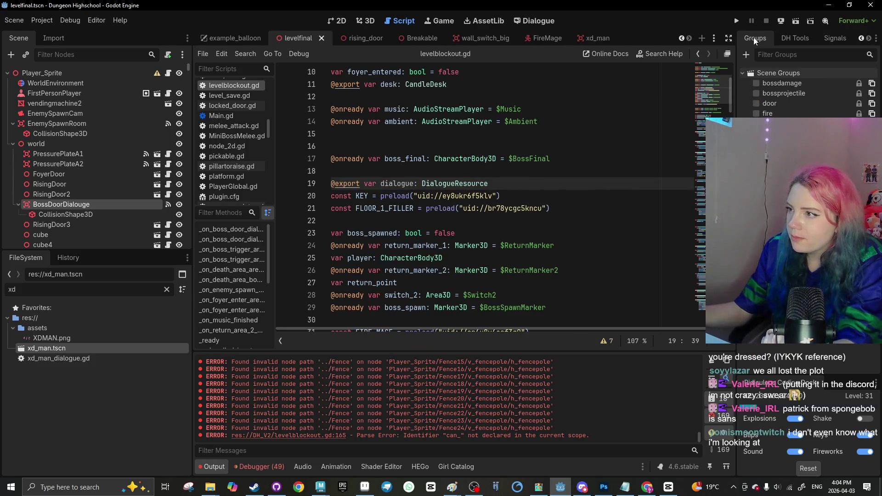
left_click(862, 39)
left_click(747, 40)
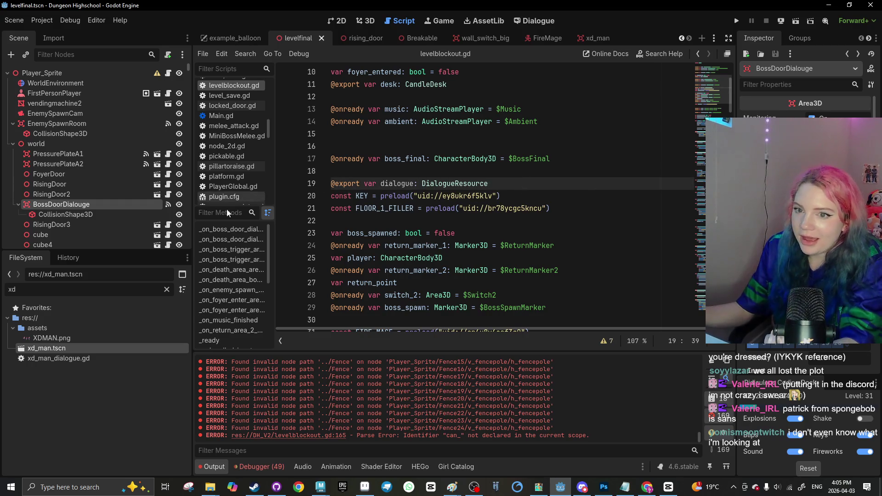
Select the Player_Sprite node that holds the level script
left_click(85, 73)
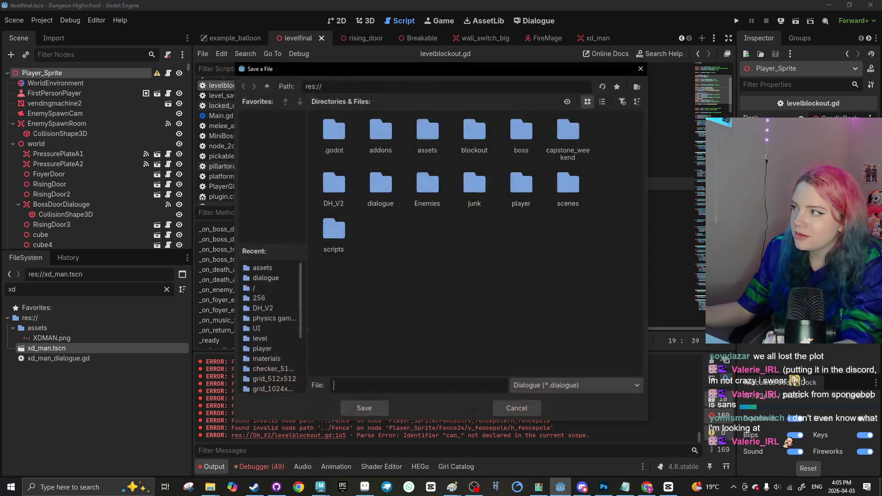
Save the new dialogue resource as boss_door in the res://dialogue folder
type("boss_d")
type("ialo")
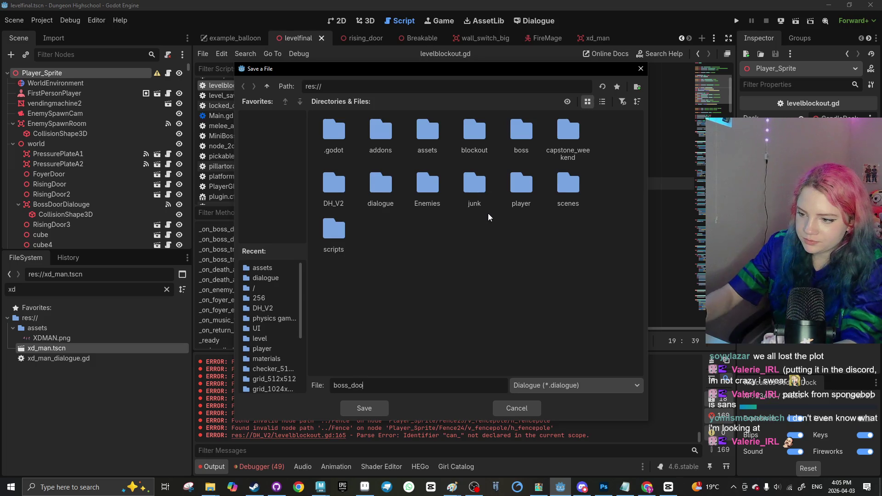
type("r")
double_click(363, 200)
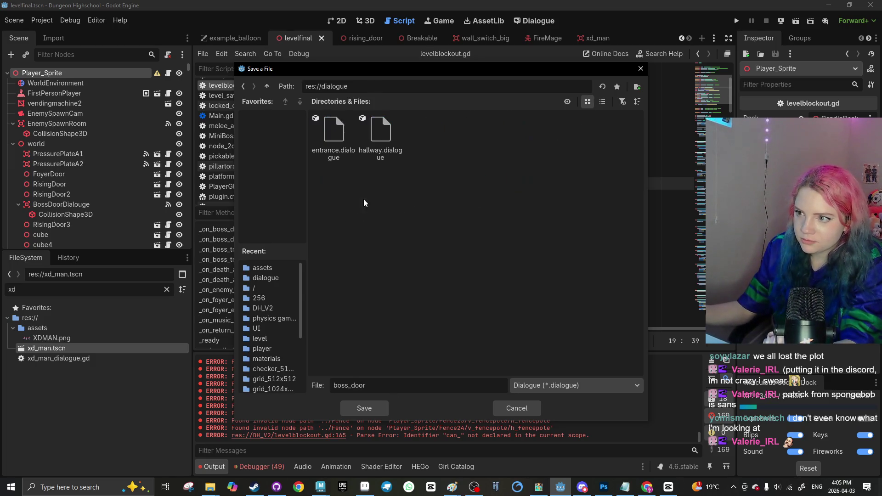
left_click(368, 409)
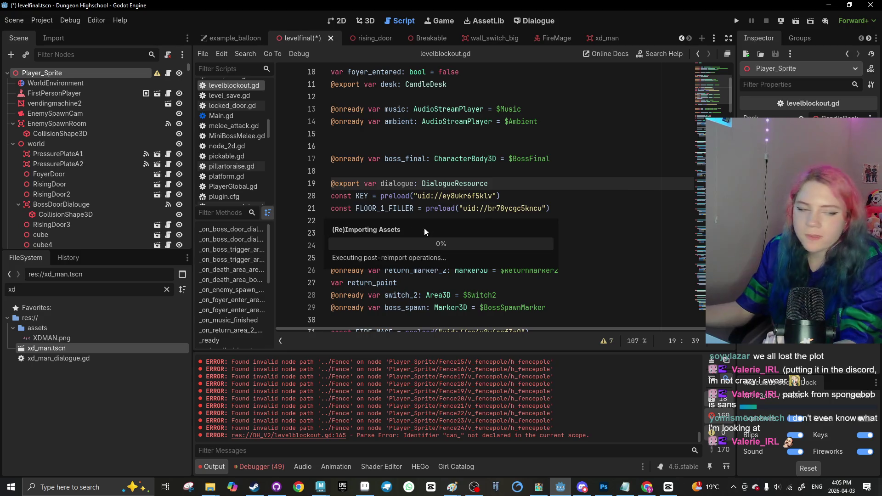
Select the default sample lines in the opened boss_door dialogue
scroll(414, 230, "down", 3)
scroll(399, 232, "up", 6)
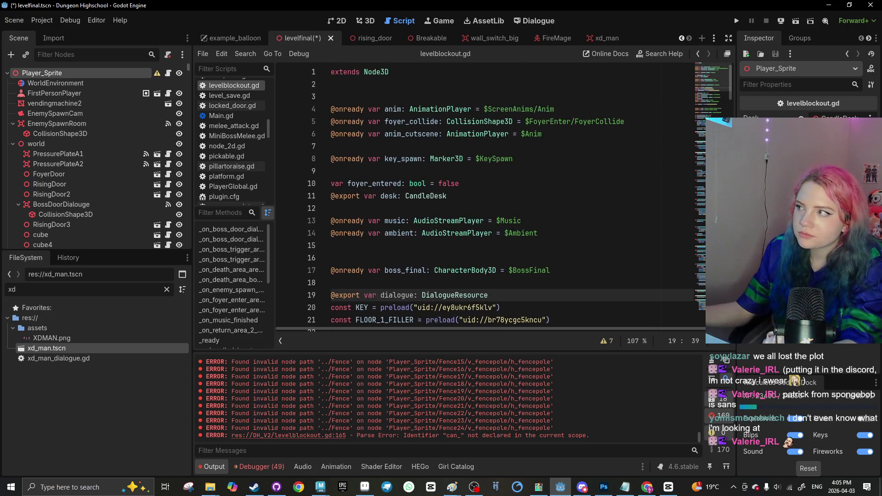
mouse_move(348, 221)
left_mouse_down()
mouse_move(349, 165)
mouse_move(587, 187)
mouse_move(349, 96)
left_mouse_up()
left_click(390, 130)
Replace the sample lines with "After this point, you can't go back."
left_click_drag(561, 184, 328, 87)
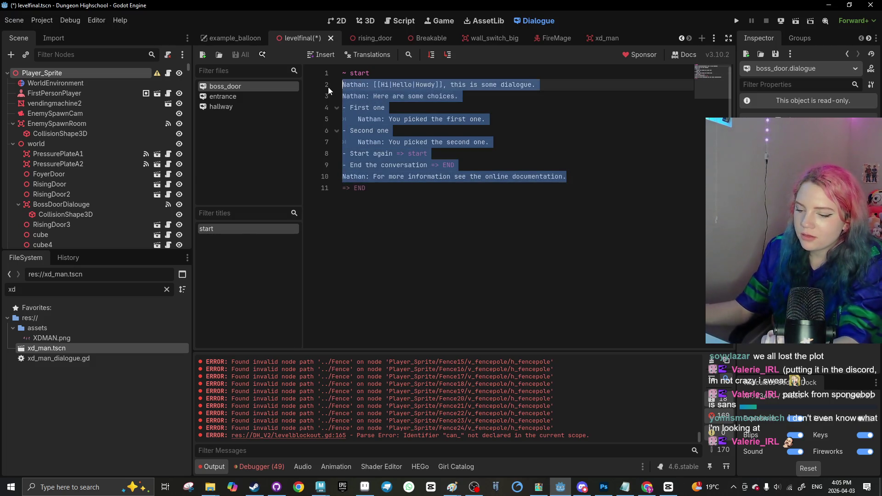
type("From this point your adv")
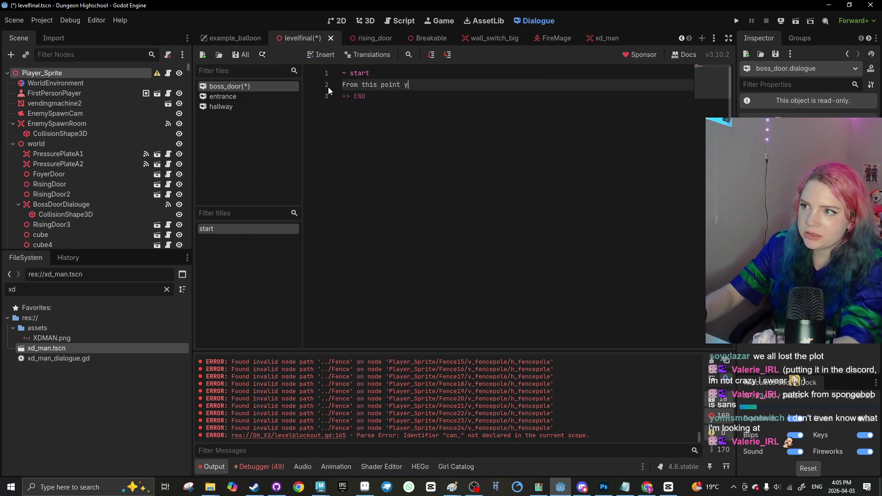
type("enture ")
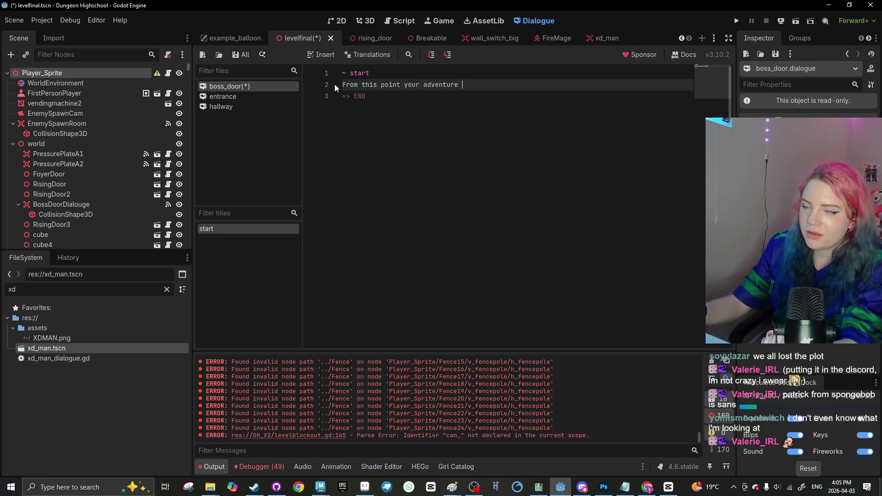
type("will")
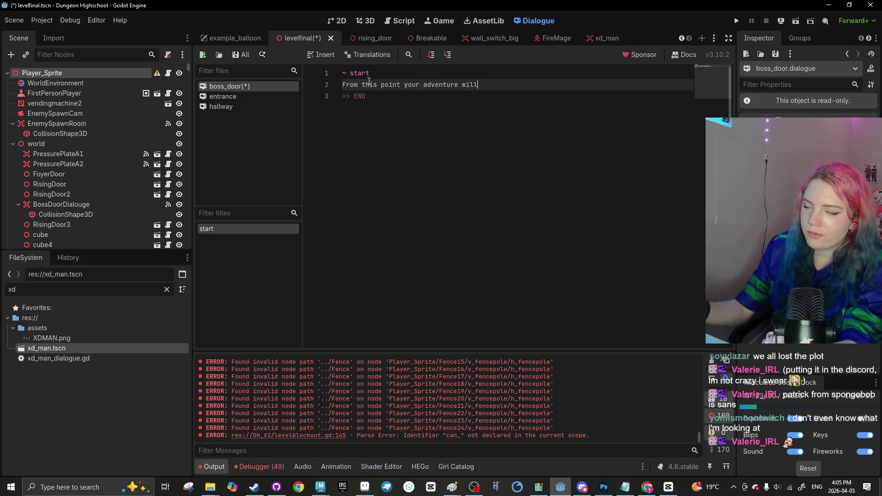
left_click_drag(479, 85, 342, 85)
type("A")
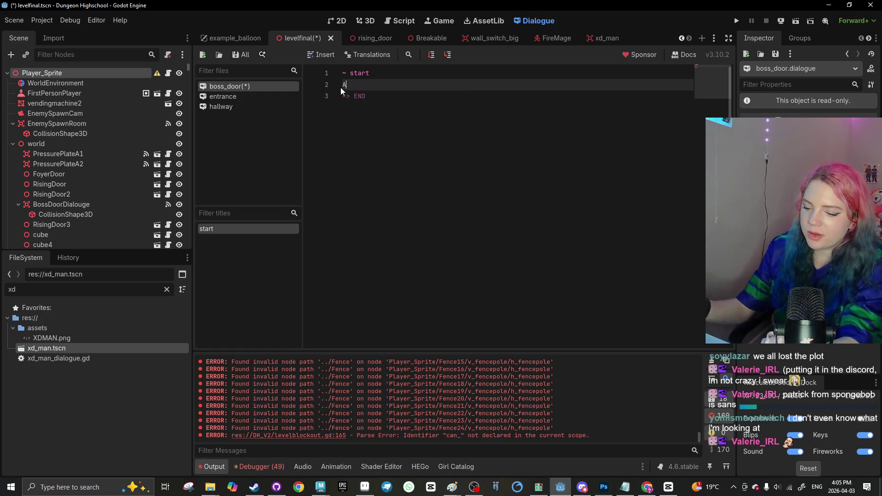
type("fter th")
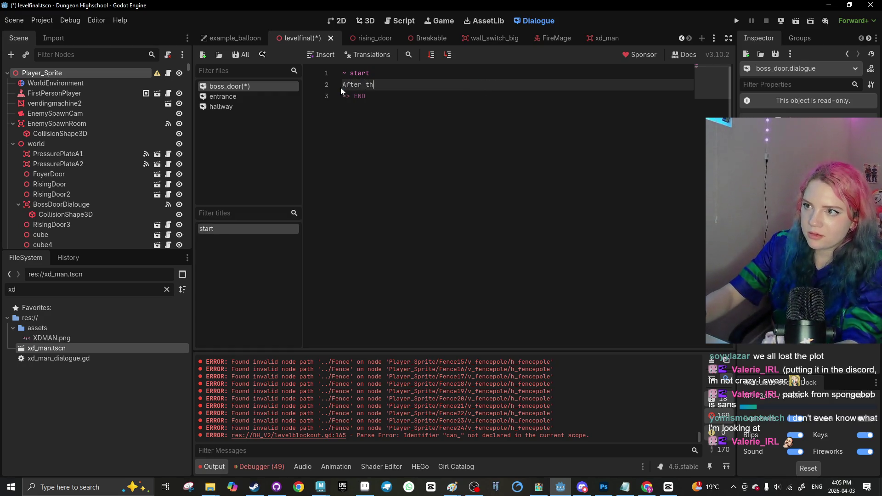
type("is point, you can't go back.")
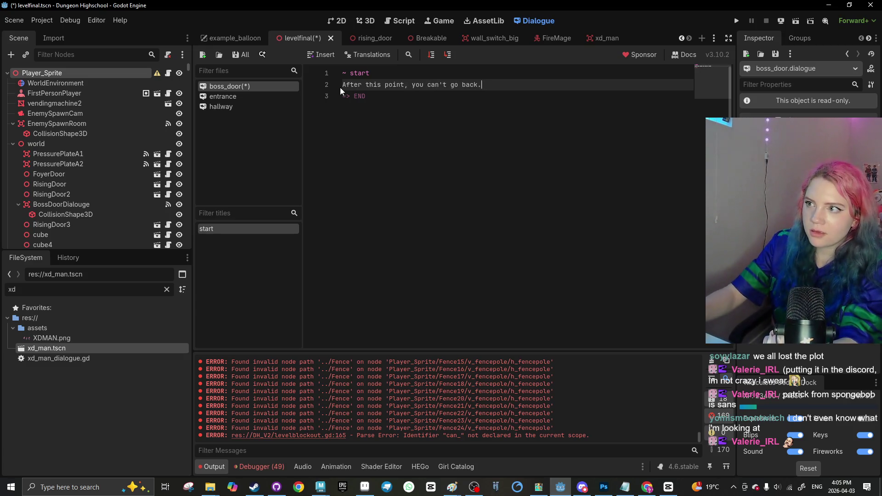
key("Return")
key("Return")
Adjust the question and END lines, briefly checking the browser before returning to Godot
type("S")
type("u proceed?")
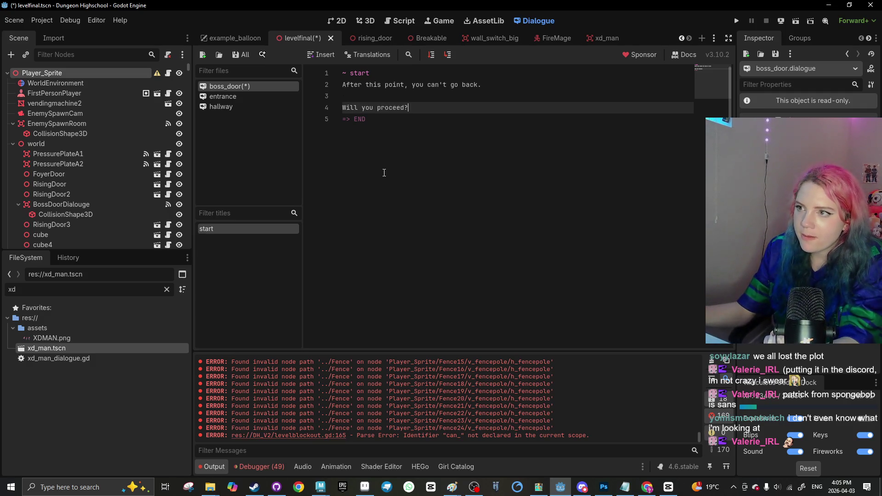
key("Down")
type("s")
key("BackSpace")
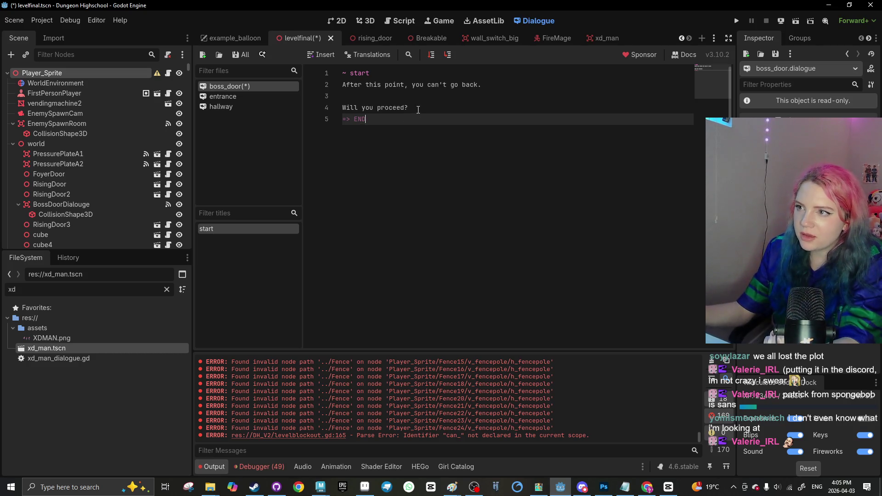
key("Up")
left_click(677, 59)
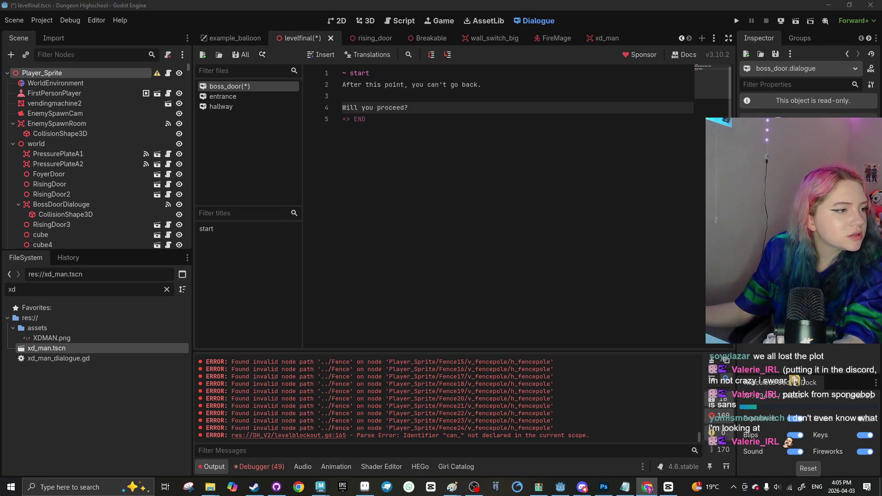
left_click(333, 109)
Replace "Will you proceed?" with "Good luck!" before END and save the dialogue
key("shift+End")
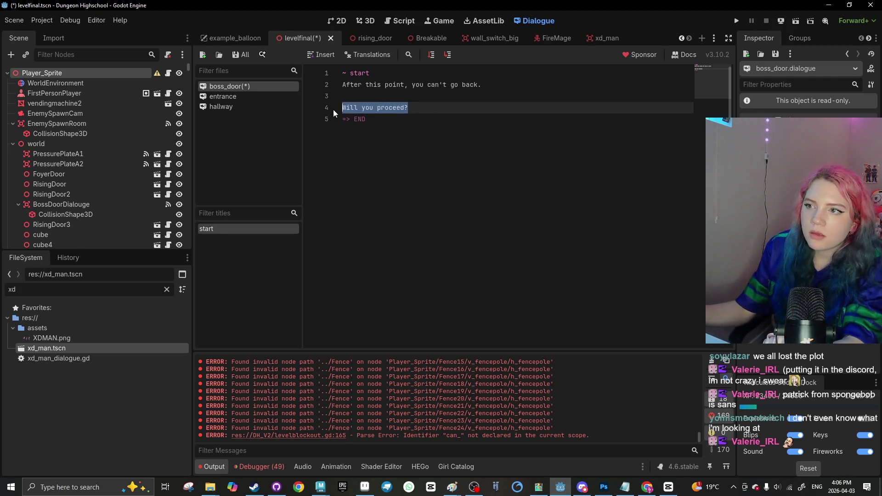
key("BackSpace")
key("BackSpace")
key("Return")
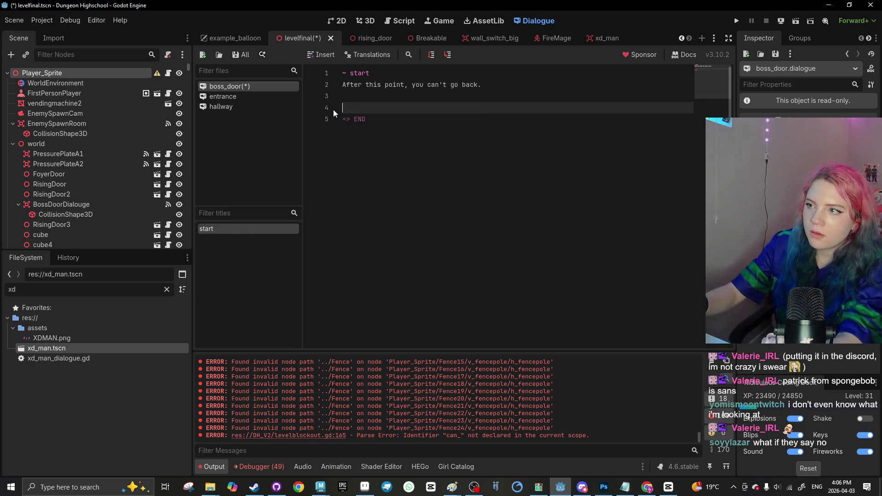
type("Good luck!")
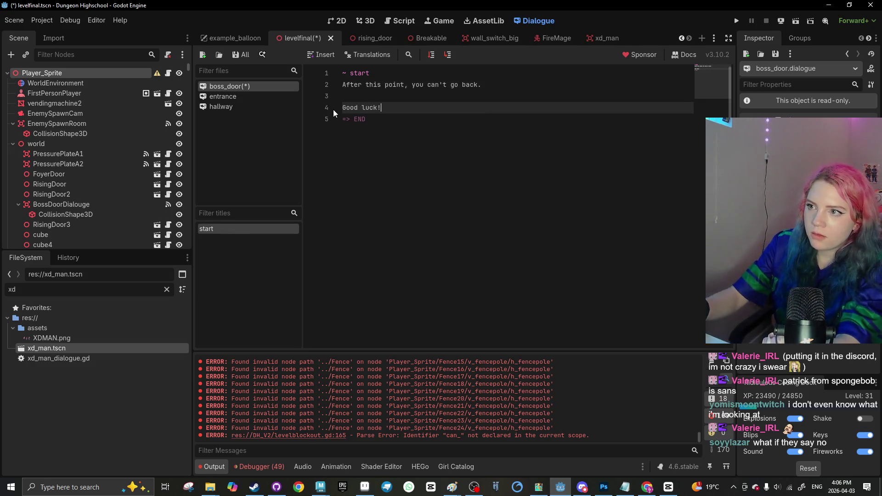
key("Down")
key("ctrl+s")
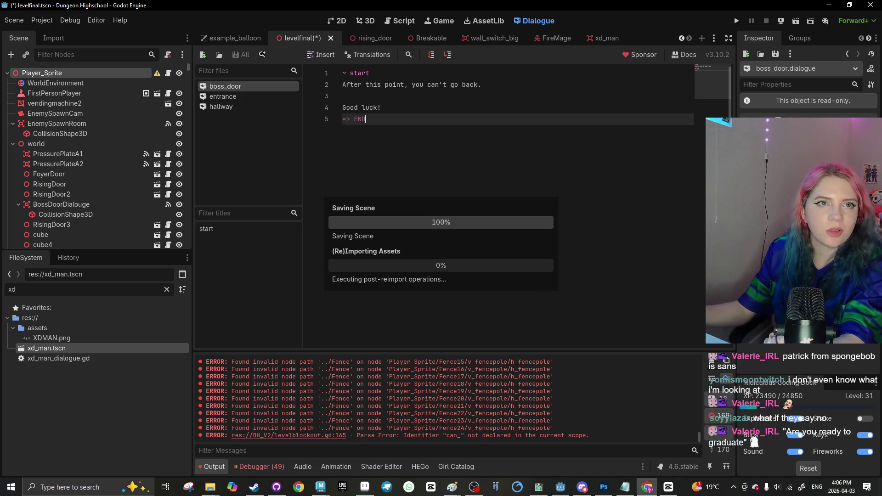
Delete the anim.play("talking") call in levelblockout.gd's _unhandled_input
left_click(414, 24)
scroll(386, 231, "down", 15)
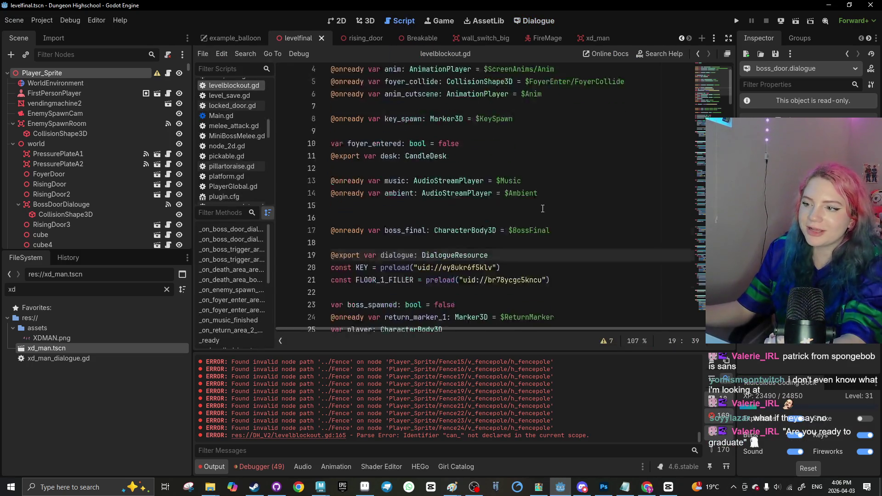
scroll(385, 231, "down", 20)
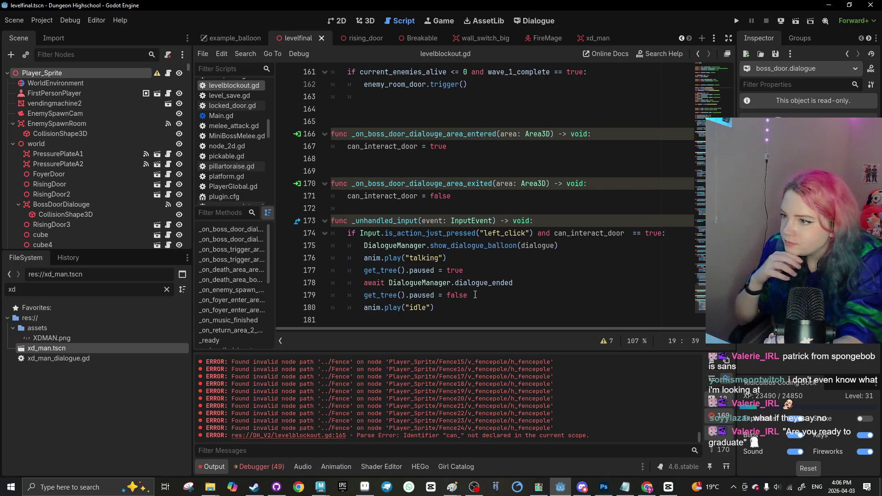
left_click_drag(447, 258, 426, 258)
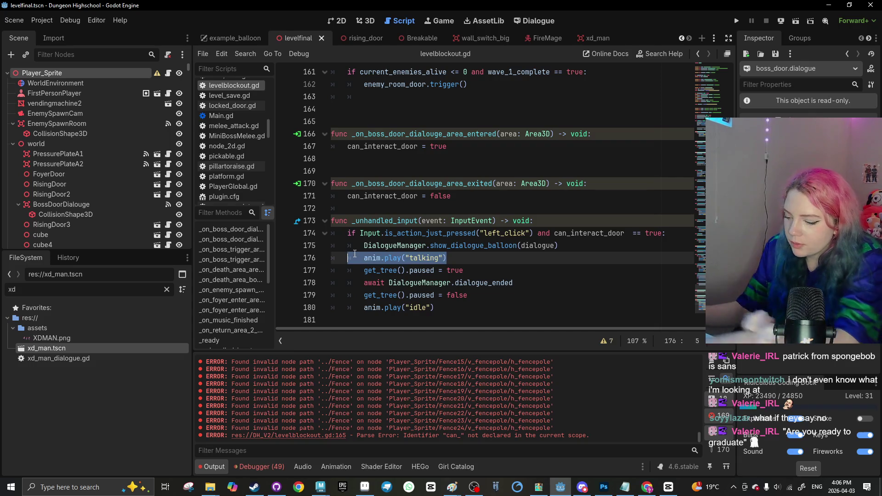
key("BackSpace")
key("BackSpace")
key("BackSpace")
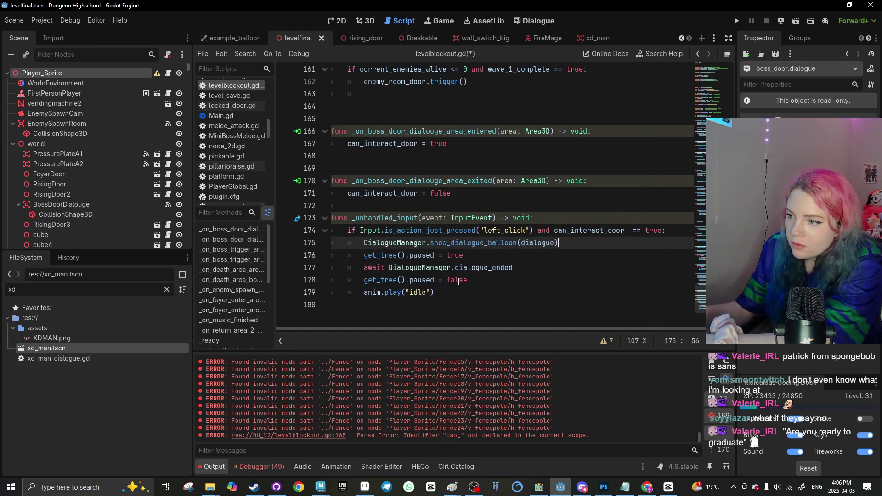
Delete the anim.play("idle") call and save the script
left_click_drag(467, 256, 378, 256)
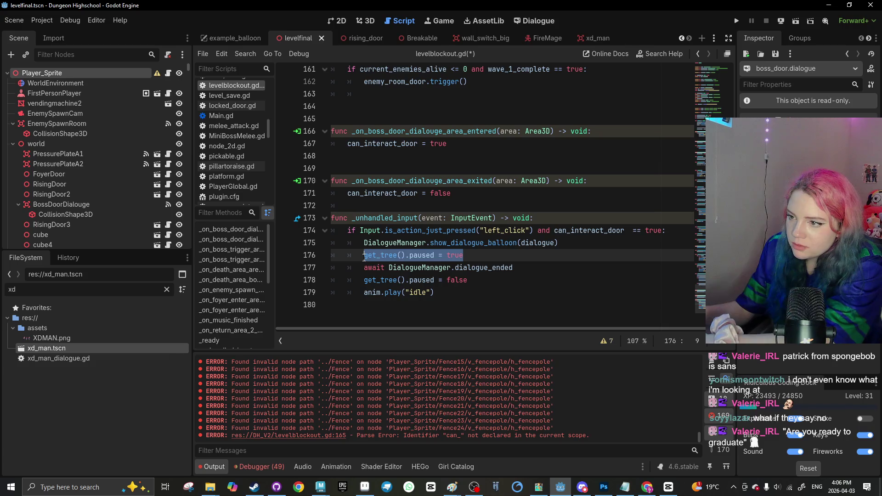
left_click(443, 267)
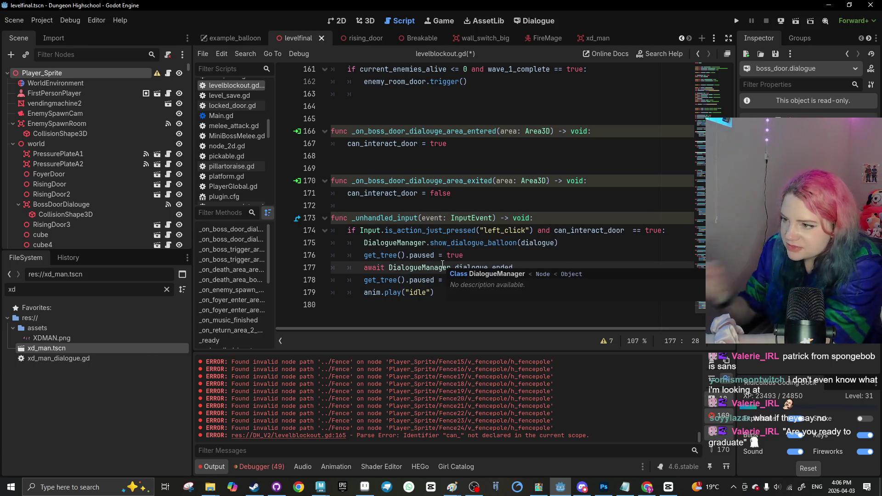
left_click_drag(443, 292, 354, 293)
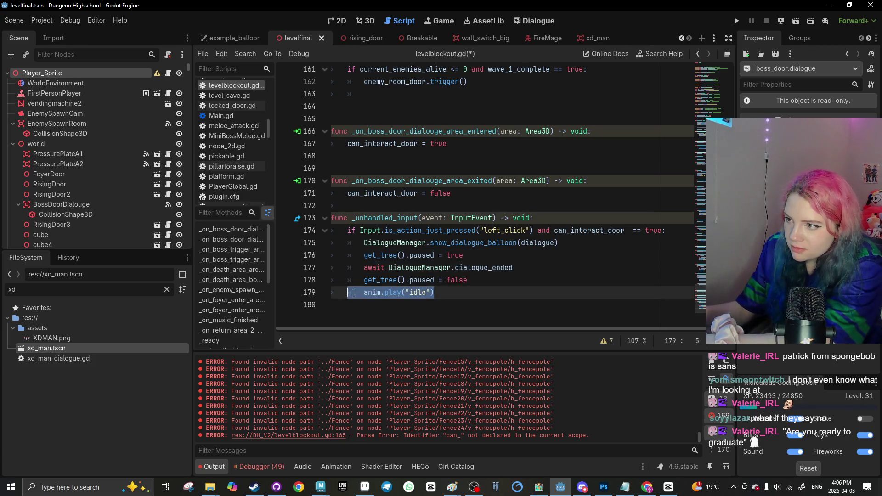
key("BackSpace")
key("BackSpace")
key("BackSpace")
key("ctrl+s")
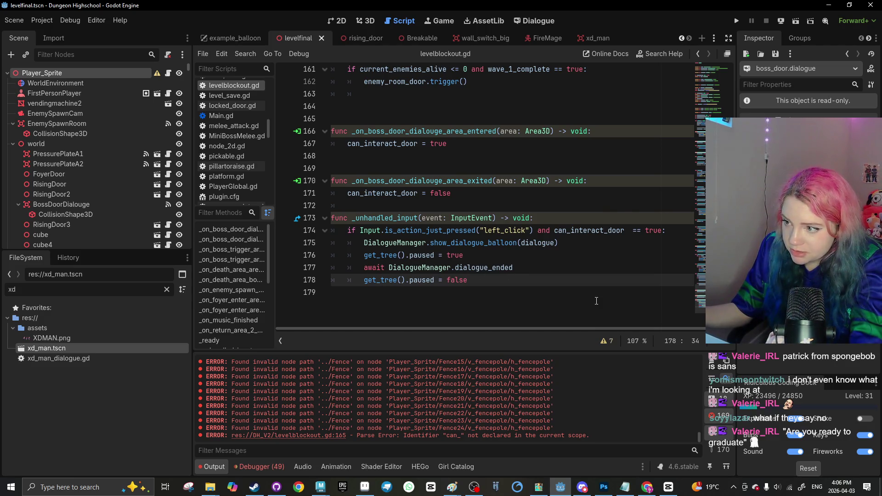
key("ctrl+s")
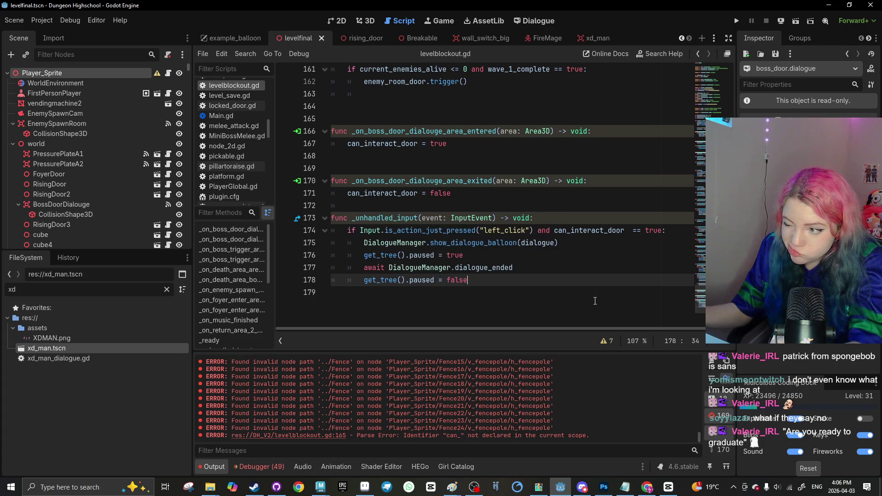
Add a blank line after the unpause line
key("Return")
key("BackSpace")
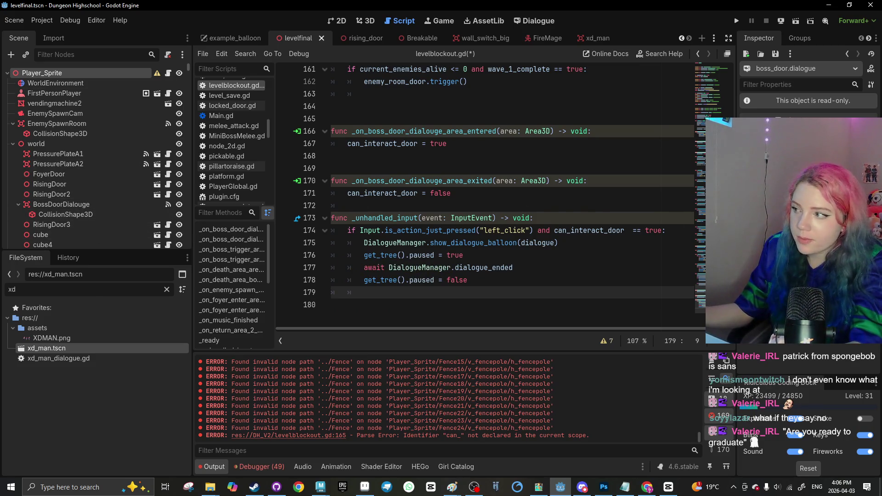
scroll(460, 193, "up", 20)
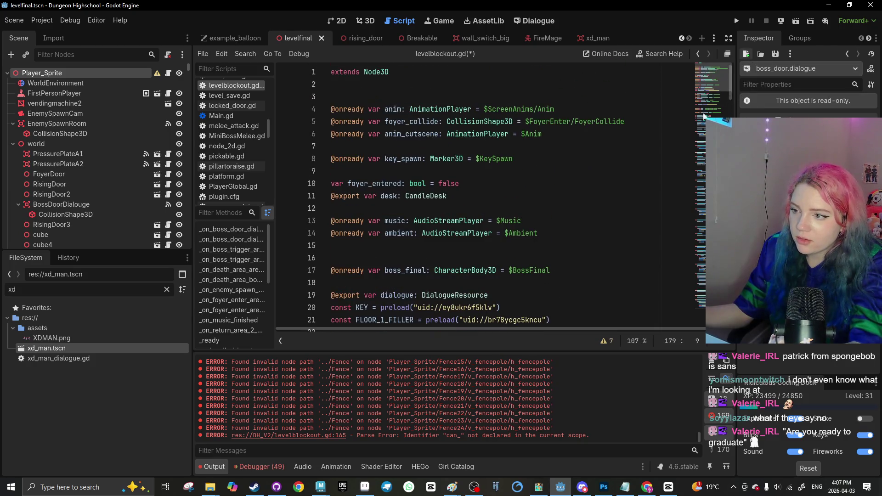
Drag RisingDoor3 into levelblockout.gd as an onready reference
scroll(459, 193, "down", 3)
left_click_drag(51, 225, 330, 222)
key("BackSpace")
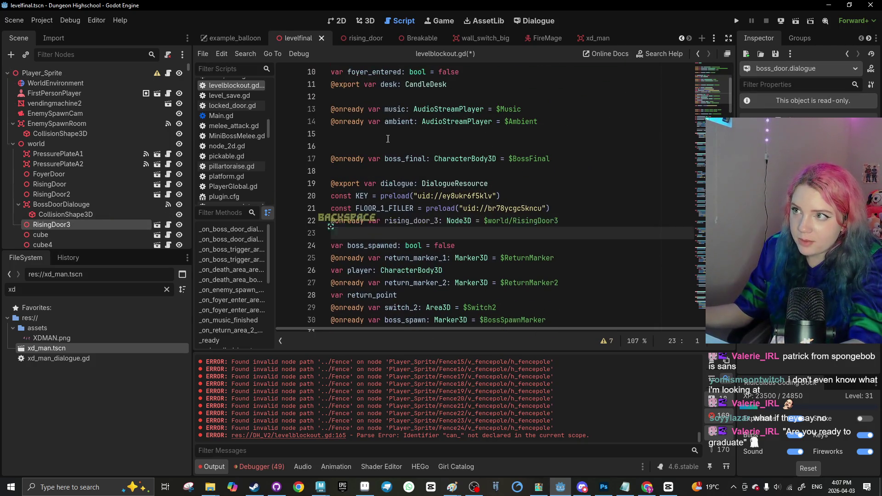
left_click(365, 21)
scroll(410, 167, "down", 3)
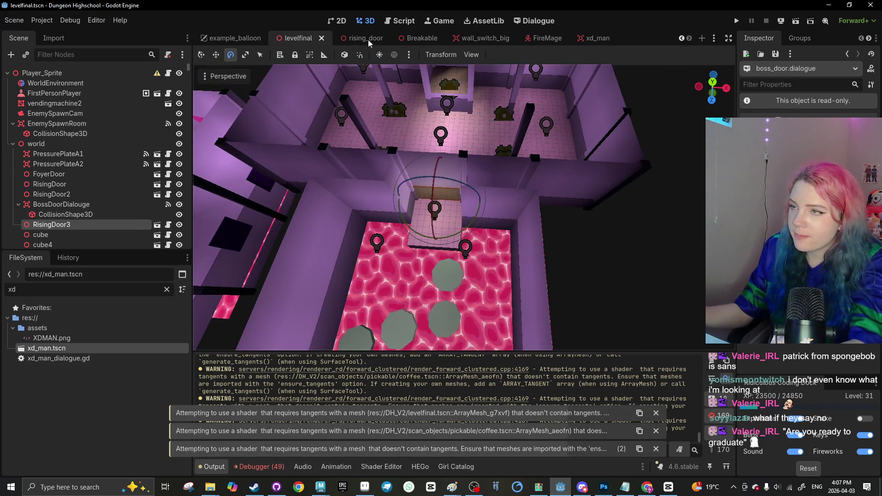
left_click(415, 21)
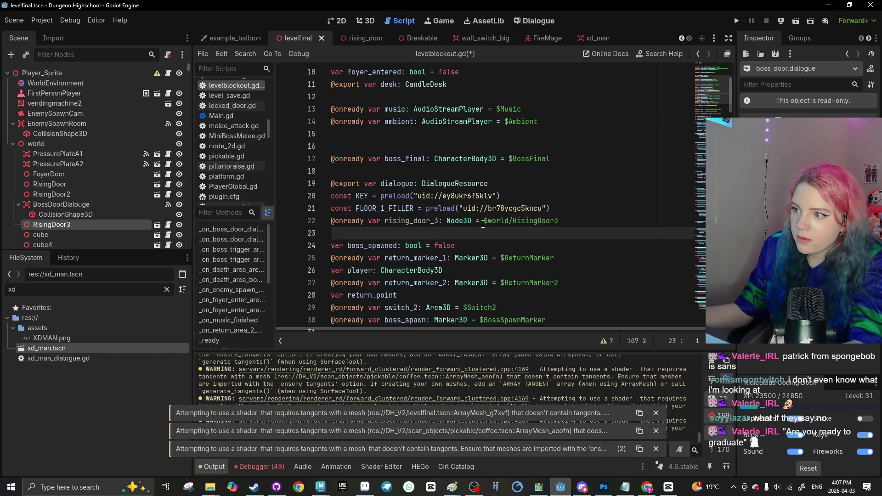
left_click(566, 209)
key("Return")
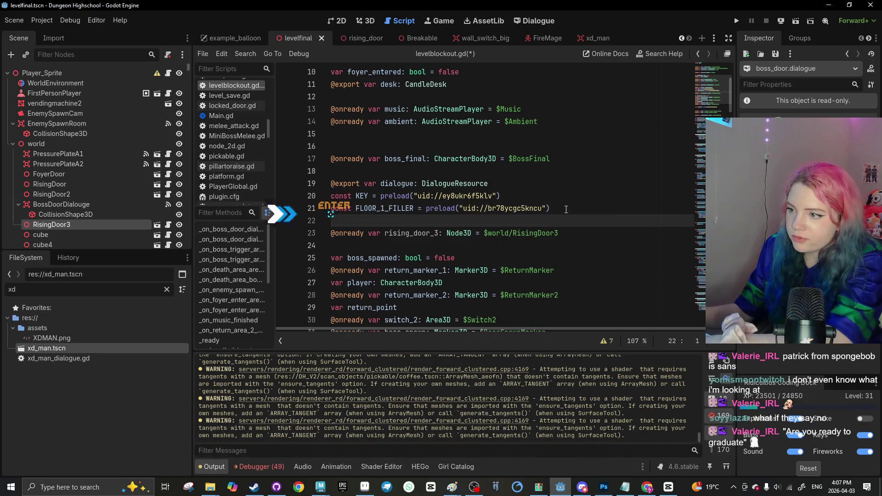
double_click(434, 233)
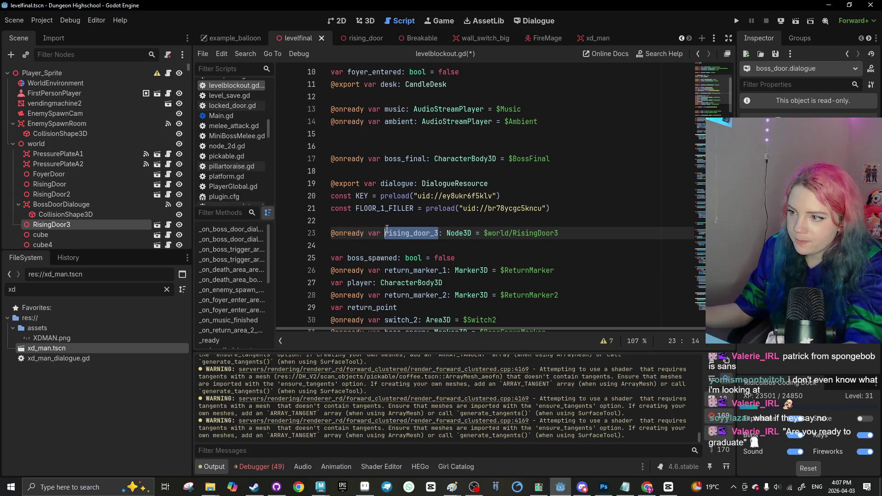
type("dy var boss_door")
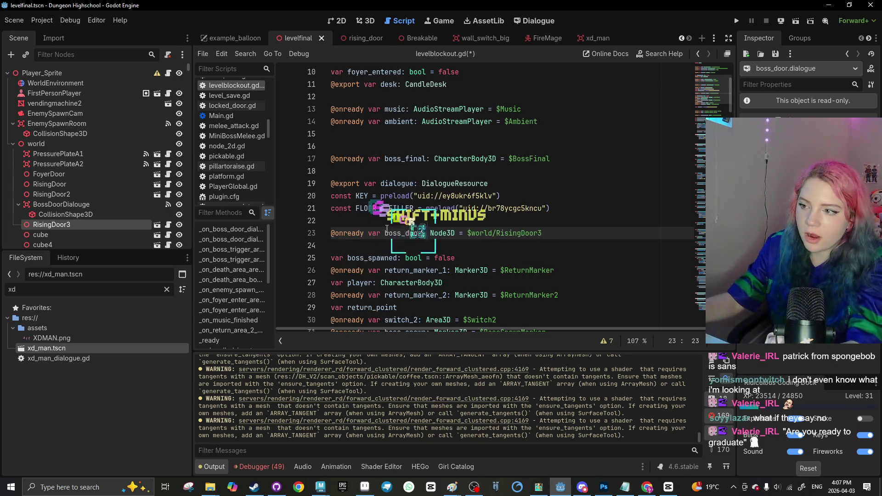
left_click_drag(731, 92, 730, 265)
Call boss_door.trigger() after unpausing, fix the dialogue_ended typo, and save
left_click(479, 291)
key("Return")
type("boss_do")
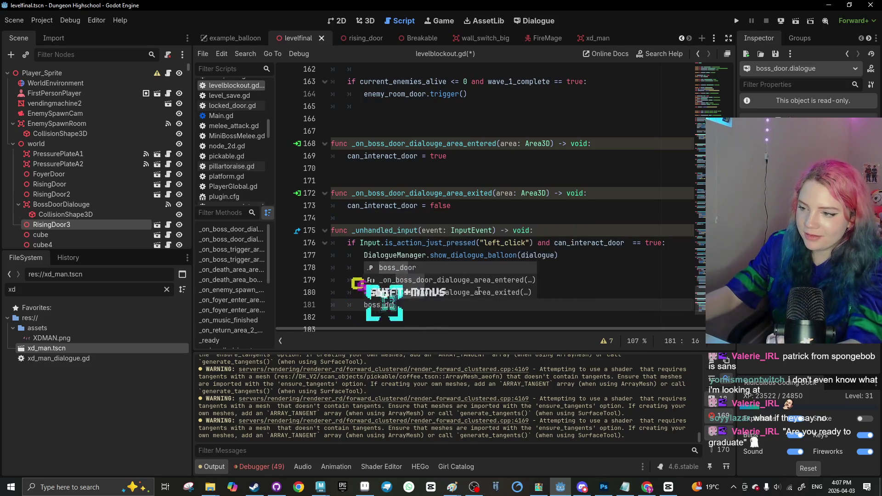
type("or.trigger(")
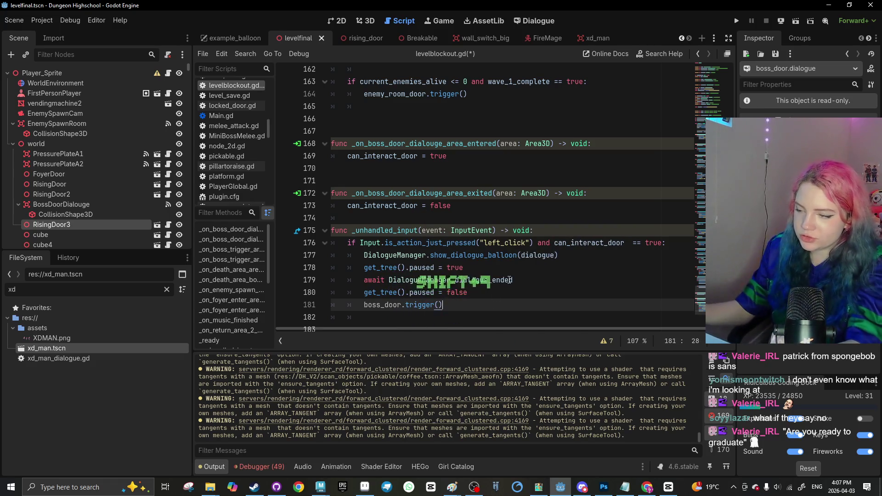
left_click(513, 281)
key("BackSpace")
key("ctrl+s")
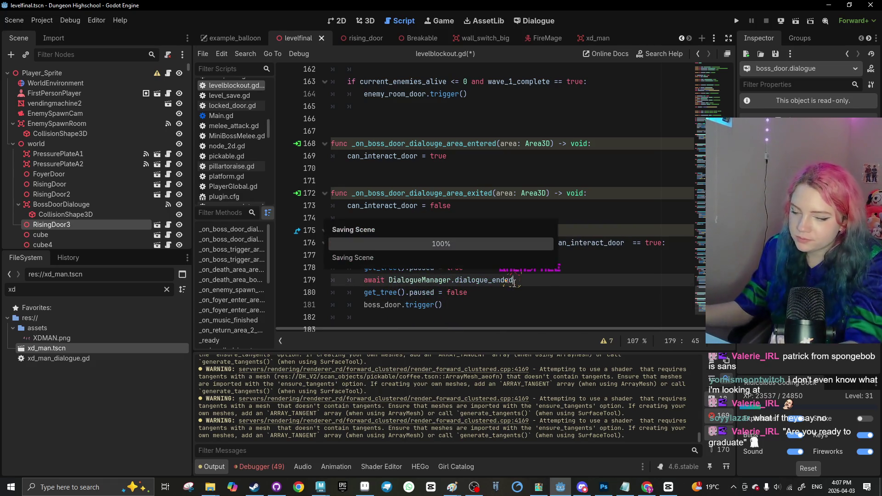
Return to the Dialogue editor showing the boss_door lines
left_click(437, 317)
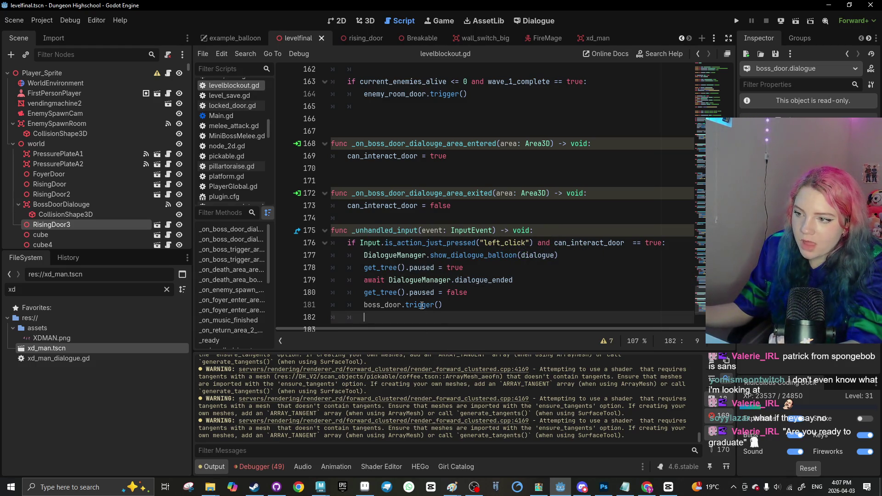
scroll(422, 306, "down", 1)
left_click(522, 21)
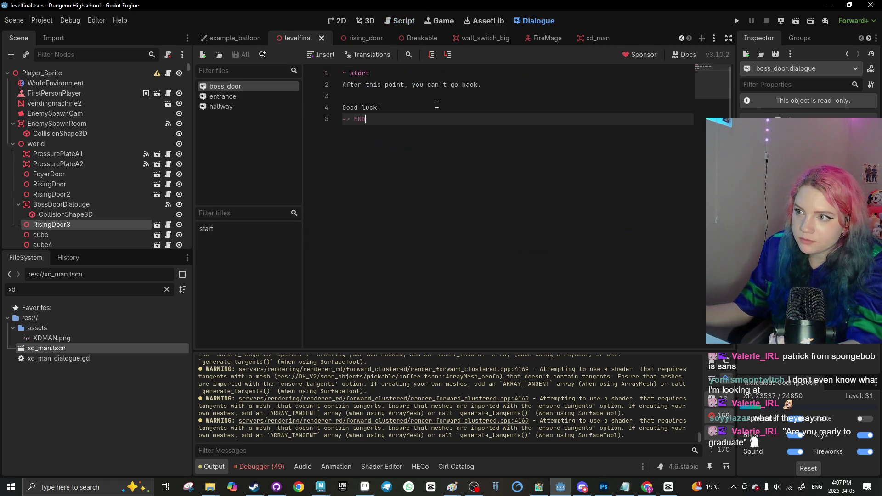
Insert "Are you ready to graduate Dungeon Highschool?" above "Good luck!" and save boss_door
left_click(370, 98)
key("Return")
type("A")
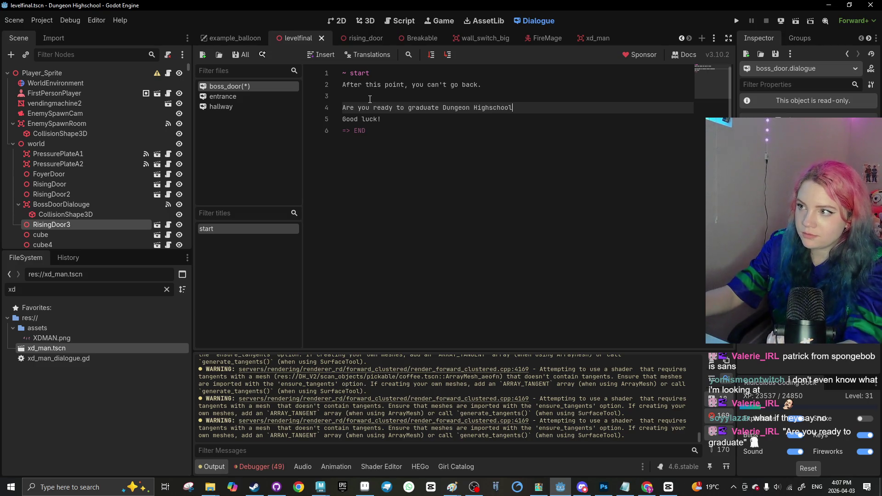
type("?")
left_click(474, 200)
key("ctrl+s")
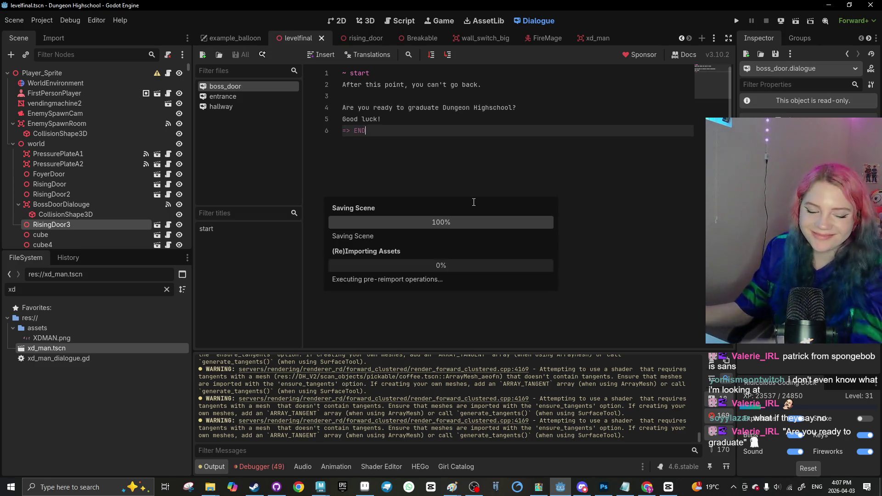
left_click(400, 21)
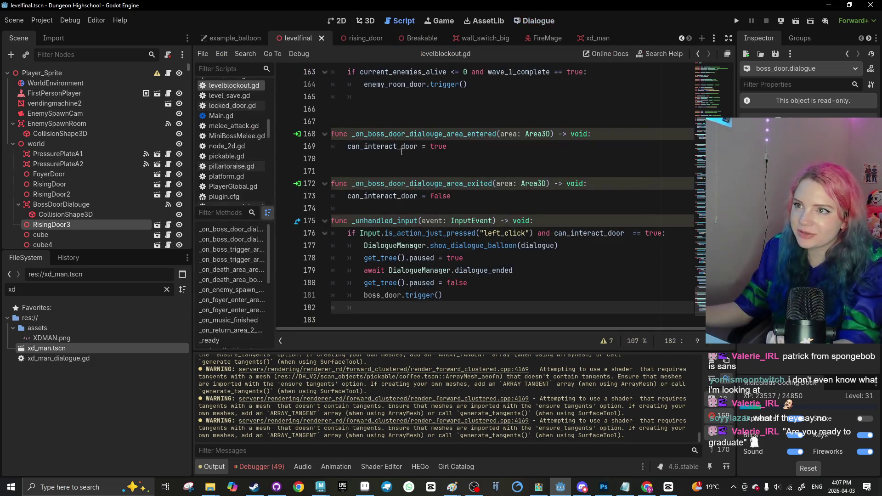
Select FirstPersonPlayer in the 3D view and remove a stray 'w' from the shader
left_click(365, 21)
scroll(316, 233, "down", 5)
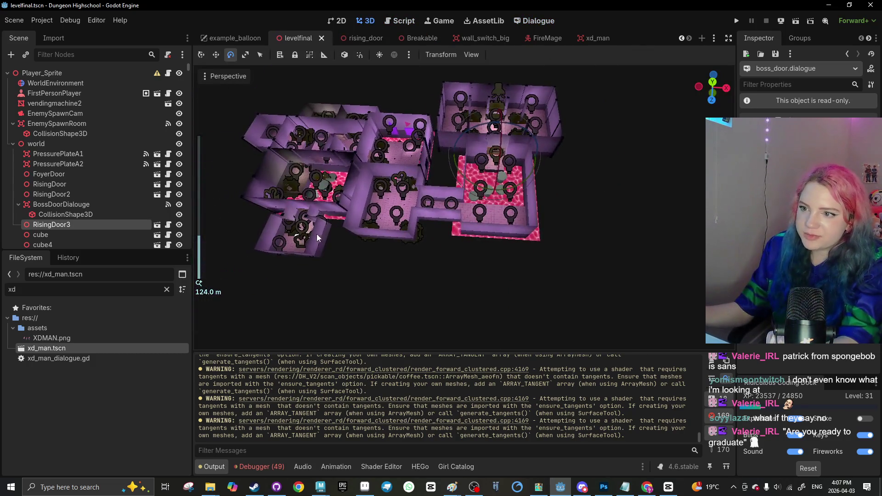
left_click(298, 247)
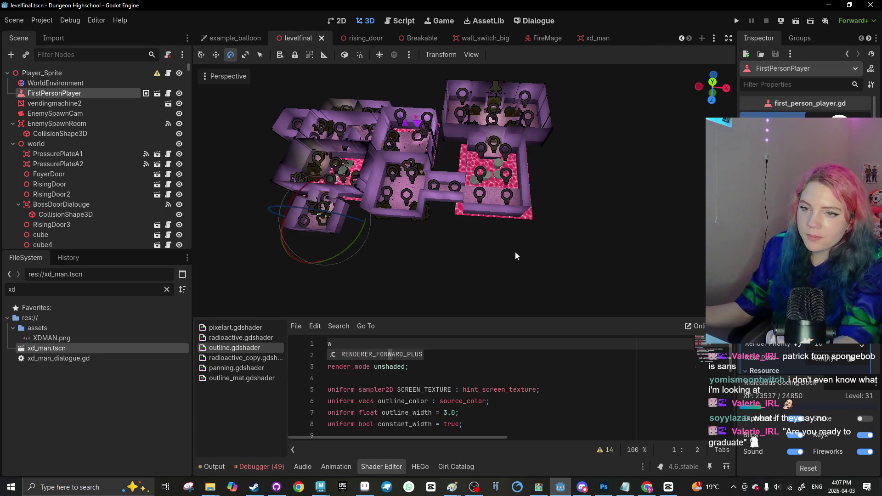
scroll(322, 183, "up", 4)
key("BackSpace")
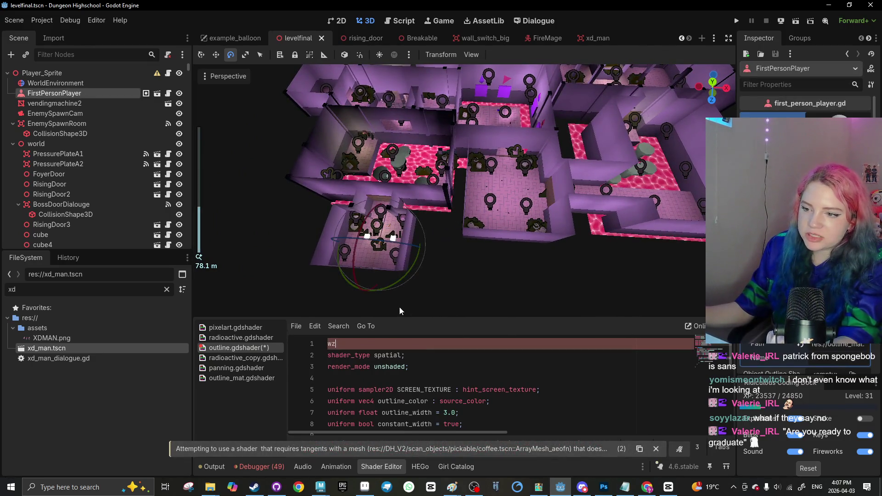
key("ctrl+z")
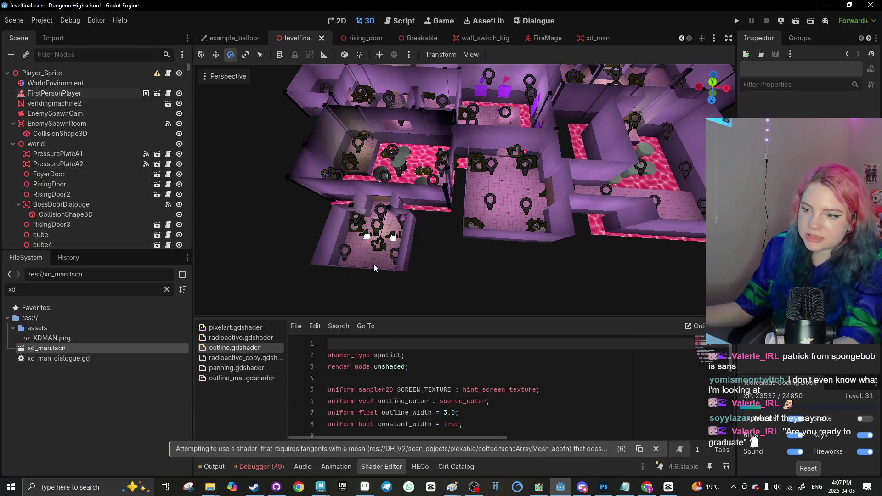
type("w")
key("BackSpace")
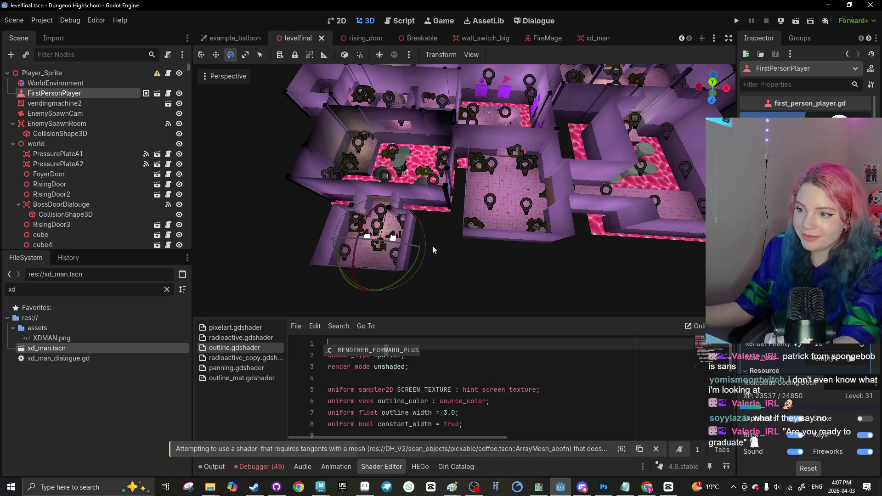
Move FirstPersonPlayer about 67 units along X into the lava room and run the scene
left_click(324, 193)
key("q")
left_click(386, 235)
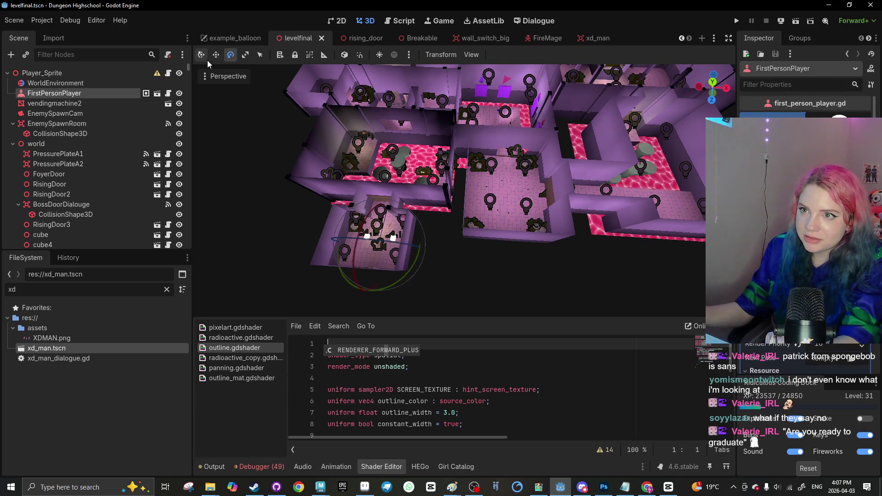
mouse_move(448, 232)
left_mouse_down()
mouse_move(648, 252)
mouse_move(489, 227)
mouse_move(458, 253)
mouse_move(506, 164)
mouse_move(588, 175)
mouse_move(586, 267)
left_mouse_up()
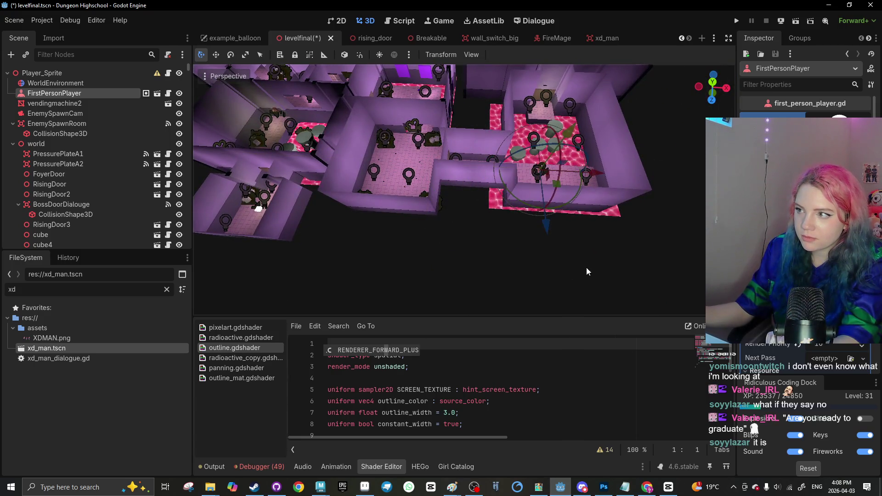
left_click(796, 22)
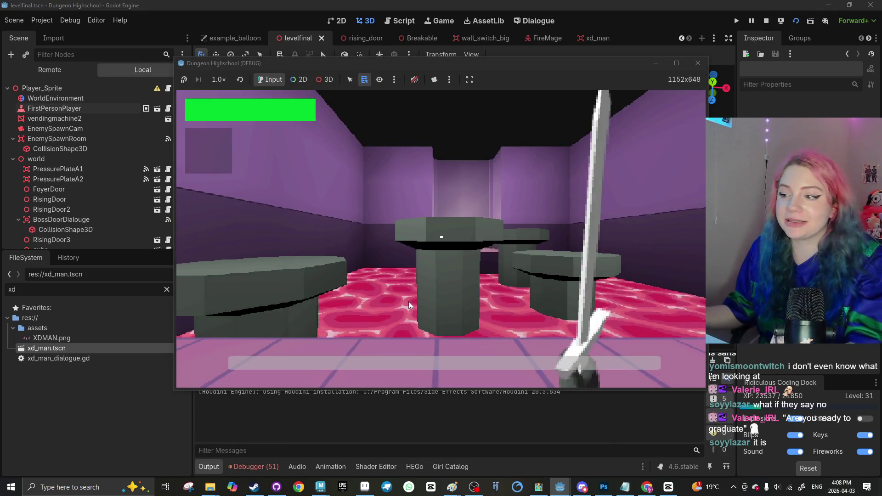
Walk to the boss door, dismiss its dialogue so the door rises, then stop the game
key("w")
key("w")
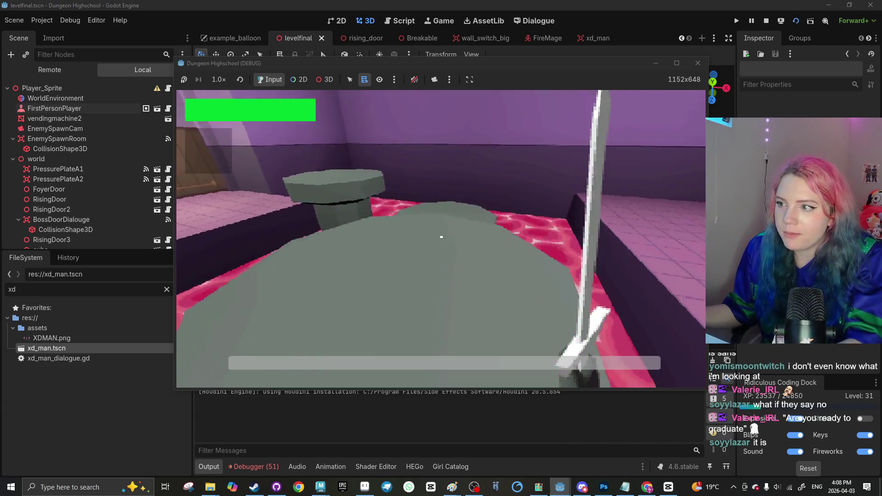
key("w")
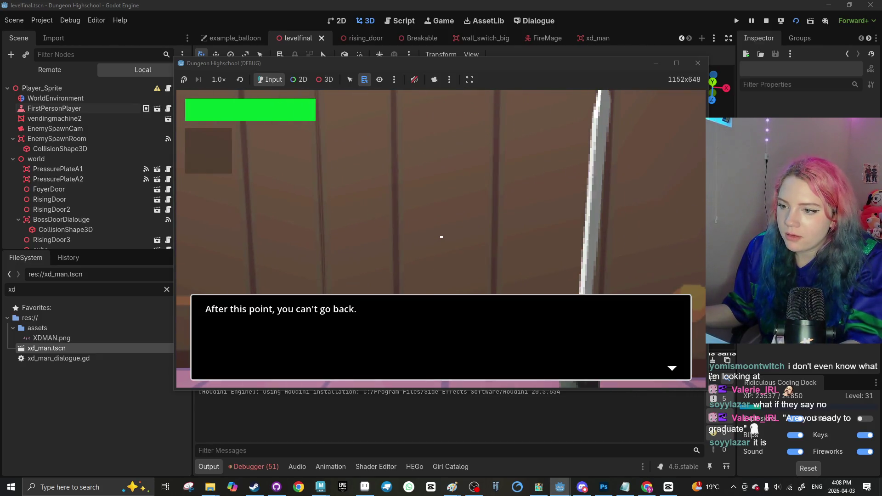
left_click(441, 237)
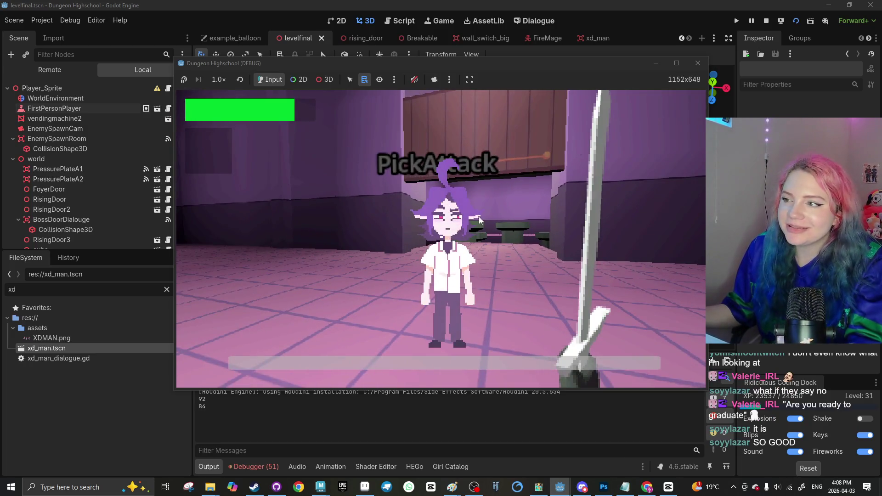
left_click(698, 63)
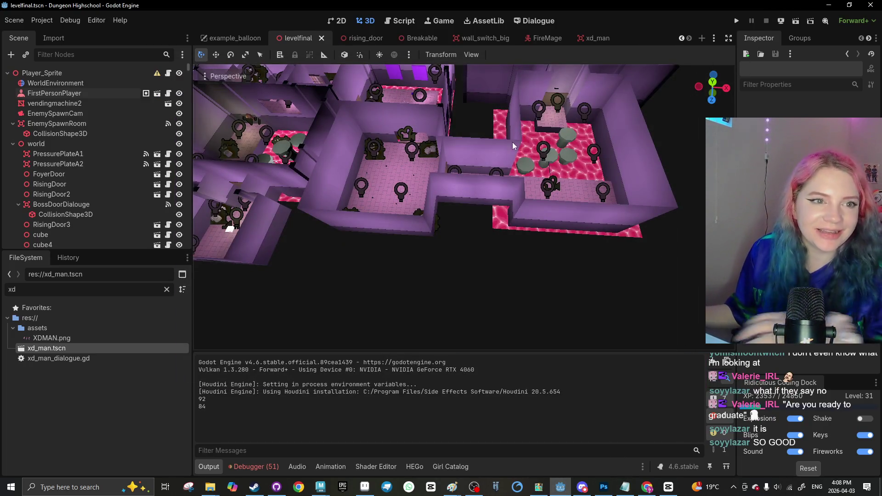
scroll(551, 174, "up", 6)
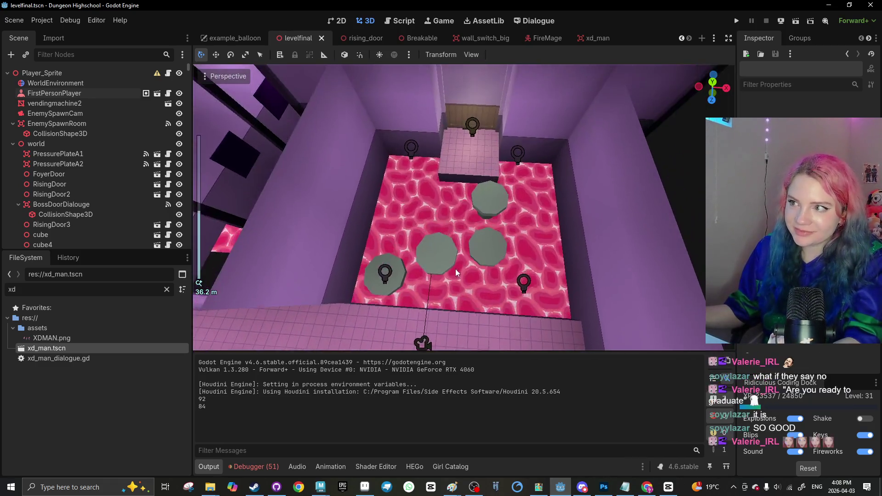
scroll(454, 266, "down", 5)
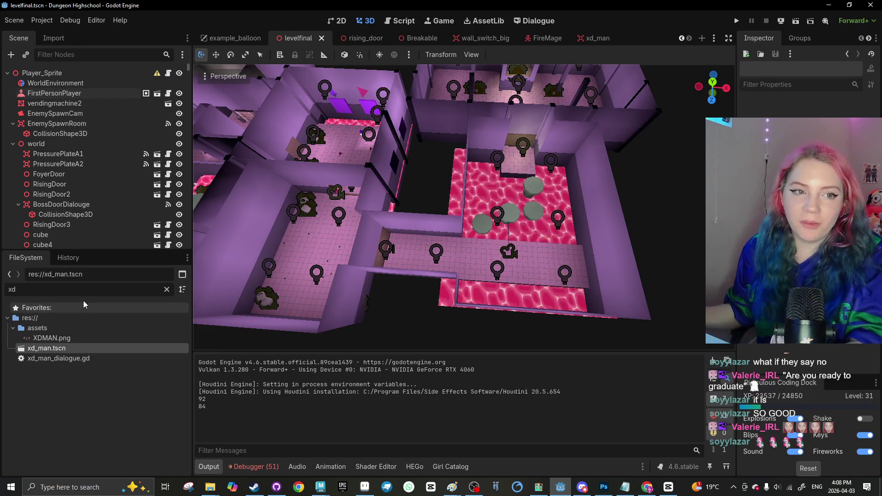
scroll(482, 226, "down", 10)
scroll(494, 227, "up", 15)
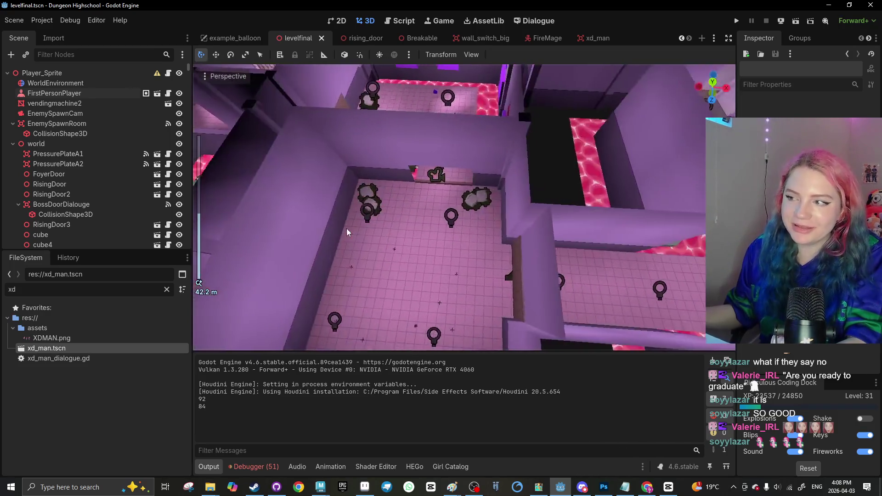
scroll(347, 228, "down", 8)
key("ctrl+s")
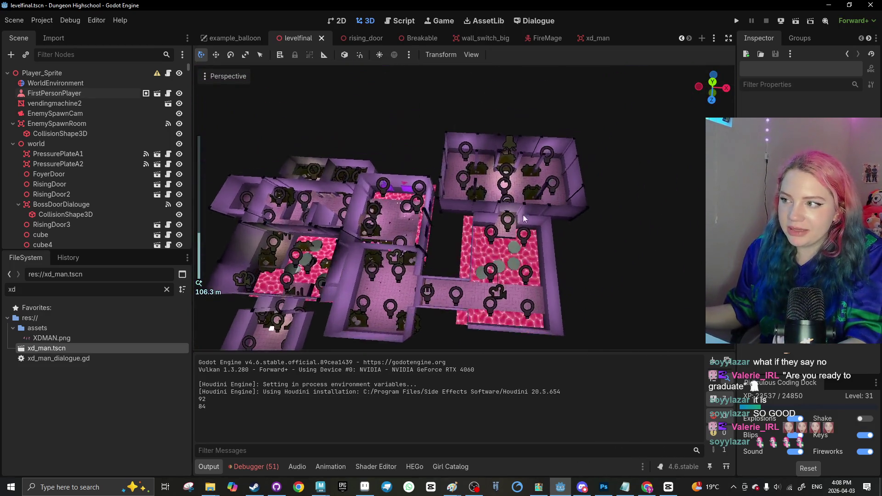
scroll(434, 183, "up", 12)
scroll(372, 167, "up", 5)
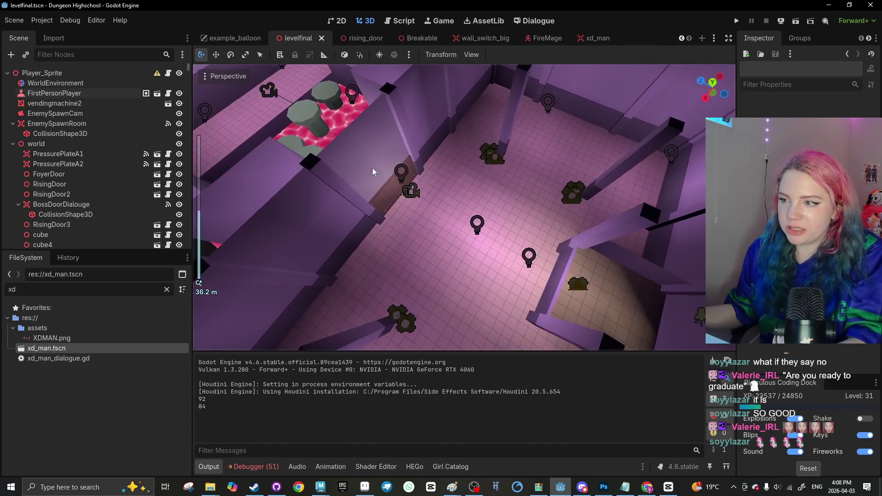
scroll(473, 220, "up", 5)
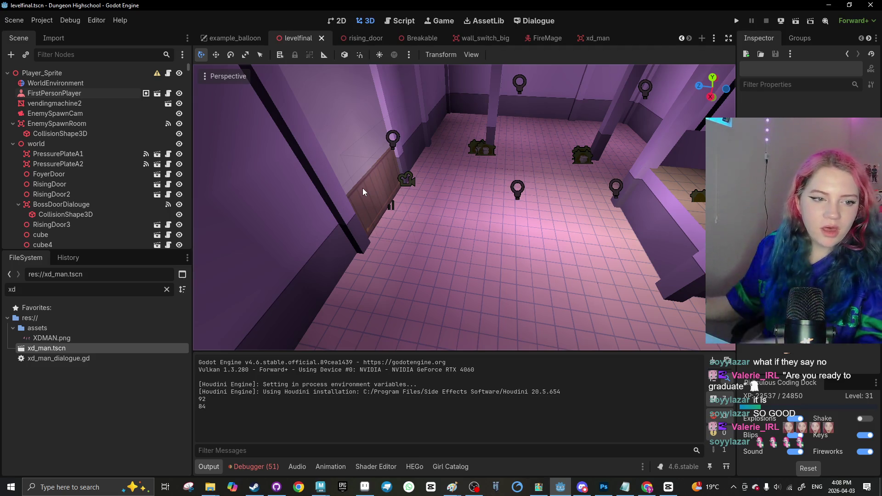
scroll(368, 300, "down", 10)
scroll(381, 255, "up", 5)
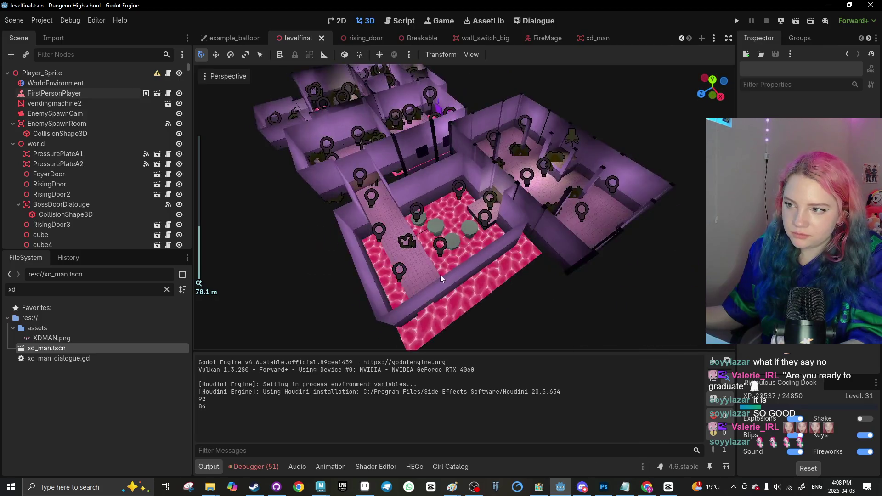
key("ctrl+s")
mouse_move(258, 230)
left_mouse_down()
mouse_move(360, 244)
mouse_move(408, 234)
mouse_move(409, 243)
left_mouse_up()
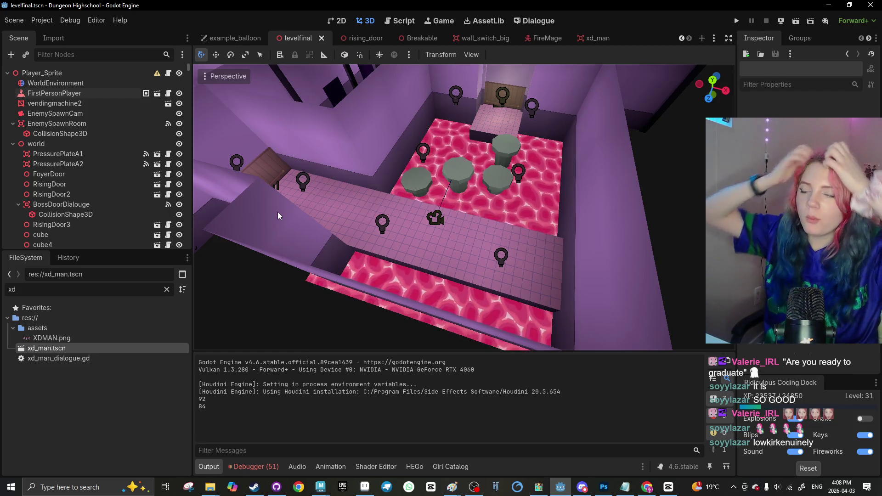
scroll(391, 214, "down", 5)
scroll(391, 217, "down", 5)
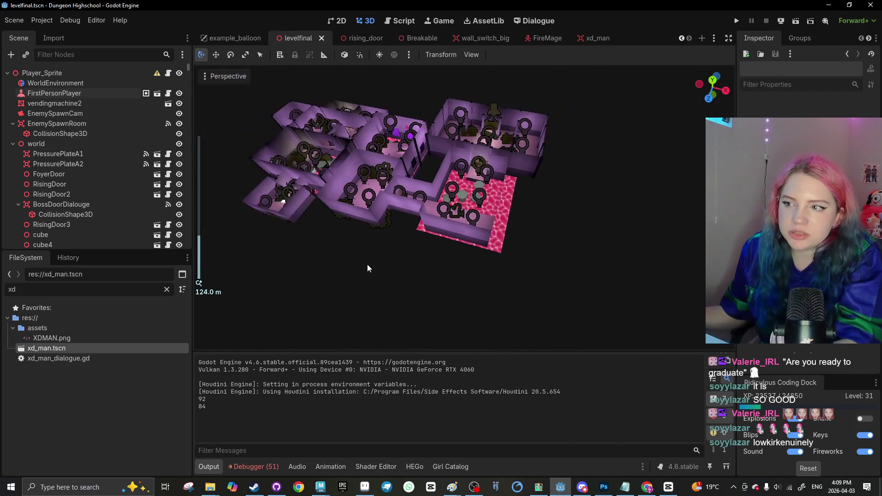
key("ctrl+s")
scroll(439, 323, "up", 15)
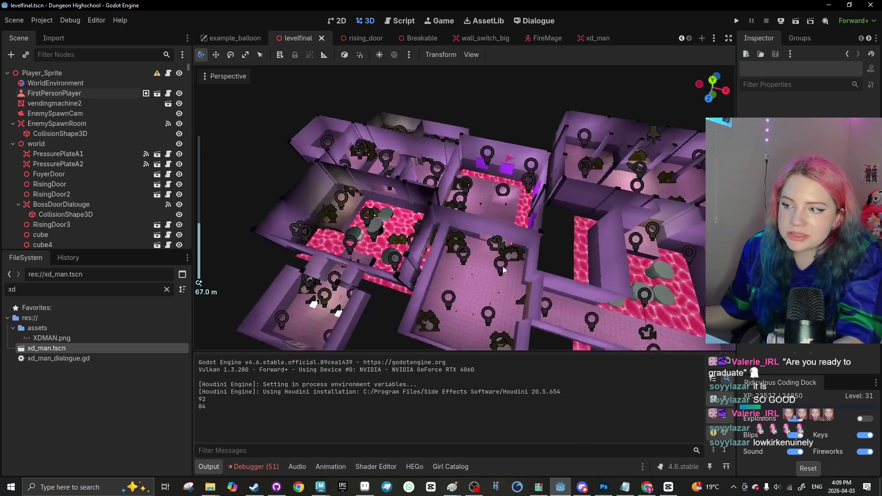
scroll(390, 210, "down", 3)
scroll(69, 205, "down", 3)
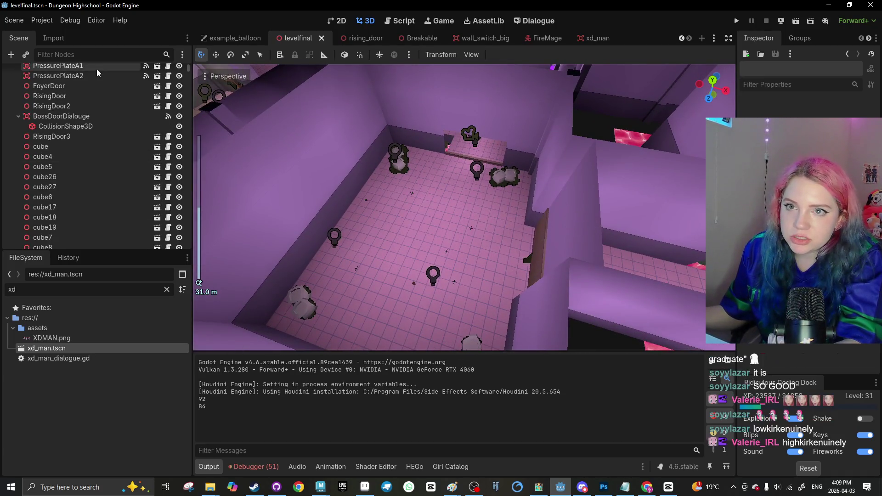
scroll(333, 206, "down", 2)
key("ctrl+s")
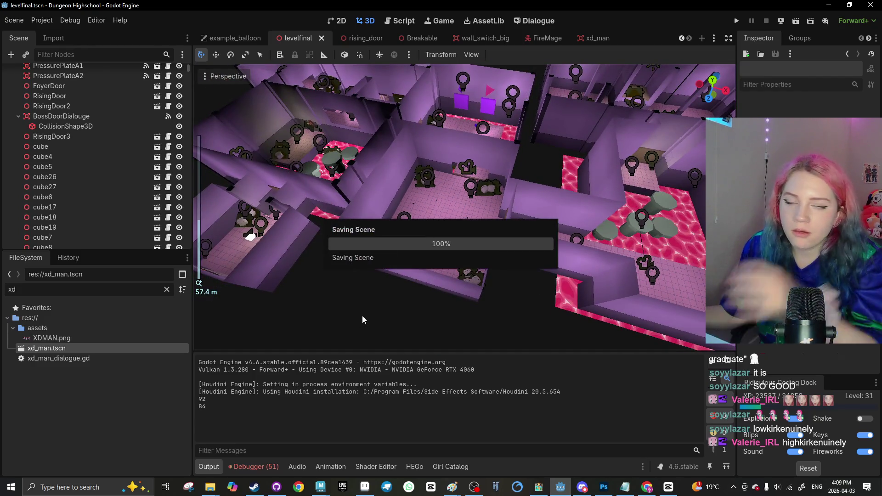
left_click(537, 42)
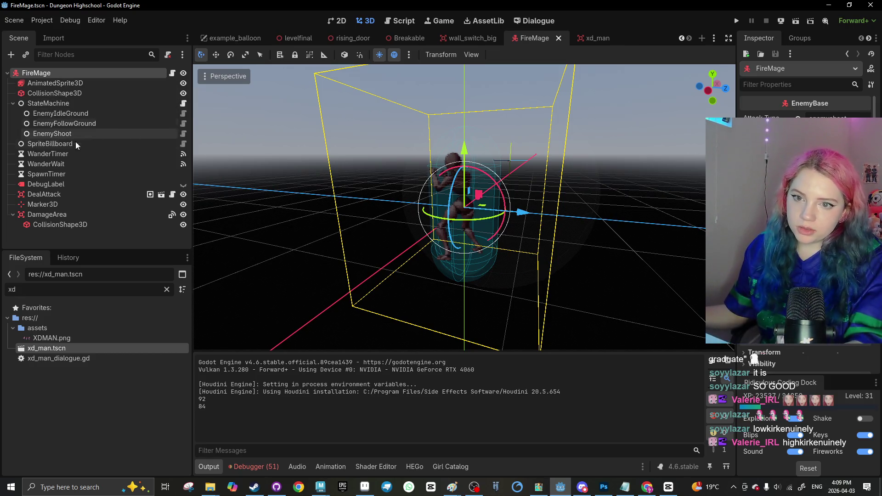
Add a MeshInstance3D with a capsule mesh, then delete it
left_click(52, 209)
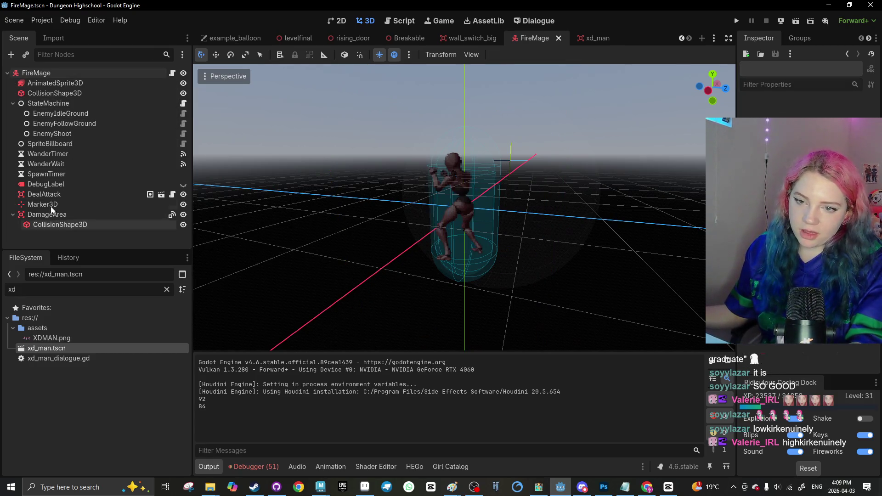
left_click(11, 53)
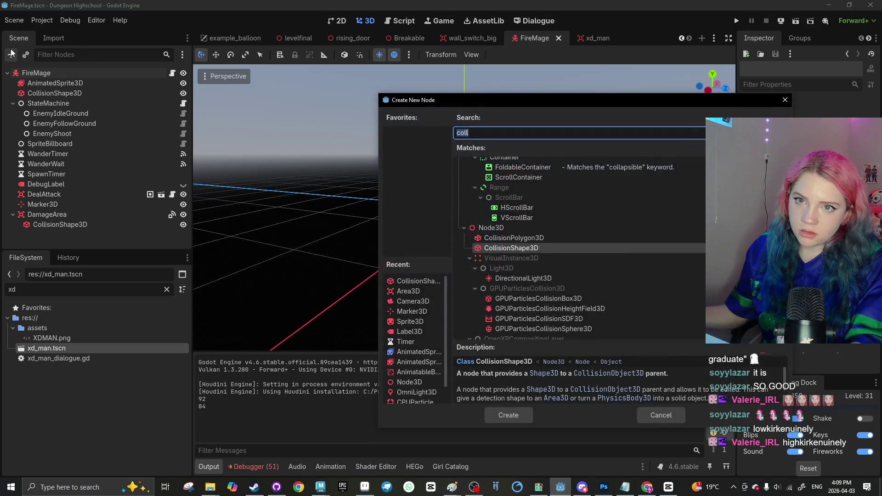
type("mesh")
key("Return")
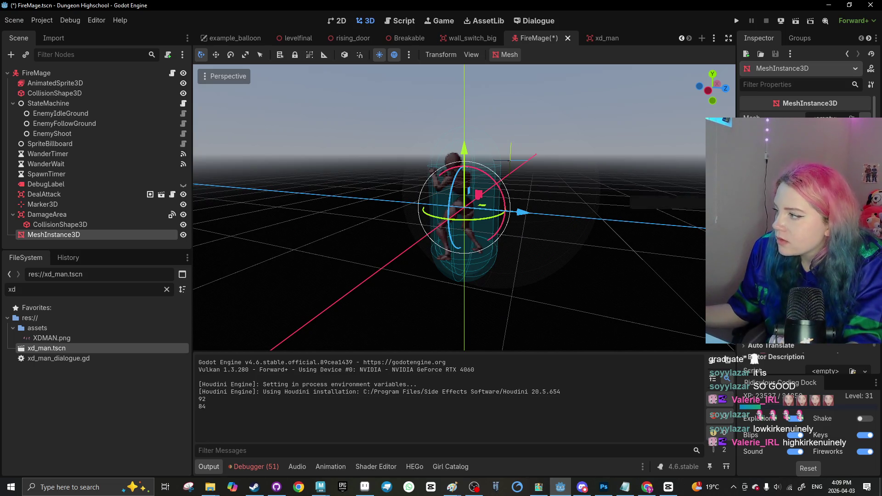
left_click(808, 138)
key("r")
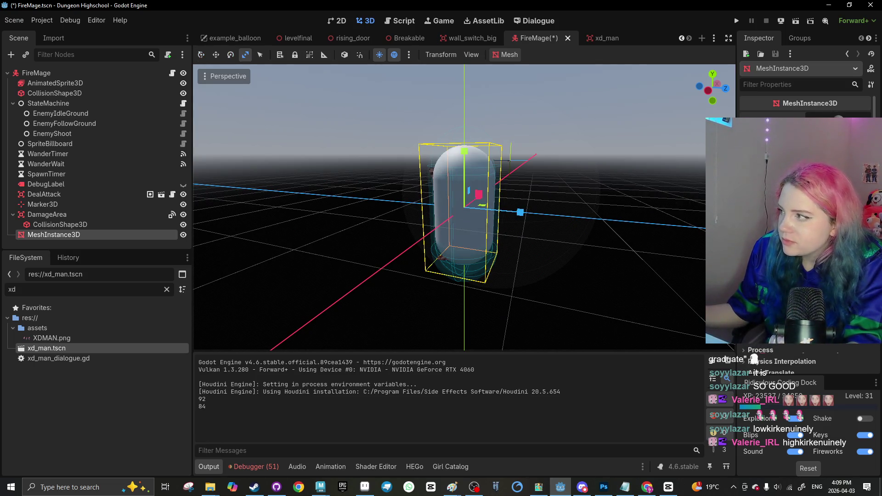
key("Delete")
key("Return")
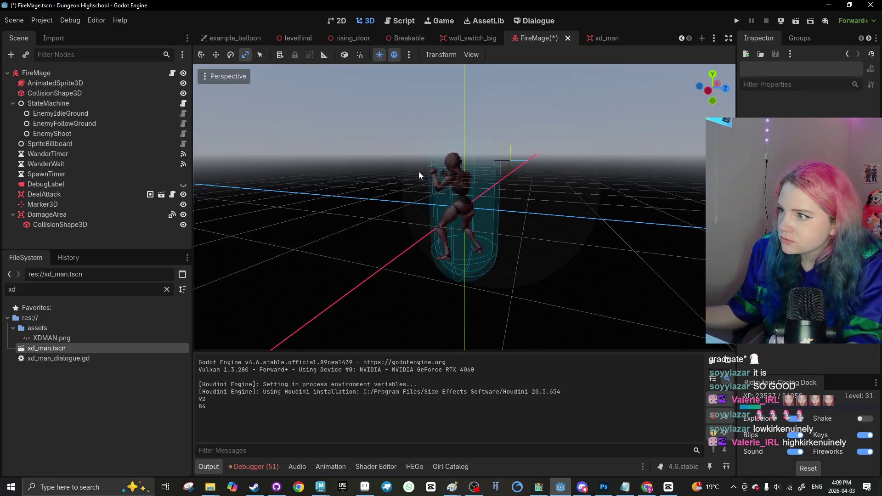
Add a MeshInstance3D sphere under FireMage and make its material transparent
left_click(21, 73)
key("ctrl+a")
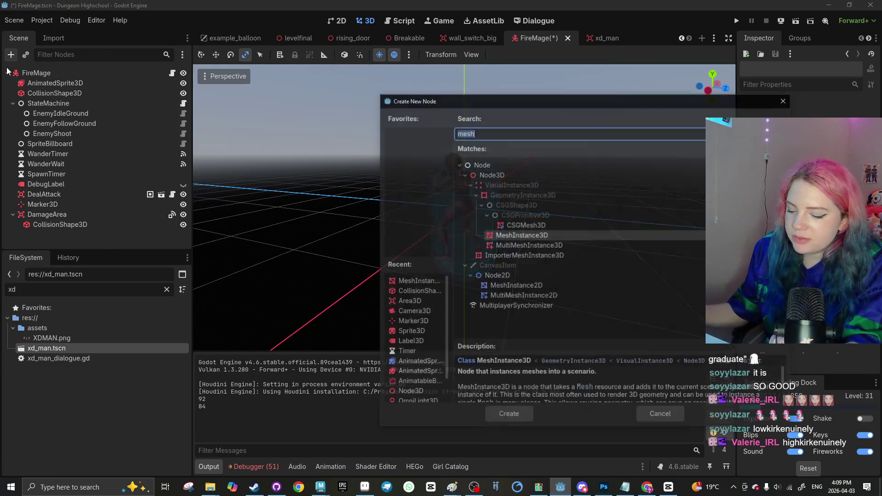
left_click(487, 412)
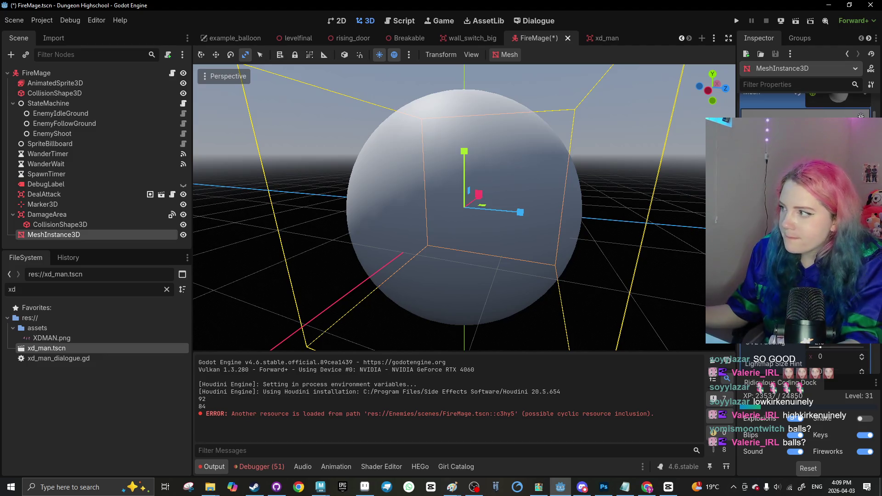
scroll(806, 230, "down", 3)
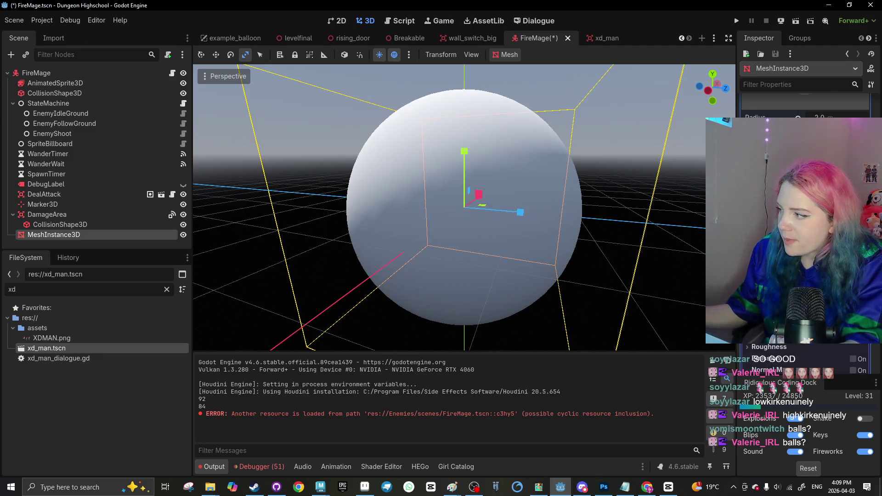
mouse_move(658, 248)
left_mouse_down()
mouse_move(693, 289)
mouse_move(648, 289)
left_mouse_up()
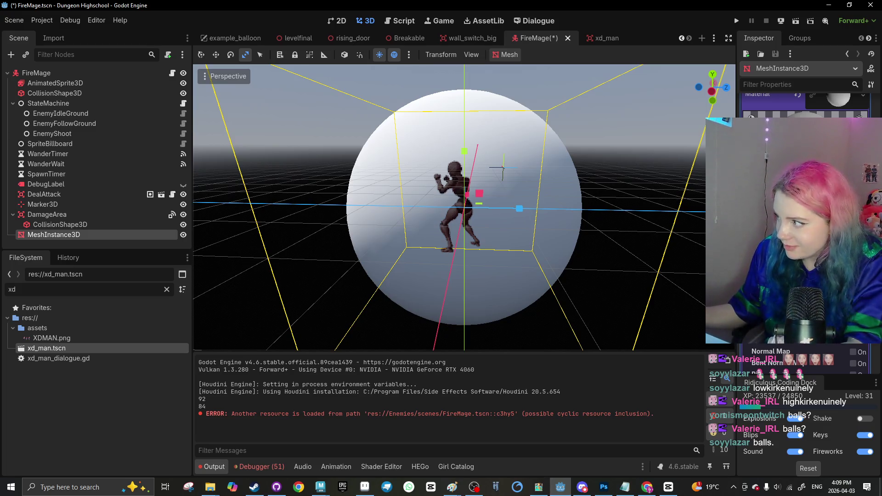
key("ctrl+z")
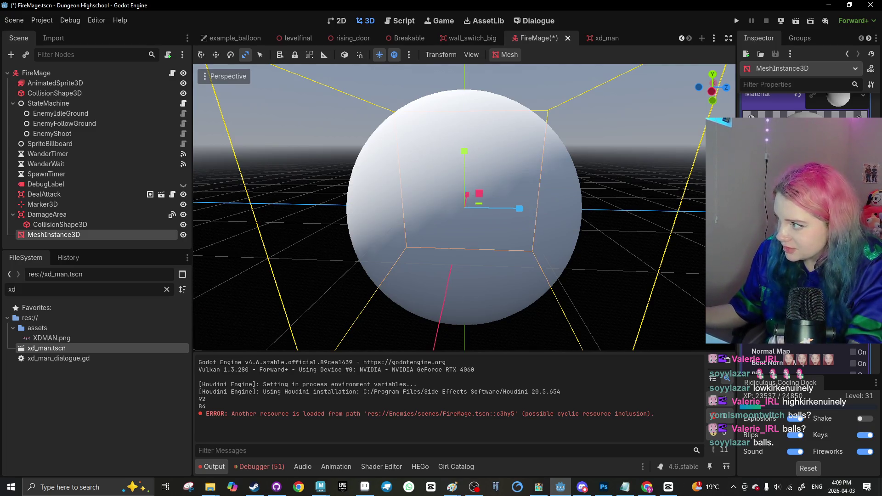
key("ctrl+shift+z")
Tint the sphere translucent blue and save the FireMage scene
left_click_drag(578, 203, 680, 198)
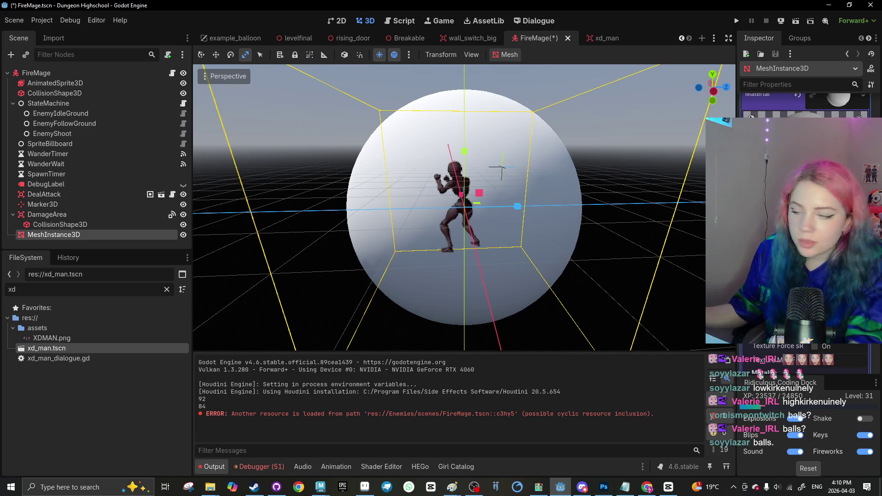
mouse_move(802, 88)
left_mouse_down()
mouse_move(827, 59)
mouse_move(772, 37)
left_mouse_up()
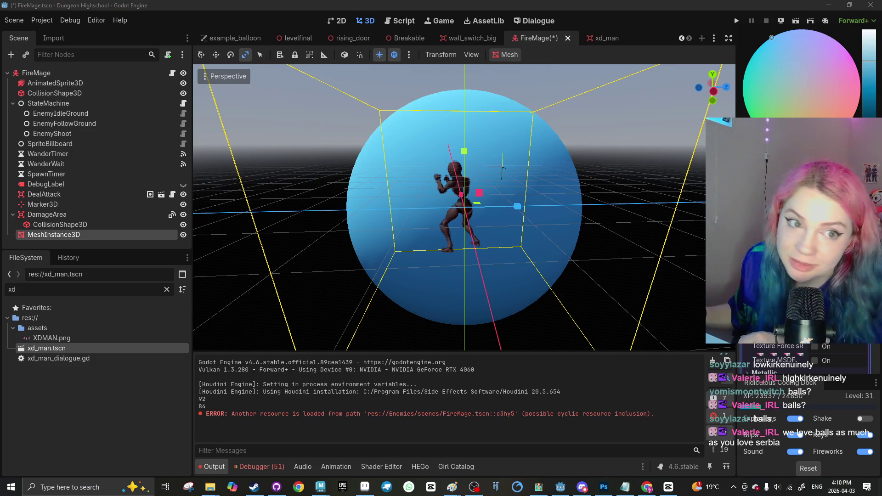
left_click_drag(490, 252, 600, 252)
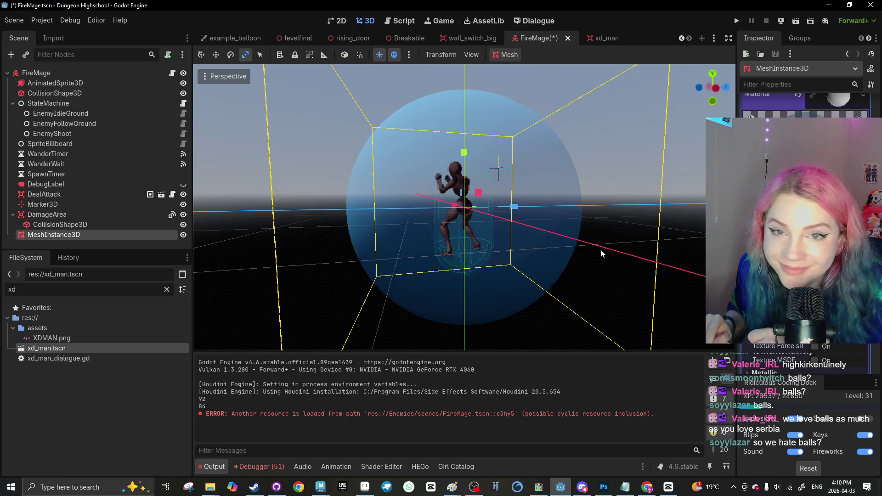
scroll(594, 251, "down", 3)
key("ctrl+s")
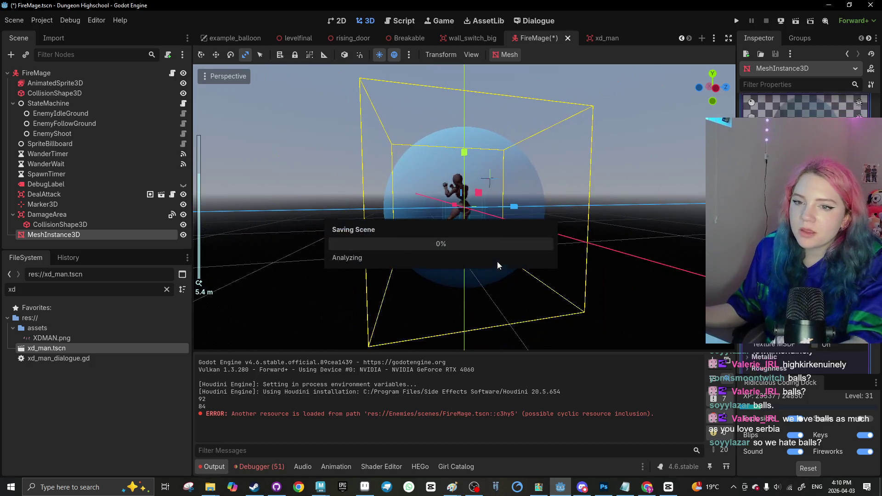
key("F2")
Name the sphere 'shield', then add a Timer, move it to the FireMage root and rename it ShieldTimer
type("shield")
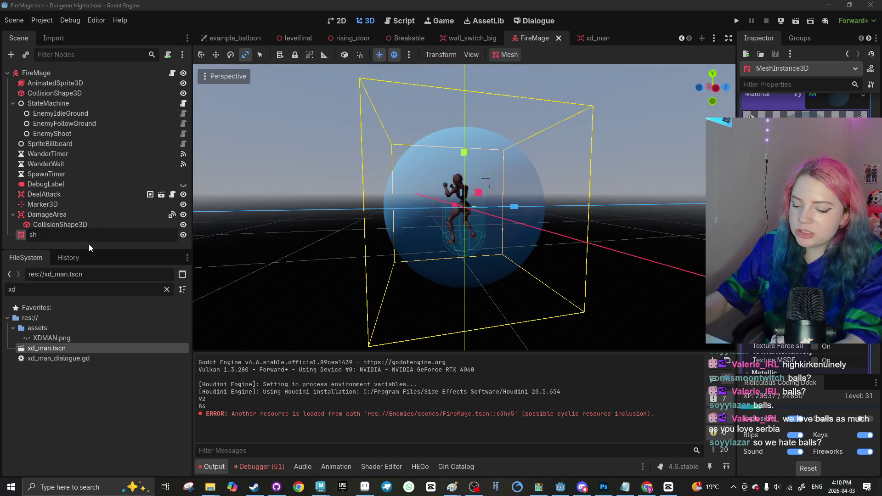
key("Return")
left_click(172, 72)
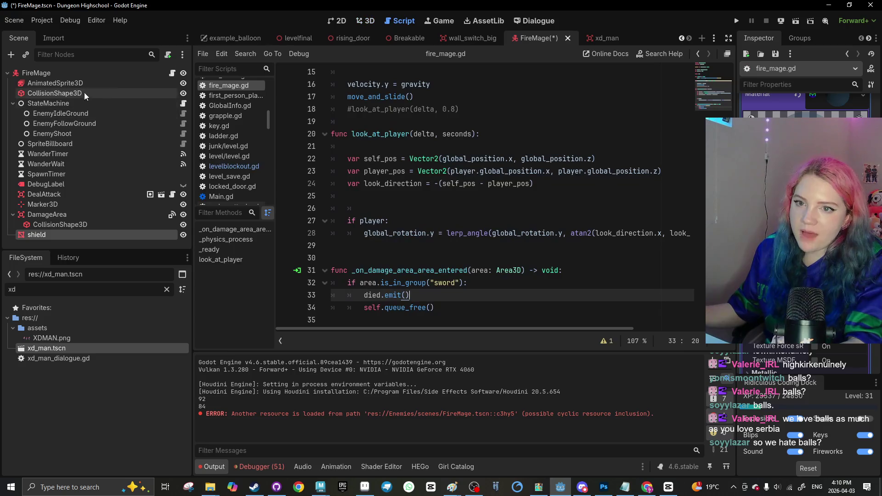
left_click(10, 55)
type("timer")
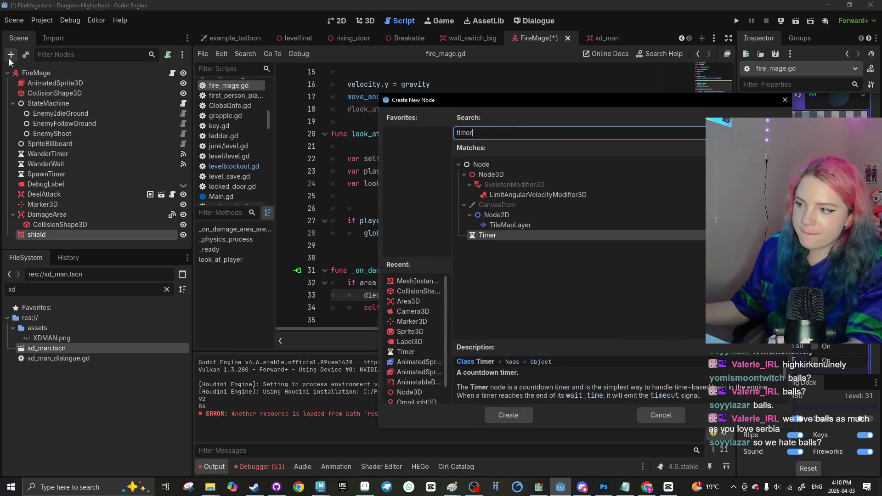
left_click(494, 413)
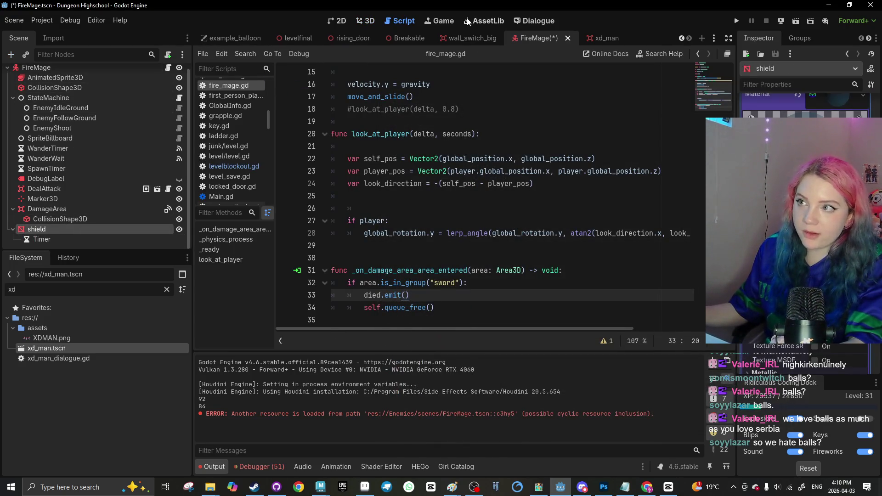
left_click(374, 18)
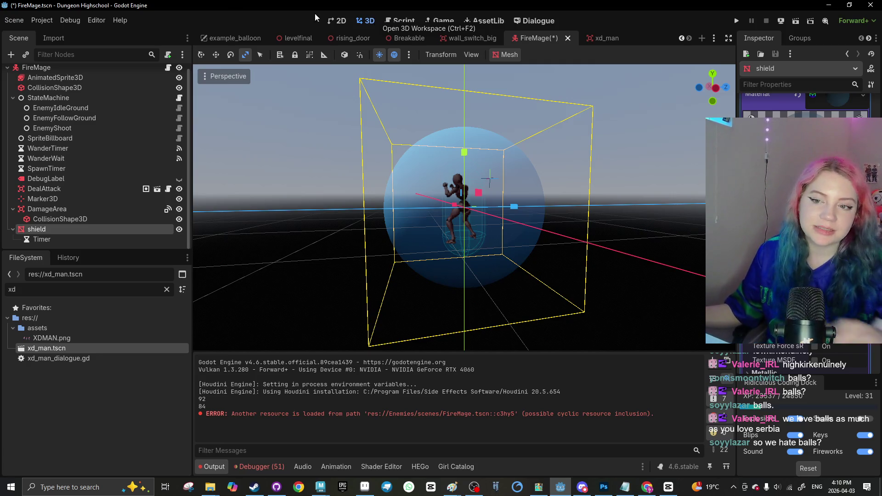
left_click(39, 240)
mouse_move(39, 241)
left_mouse_down()
mouse_move(46, 221)
mouse_move(33, 241)
left_mouse_up()
left_click(40, 239)
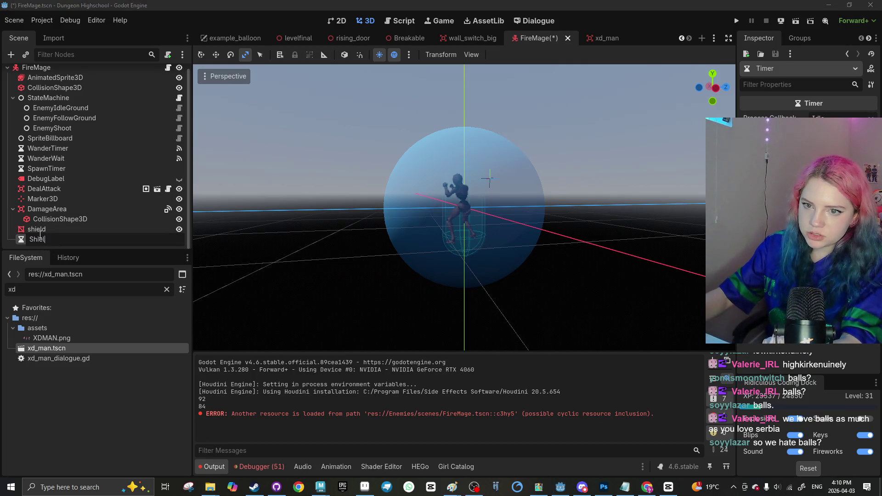
type("dTimer")
Add an Area3D node directly under FireMage and save the scene
left_click(40, 234)
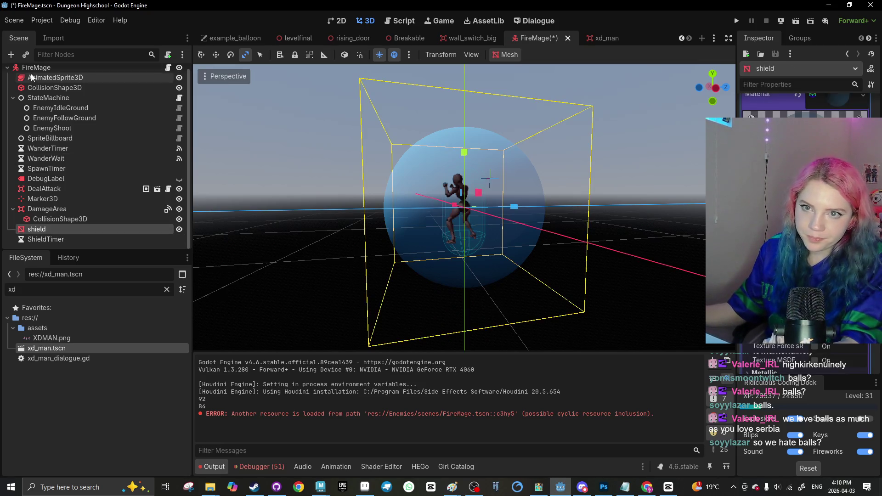
left_click(11, 55)
type("area")
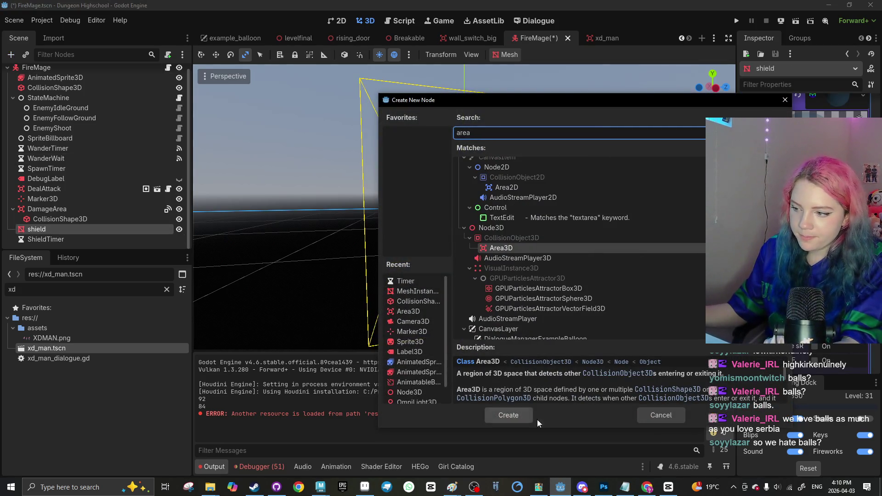
left_click(498, 416)
left_click_drag(44, 239, 44, 223)
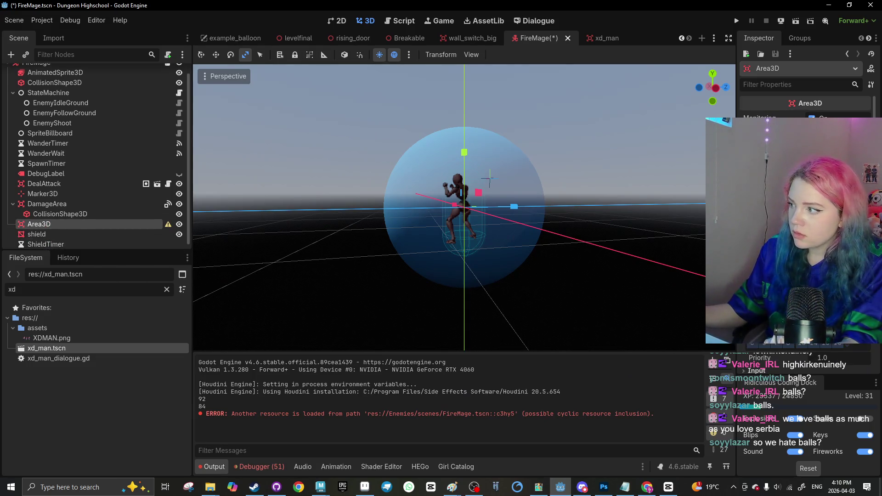
key("ctrl+s")
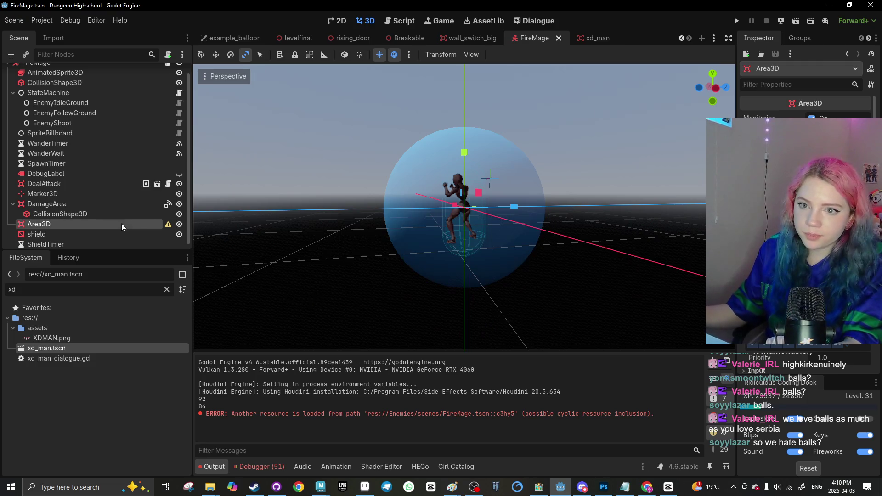
left_click(799, 38)
Connect the Area3D's area_entered signal to the FireMage script and save
left_click(869, 38)
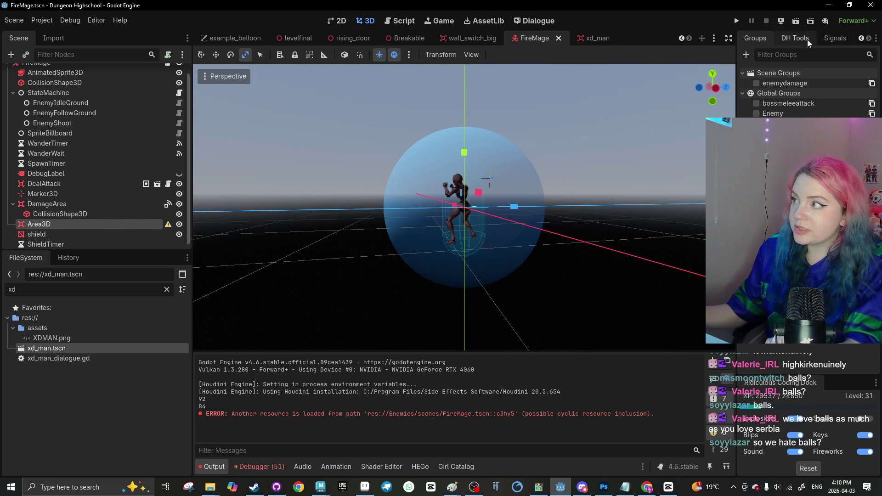
left_click(835, 38)
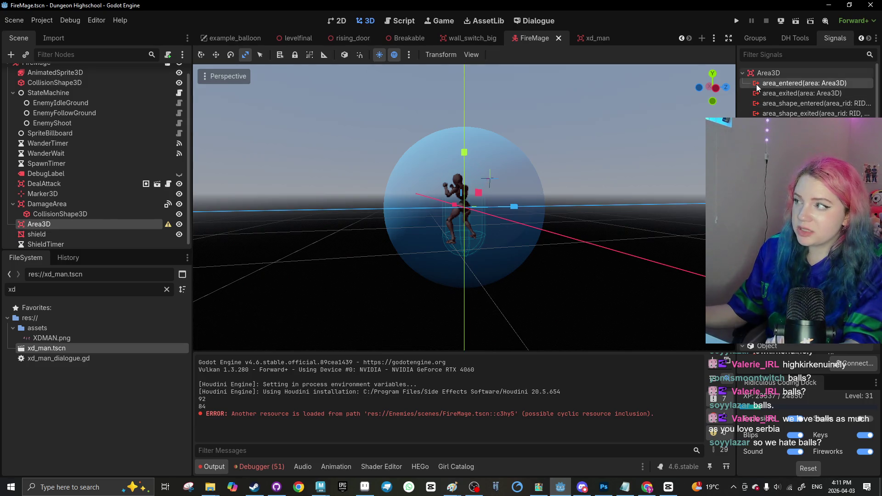
double_click(804, 83)
left_click(403, 355)
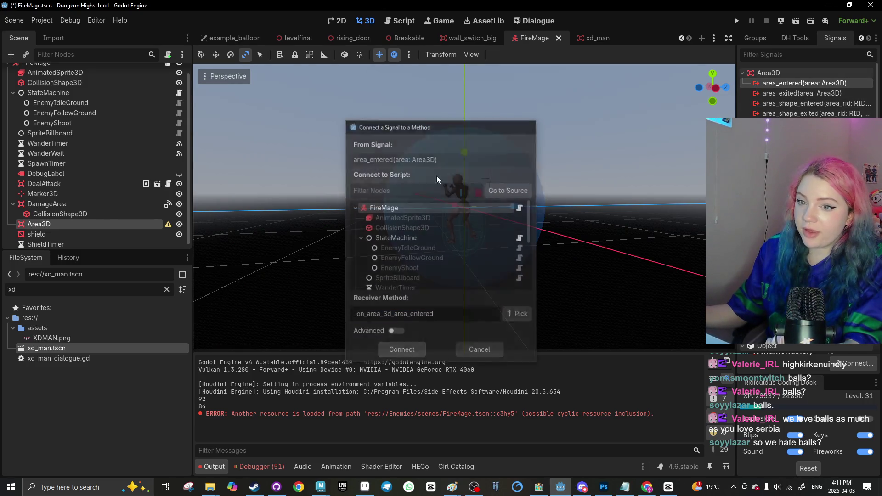
key("ctrl+s")
Replace the handler's pass with shield.visible = false
left_click(348, 307, "shift")
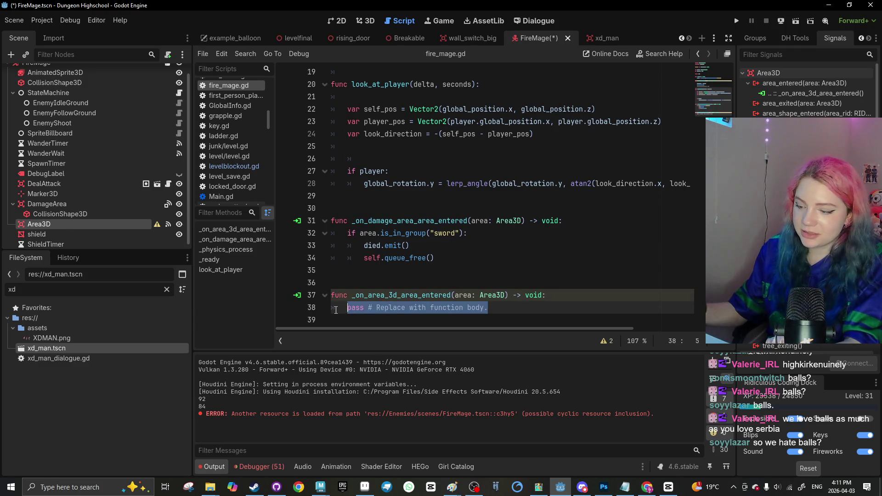
key("BackSpace")
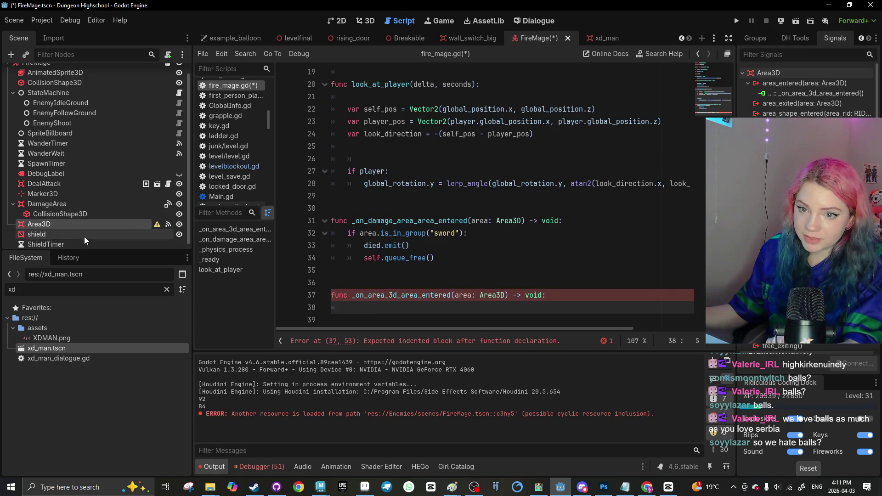
left_click(84, 236)
scroll(399, 170, "up", 5)
scroll(402, 168, "up", 1)
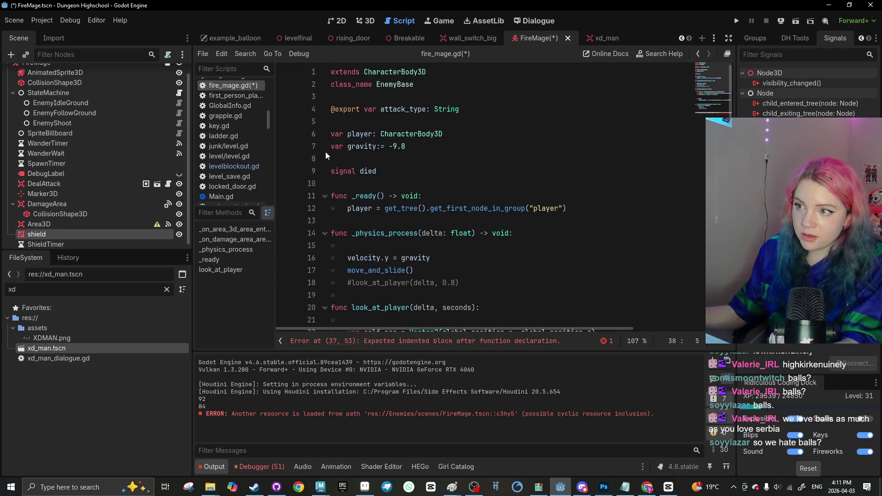
mouse_move(41, 234)
left_mouse_down()
mouse_move(115, 193)
mouse_move(338, 164)
left_mouse_up()
key("BackSpace")
scroll(388, 274, "down", 6)
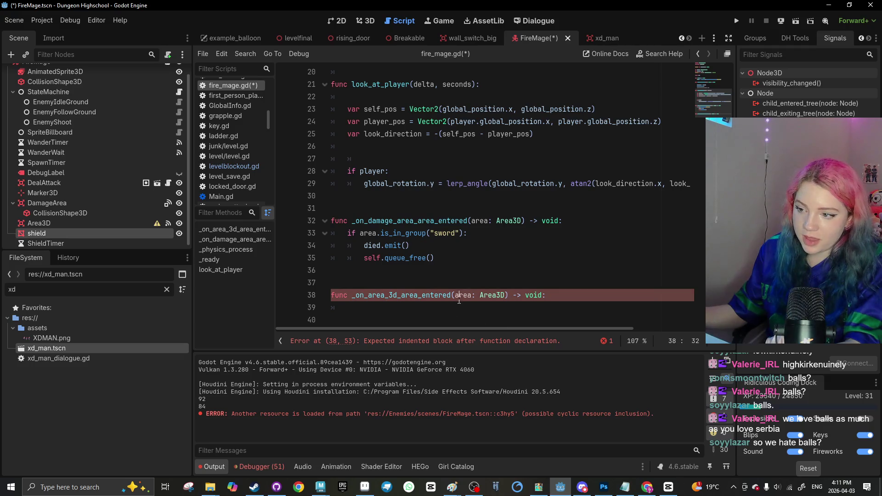
left_click(442, 309)
type("shield.visible = fals")
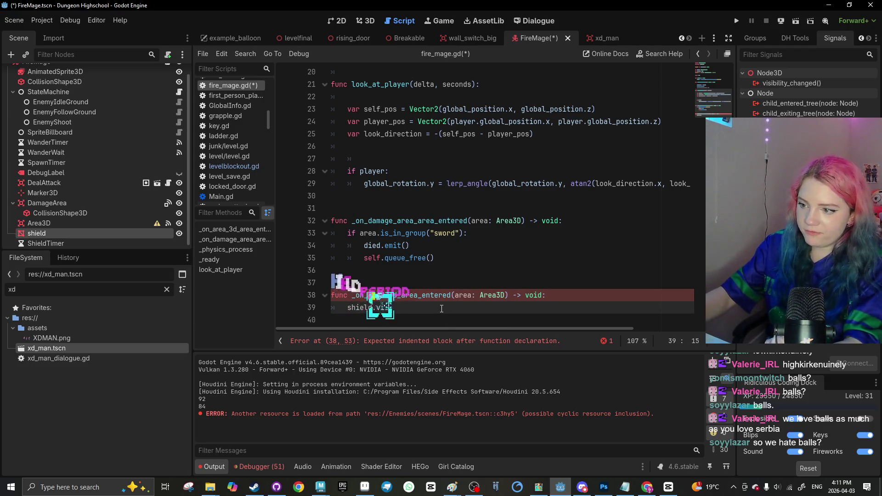
type("e")
Wrap the shield line in an if area.is_in_group("pickable") check
left_click(550, 299)
key("Return")
type("if area.is_in_group(\"opo")
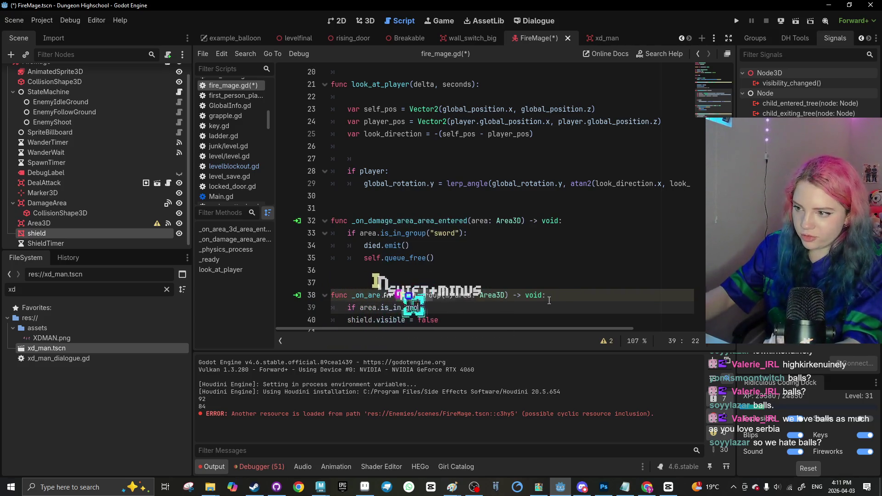
key("BackSpace")
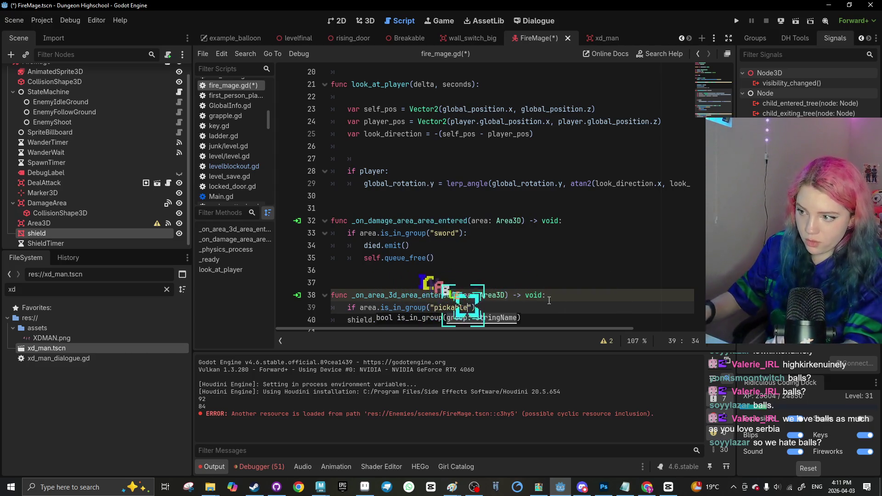
type(":")
scroll(549, 301, "down", 1)
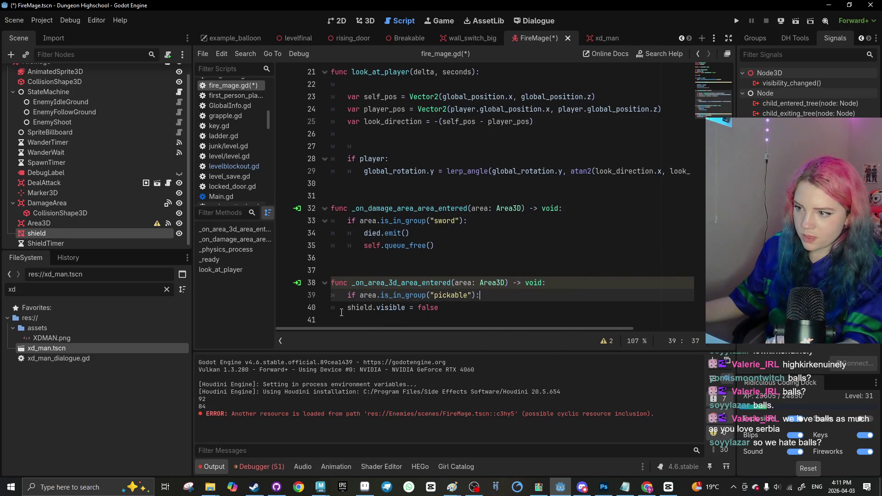
left_click(492, 313)
key("Tab")
key("Return")
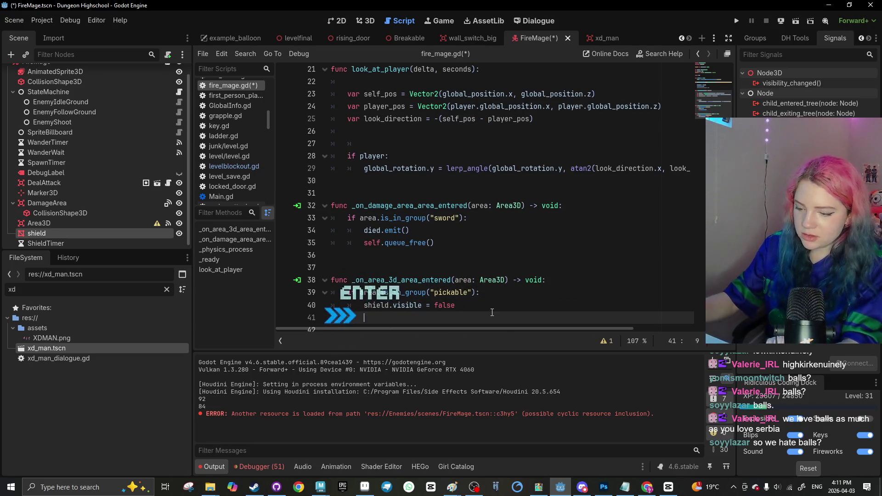
Add shield_timer.start() below the shield visibility line
left_click_drag(46, 243, 365, 189)
scroll(368, 184, "up", 5)
scroll(366, 188, "down", 7)
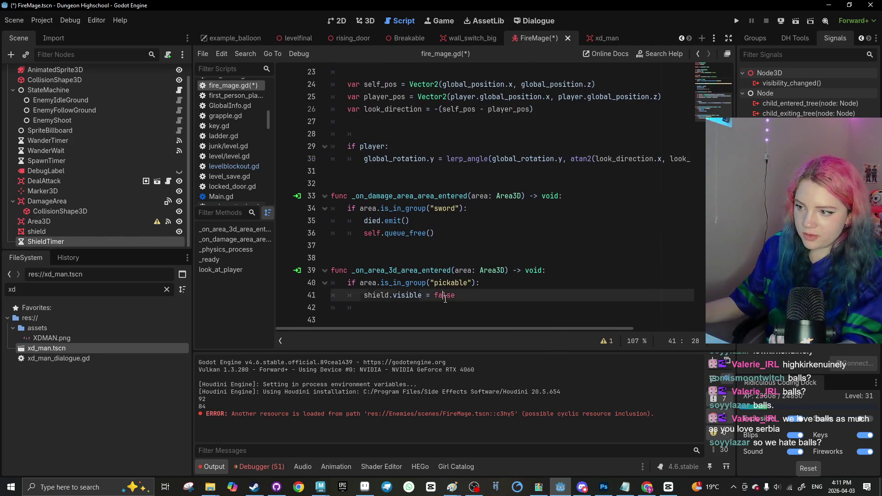
left_click(425, 312)
type("d")
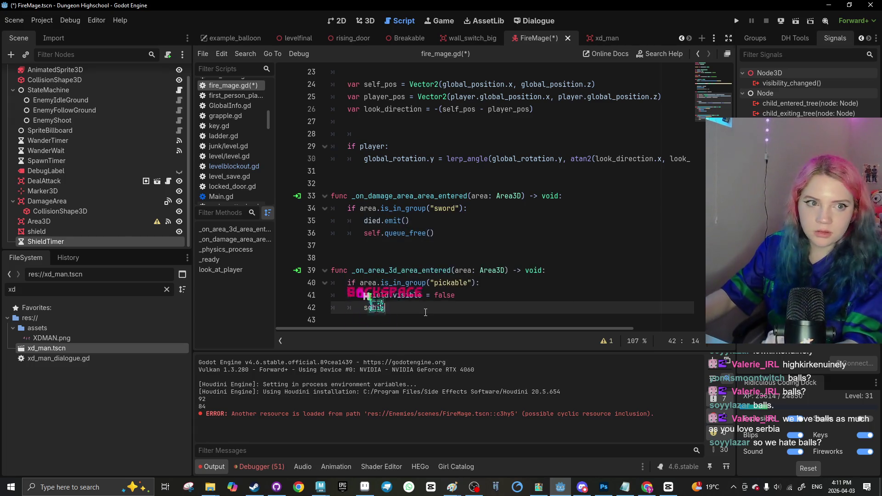
key("BackSpace")
type("hield_")
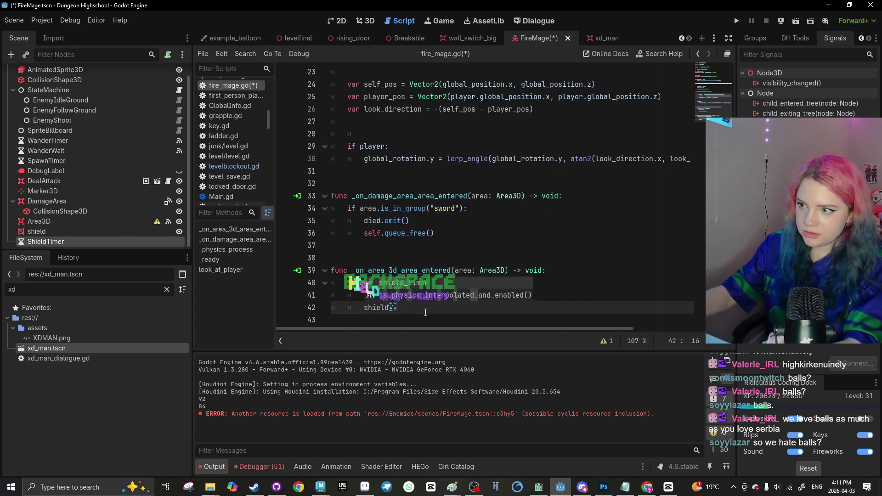
type("timer.start()")
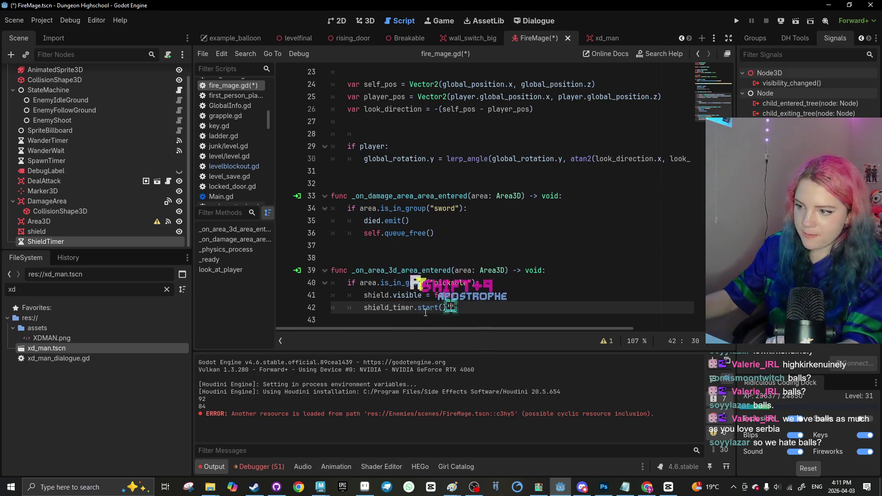
Check the ShieldTimer's properties in the Inspector, save, and add a blank line after the handler
left_click(755, 38)
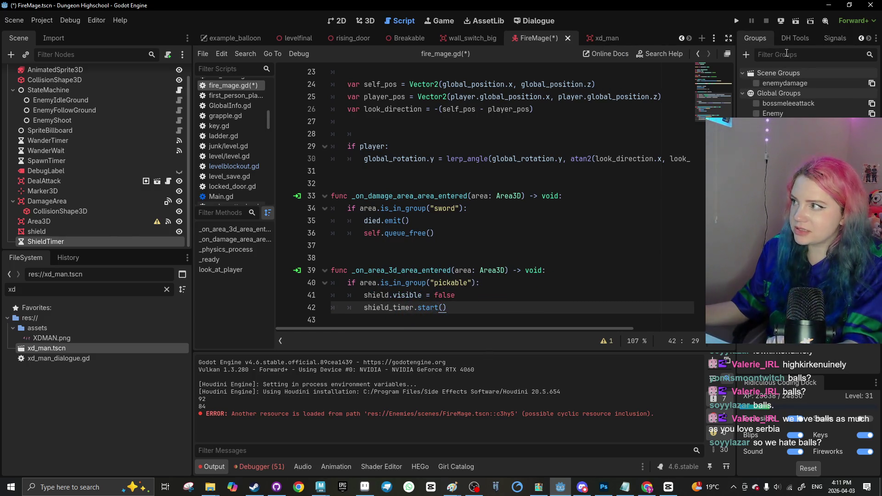
left_click(862, 38)
left_click(759, 37)
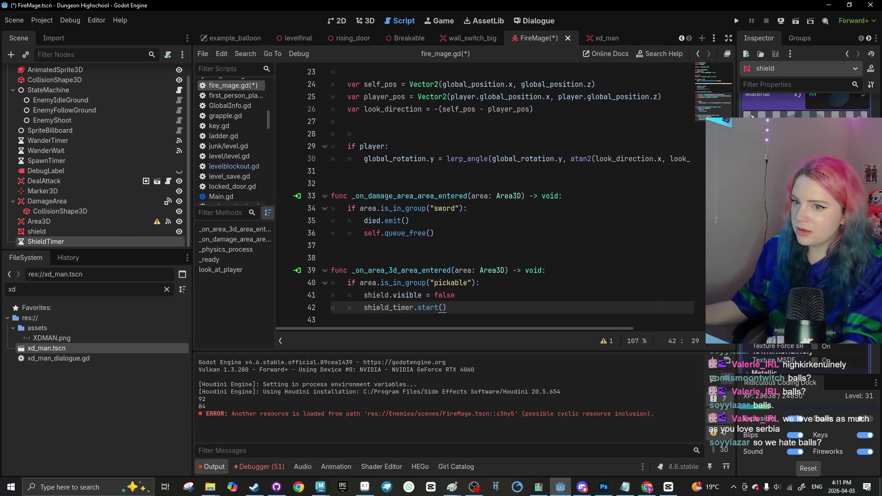
left_click(89, 240)
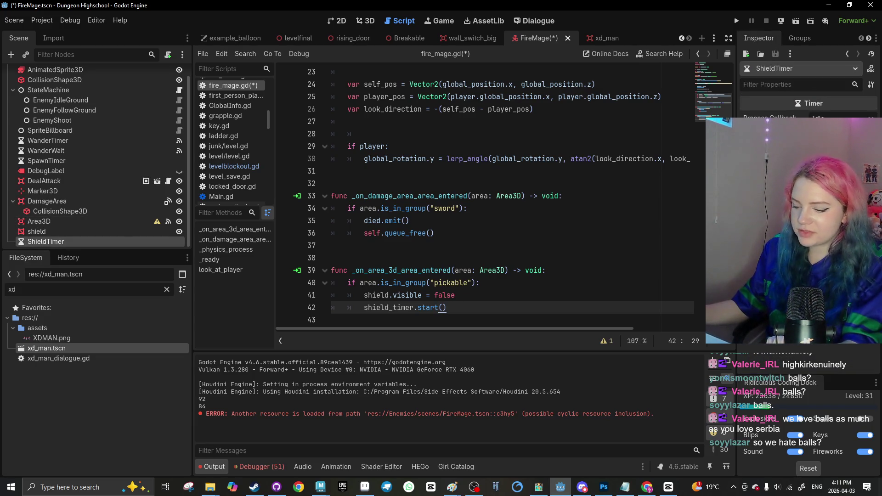
key("ctrl+s")
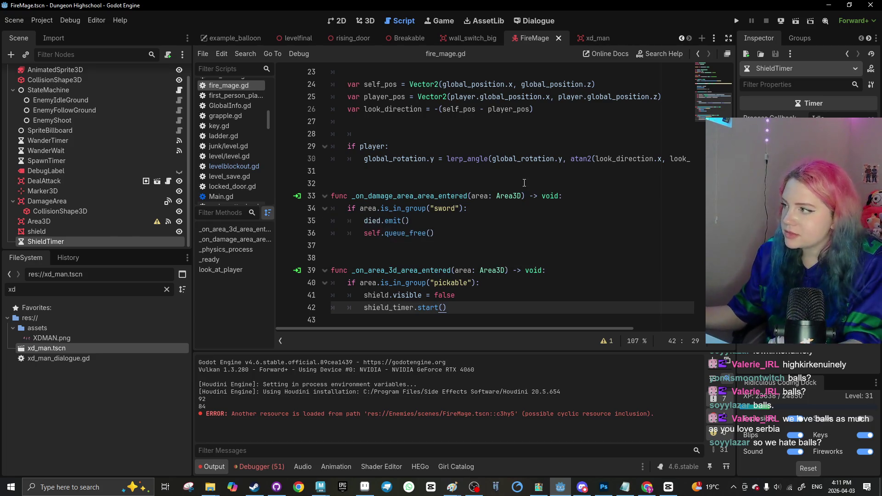
key("Return")
key("Return")
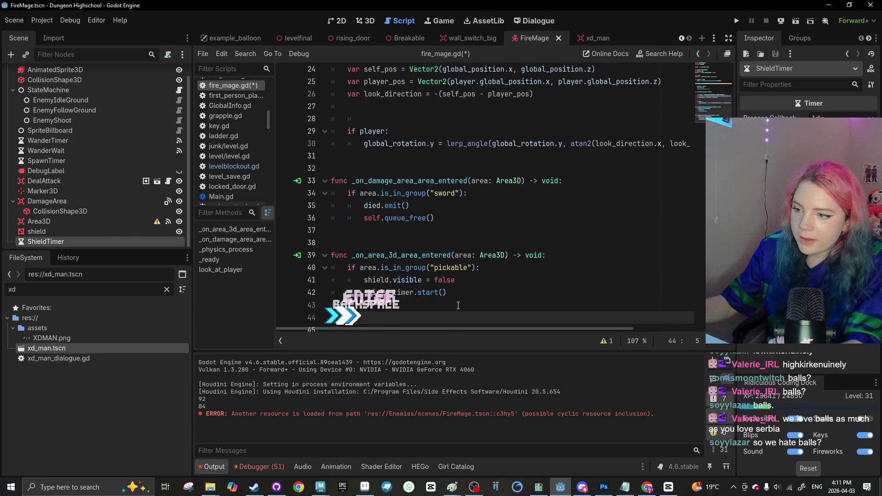
key("BackSpace")
key("BackSpace")
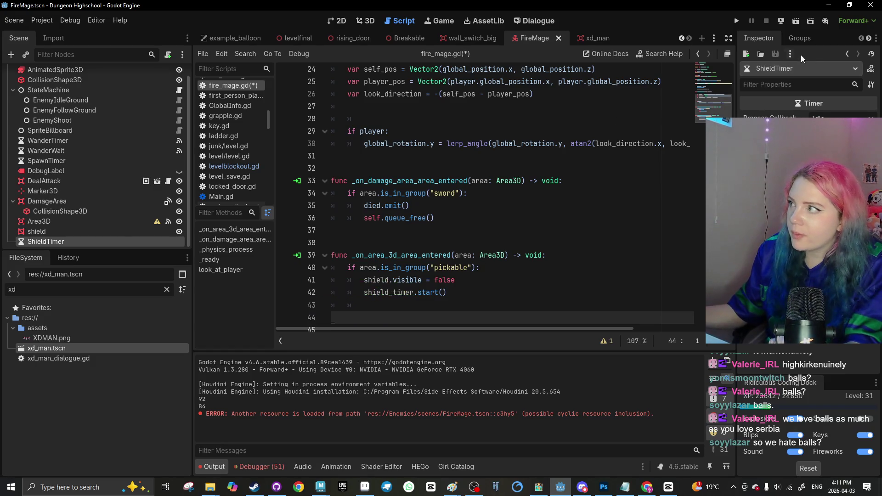
left_click(869, 39)
Connect ShieldTimer's timeout to a new _on_shield_timer_timeout handler and add a line after shield_timer.start()
left_click(833, 39)
double_click(772, 83)
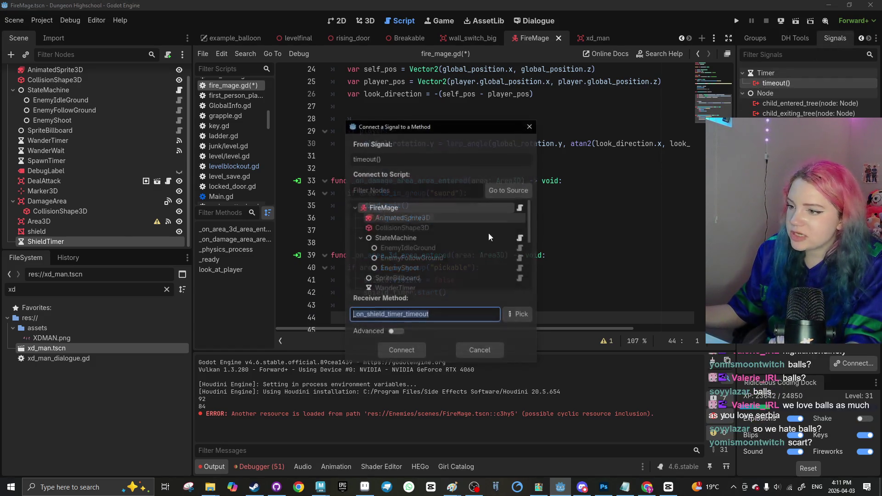
left_click(398, 349)
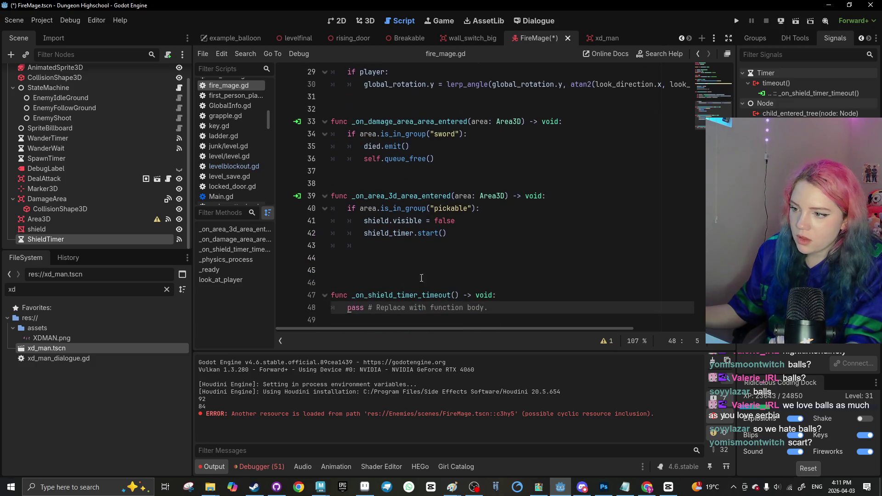
left_click(71, 219)
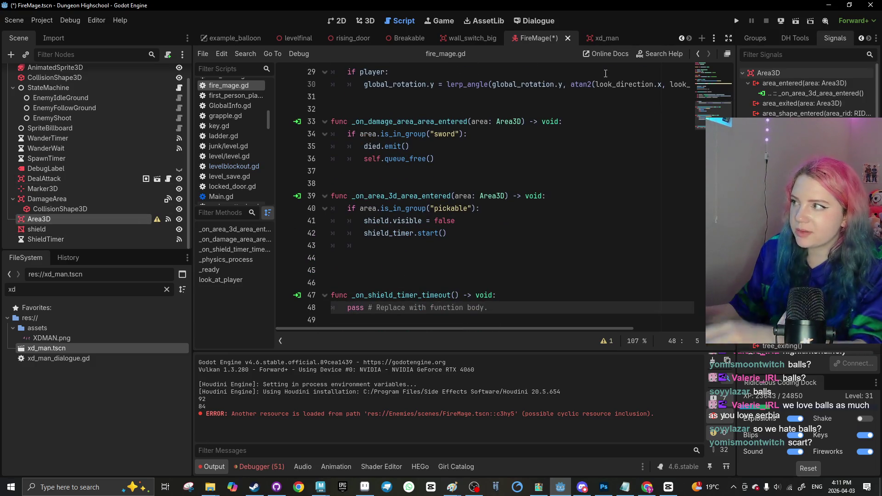
left_click(467, 235)
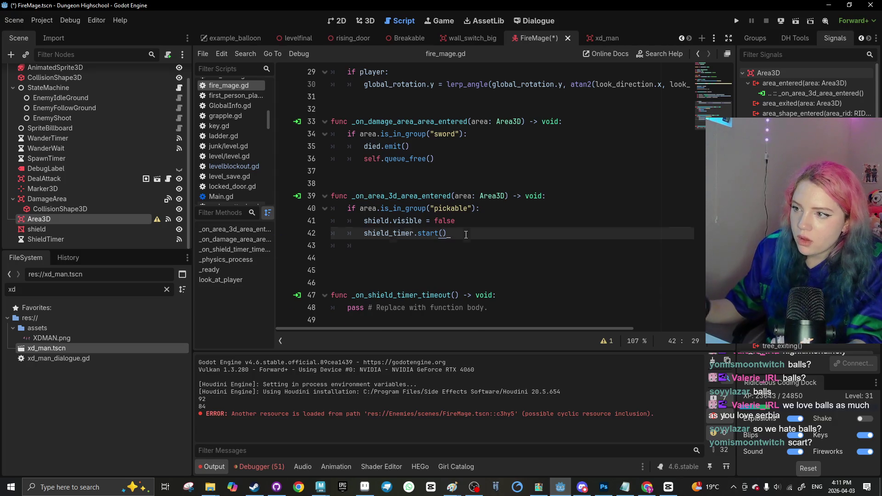
key("Return")
scroll(335, 230, "up", 4)
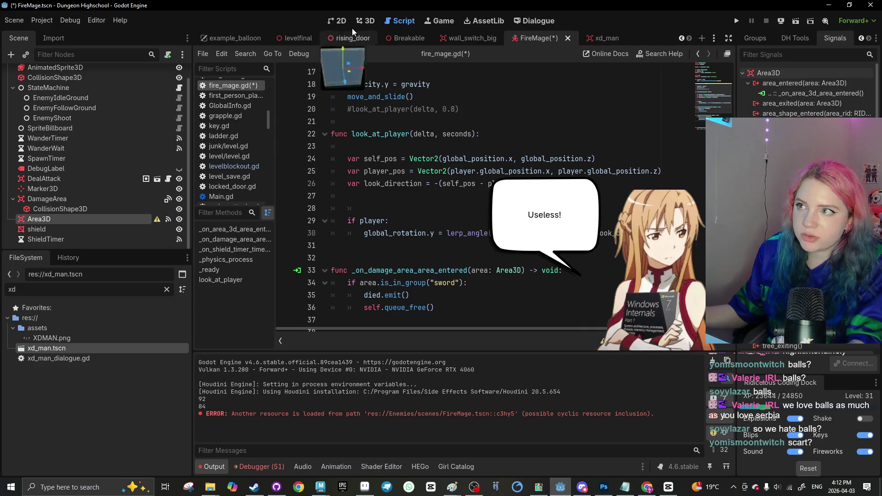
Add a CollisionShape3D child under the Area3D
left_click(364, 20)
left_click(9, 56)
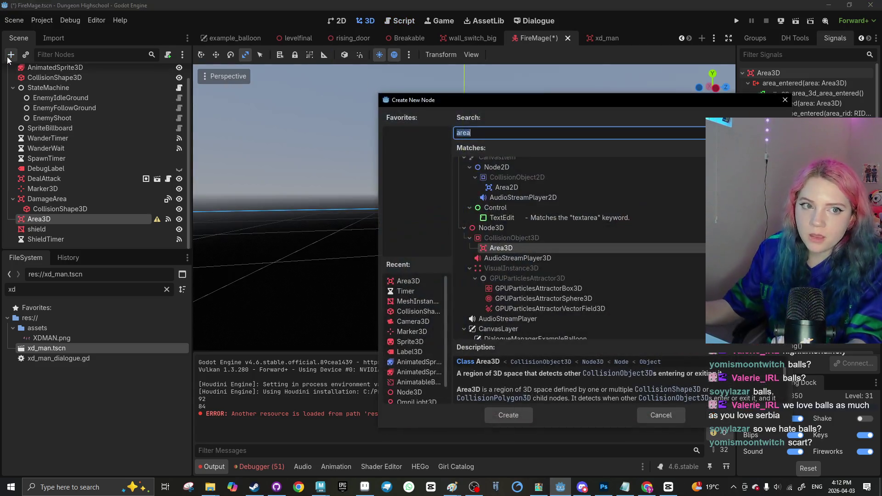
type("coll")
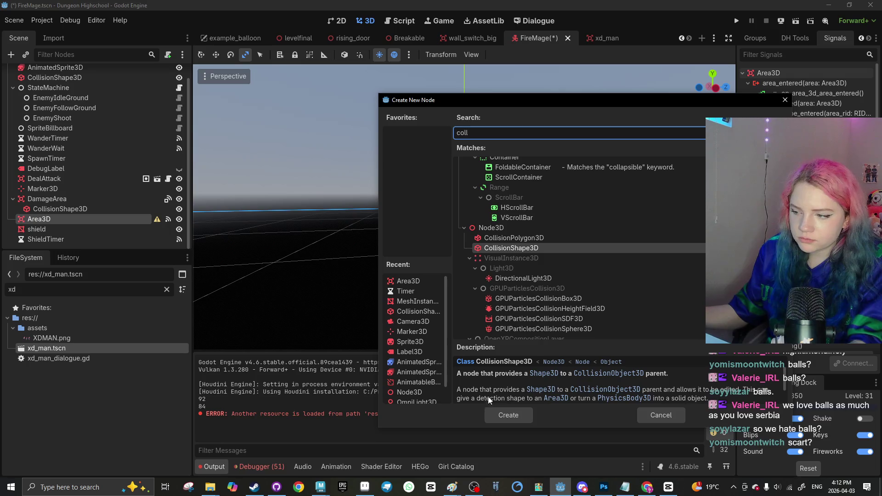
left_click(524, 415)
Enlarge the collision sphere to about 2.17 radius so it outlines the shield, and save
left_click(756, 39)
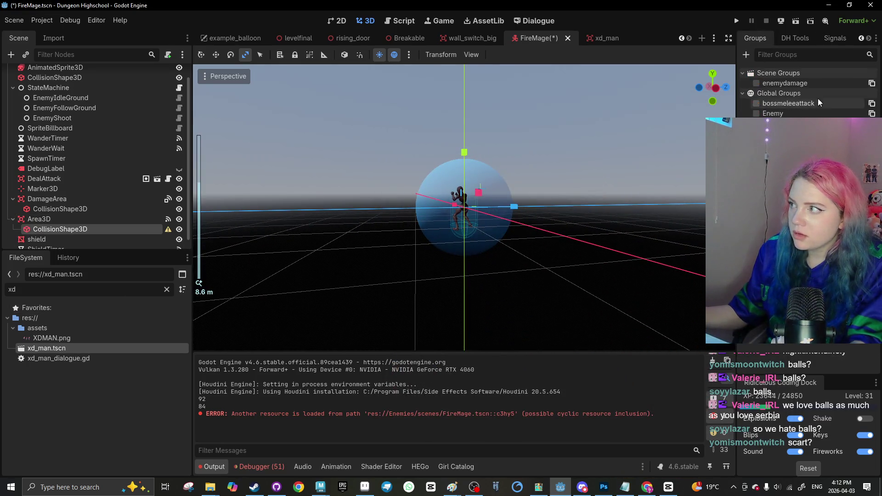
left_click(861, 39)
left_click(730, 38)
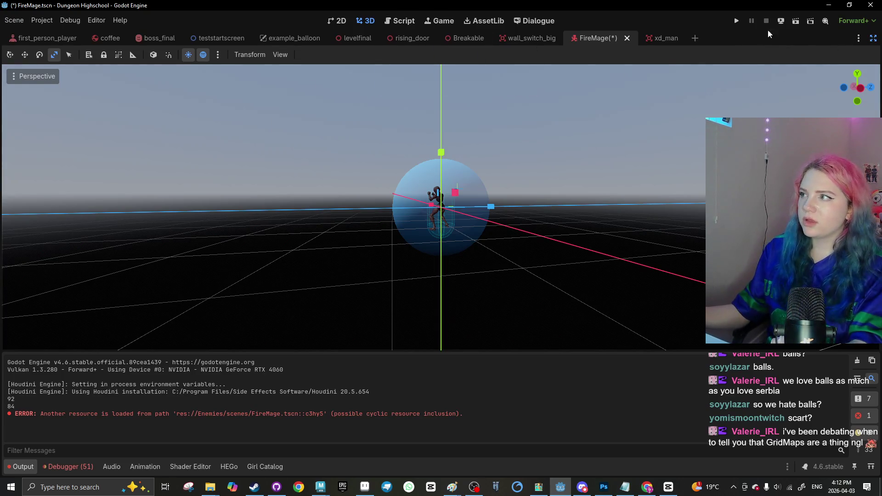
left_click(873, 38)
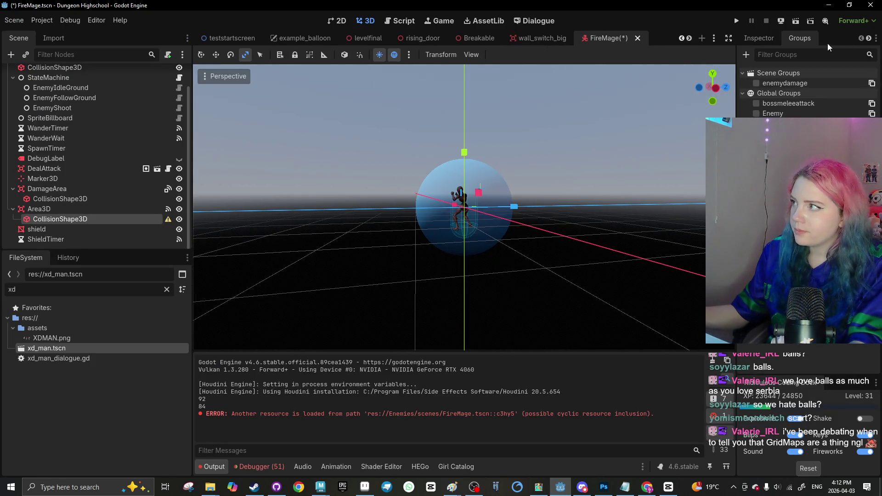
left_click(759, 39)
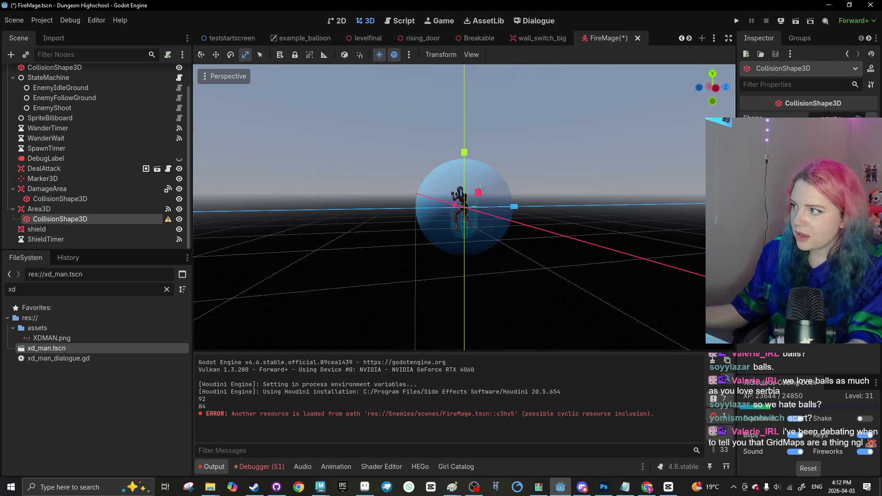
scroll(535, 213, "up", 3)
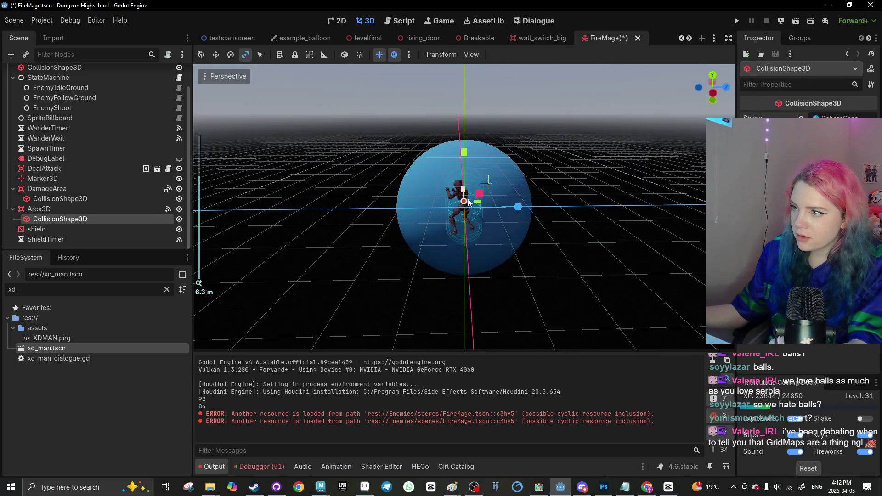
mouse_move(503, 189)
left_mouse_down()
mouse_move(428, 200)
mouse_move(491, 179)
mouse_move(484, 178)
left_mouse_up()
key("ctrl+s")
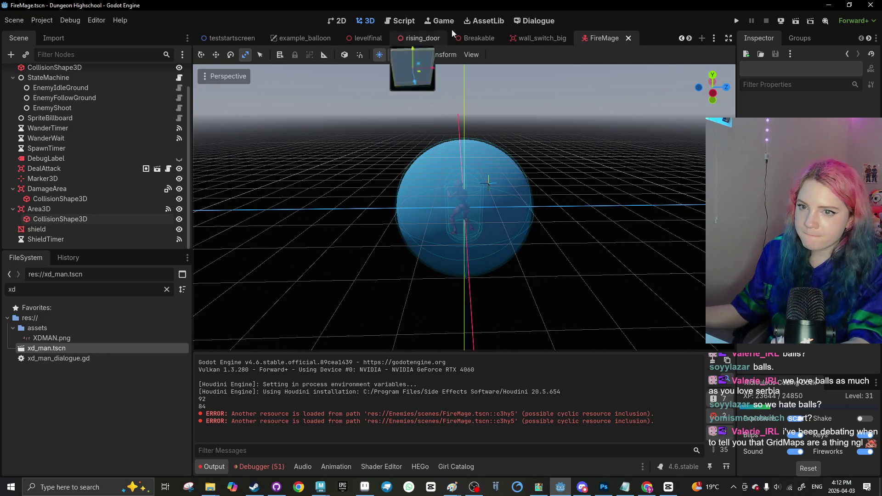
left_click(406, 21)
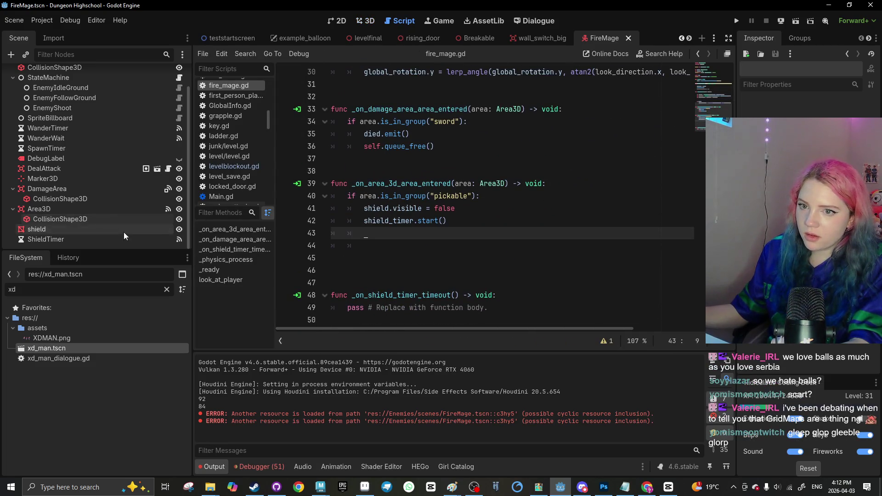
left_click(121, 220)
scroll(389, 280, "up", 8)
mouse_move(82, 199)
left_mouse_down()
mouse_move(435, 240)
mouse_move(407, 227)
left_mouse_up()
scroll(432, 235, "up", 1)
key("Return")
key("ctrl+z")
key("ctrl+z")
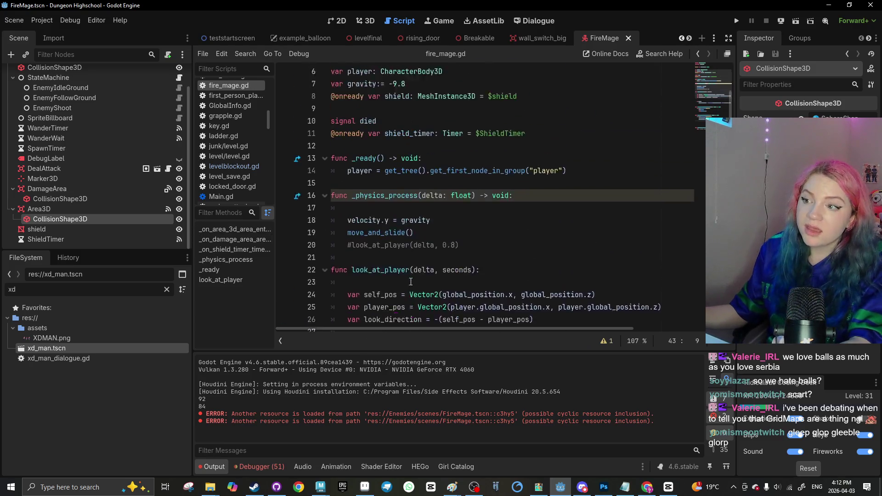
mouse_move(90, 221)
left_mouse_down()
mouse_move(270, 232)
mouse_move(336, 201)
mouse_move(342, 209)
left_mouse_up()
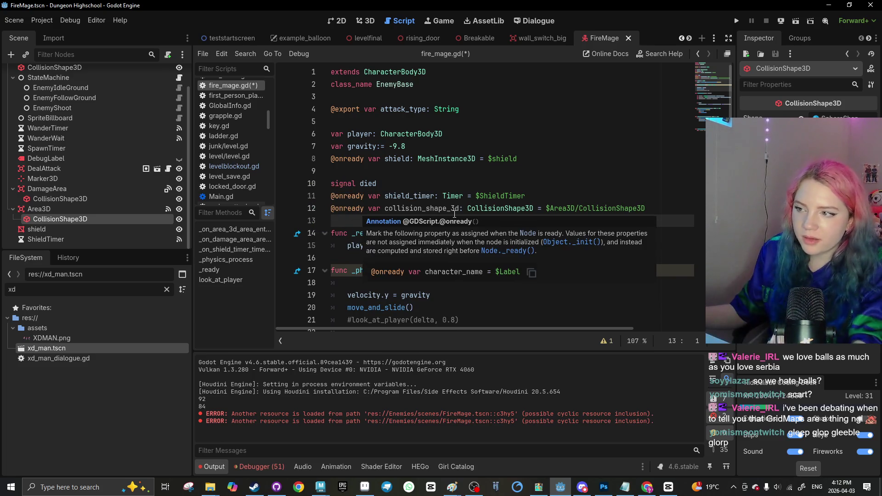
Rename the generated collision_shape_3d variable to shield_coll
left_click(391, 213)
key("BackSpace")
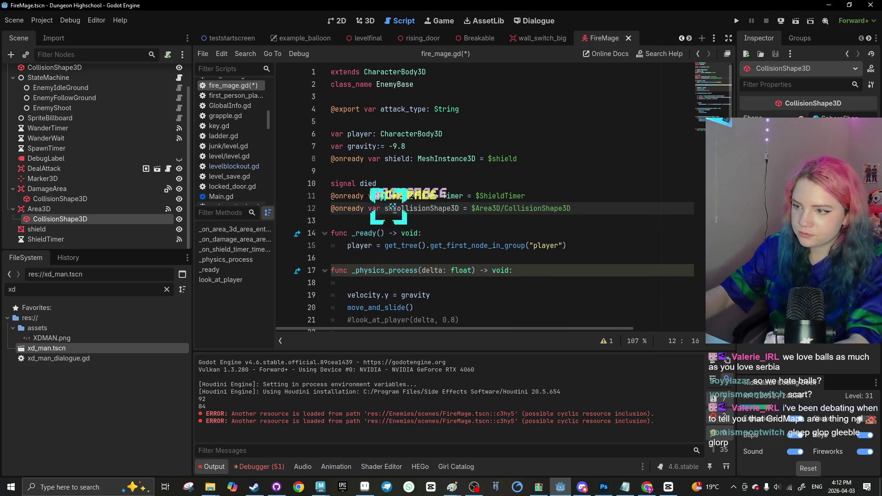
type("ield")
key("ctrl+z")
type("sgh")
key("BackSpace")
key("BackSpace")
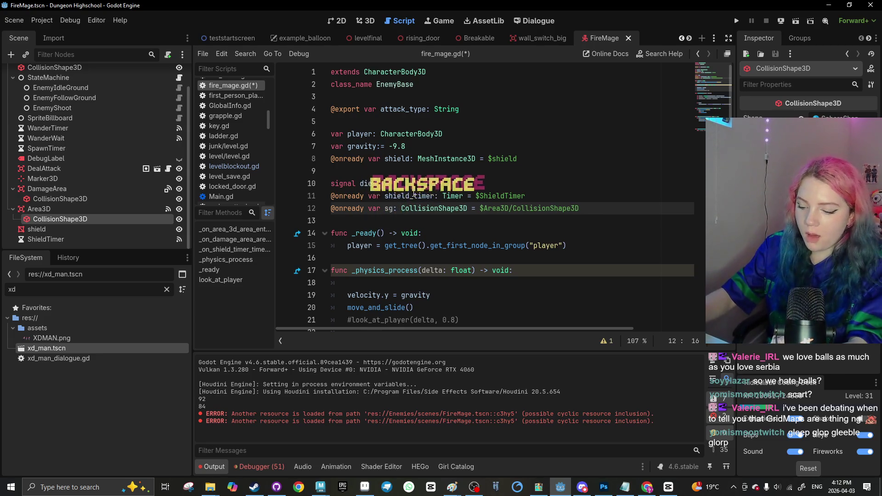
type("hield")
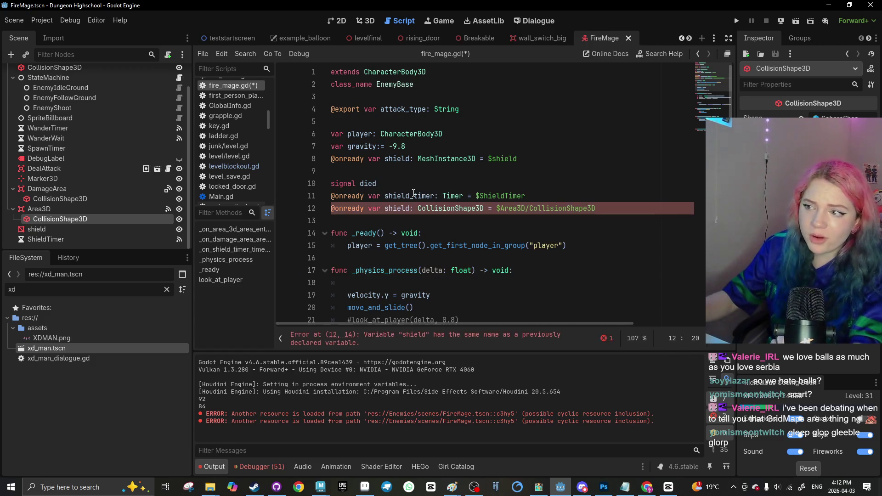
type("_")
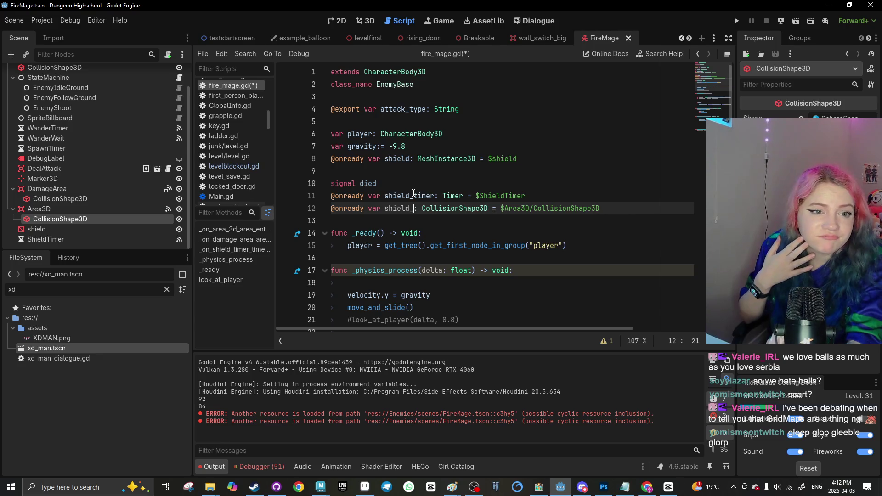
type("colls")
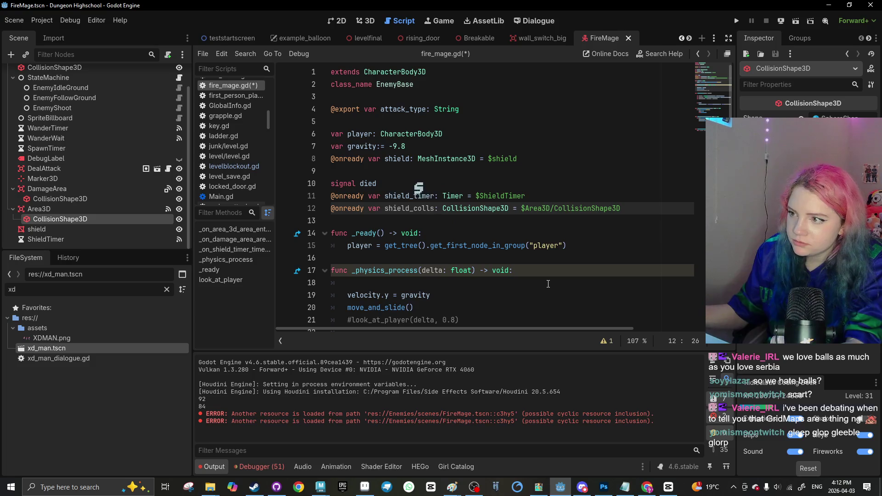
key("BackSpace")
scroll(538, 278, "down", 10)
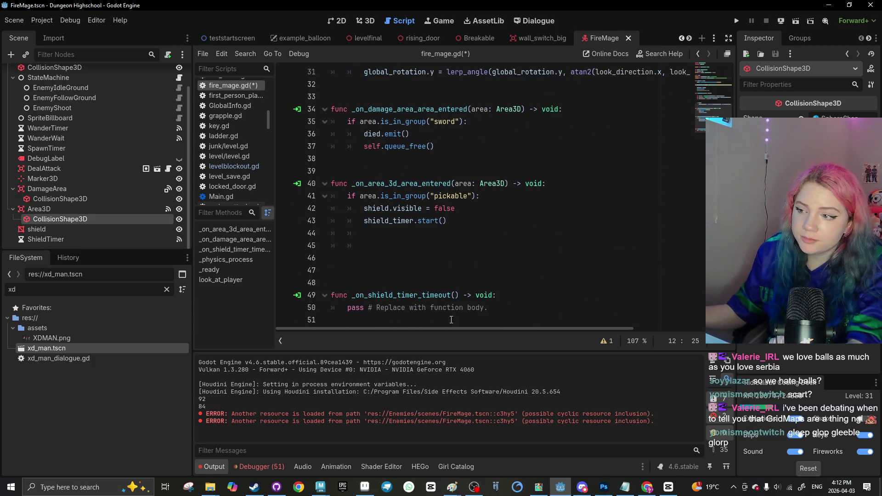
Add shield_coll.disabled = true under shield.visible = false in the pickup handler
left_click(402, 235)
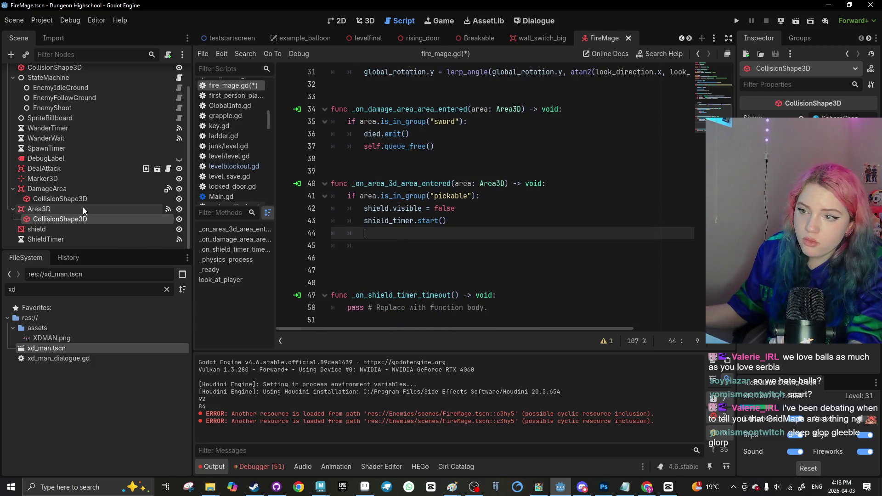
left_click(467, 209)
key("Return")
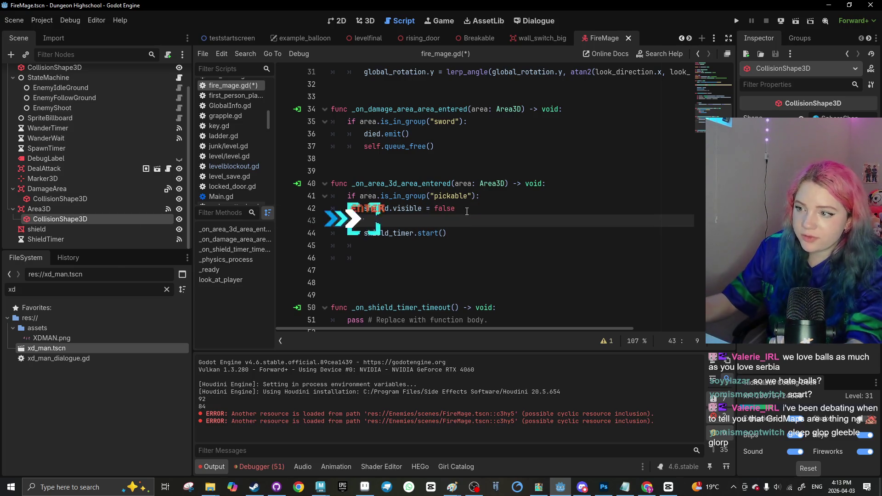
type("shield_coll")
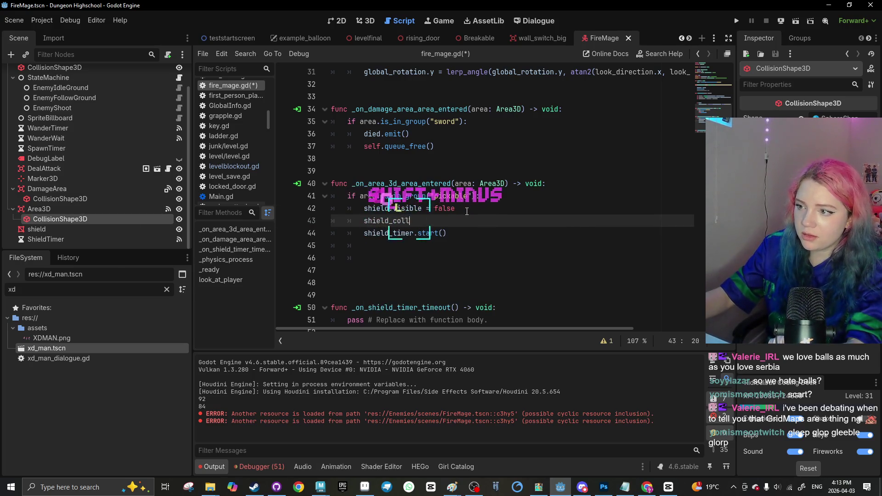
type(".")
key("BackSpace")
type("i")
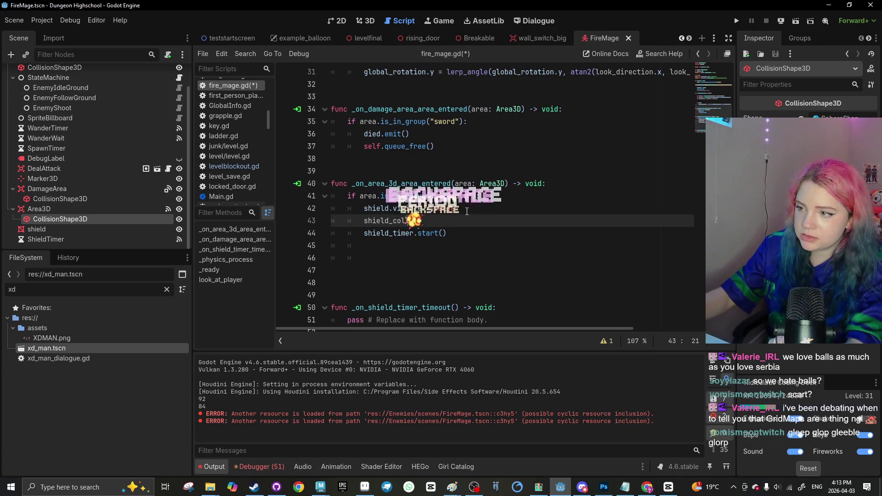
key("BackSpace")
type(".disabled = ")
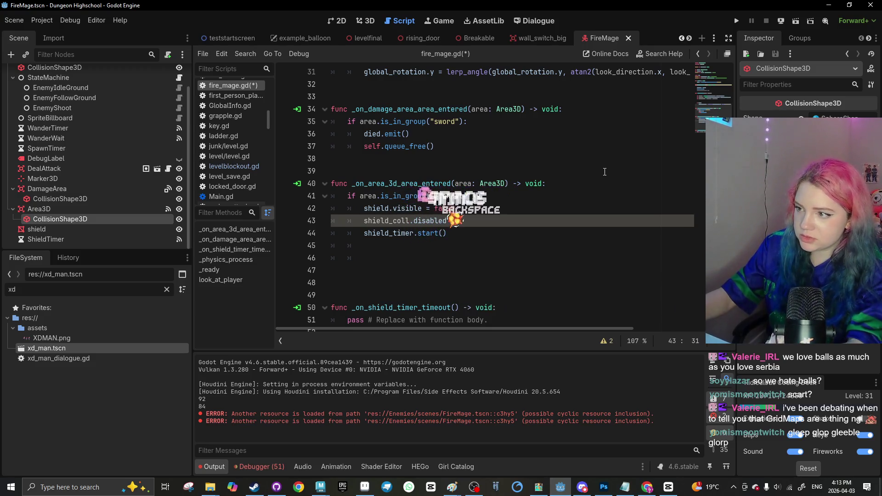
type("true")
Replace the timeout handler's pass with the copied lines, flipped to restore shield visibility and collision, and save
scroll(351, 291, "down", 1)
triple_click(344, 306)
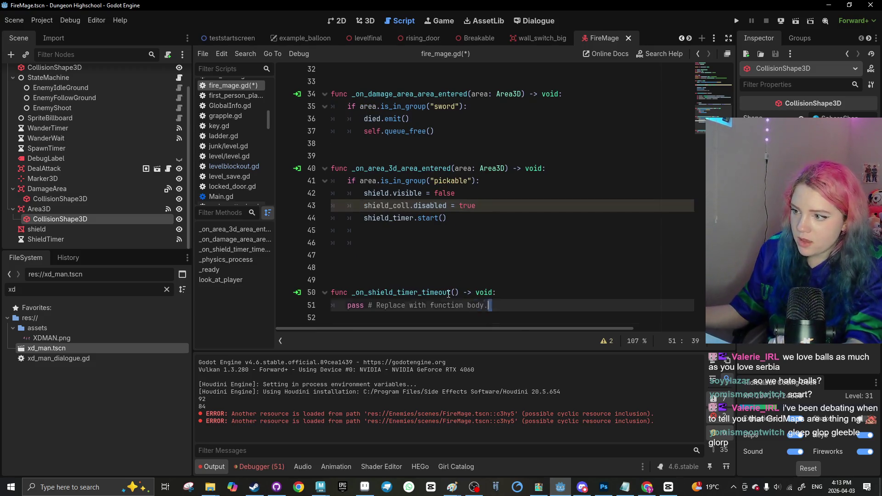
key("BackSpace")
key("BackSpace")
key("BackSpace")
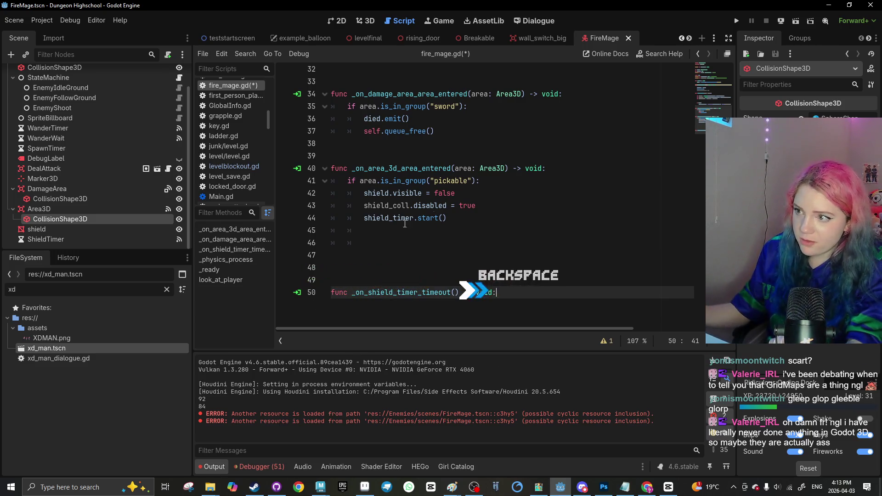
left_click_drag(476, 205, 368, 194)
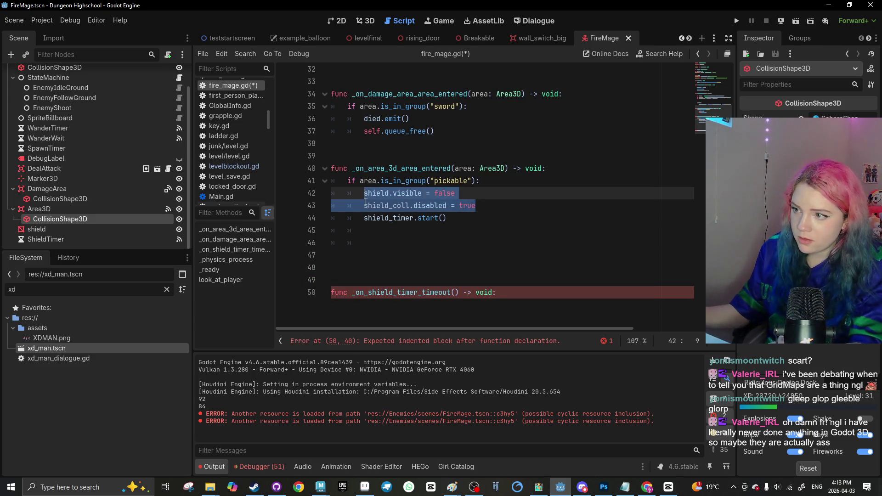
key("ctrl+c")
left_click(527, 292)
key("Return")
key("ctrl+v")
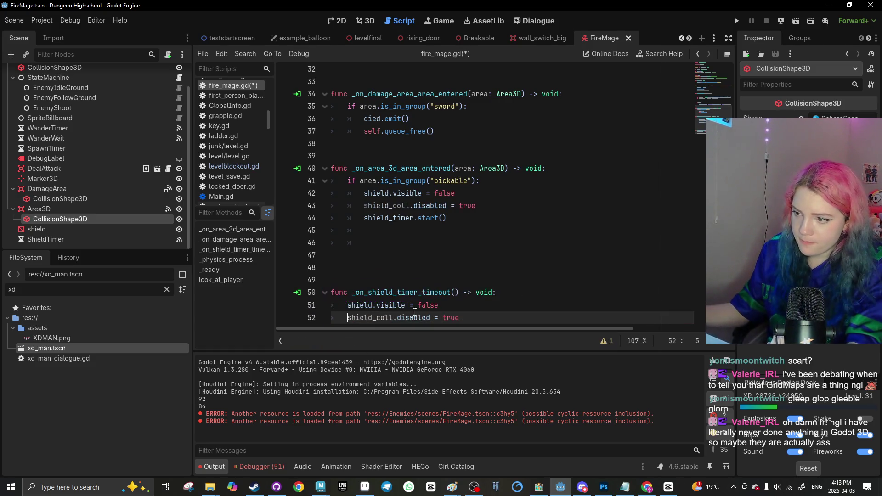
mouse_move(438, 305)
left_mouse_down()
mouse_move(418, 305)
mouse_move(443, 318)
left_mouse_up()
type("fals")
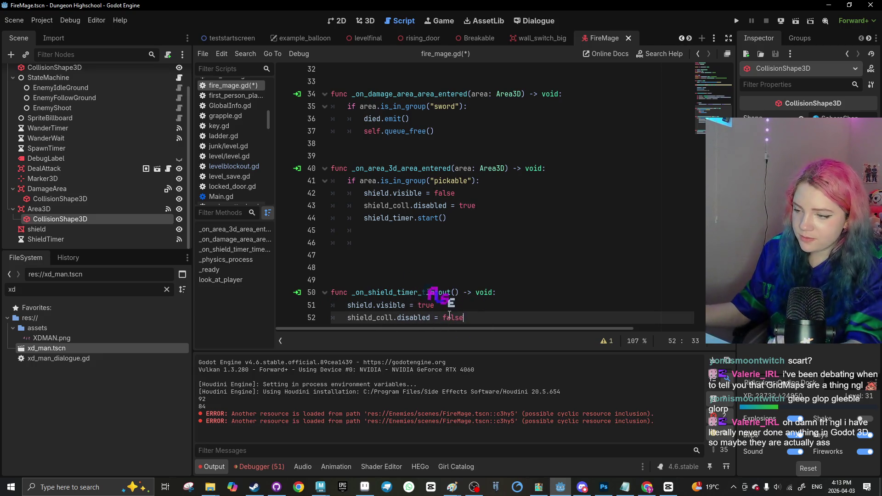
key("ctrl+s")
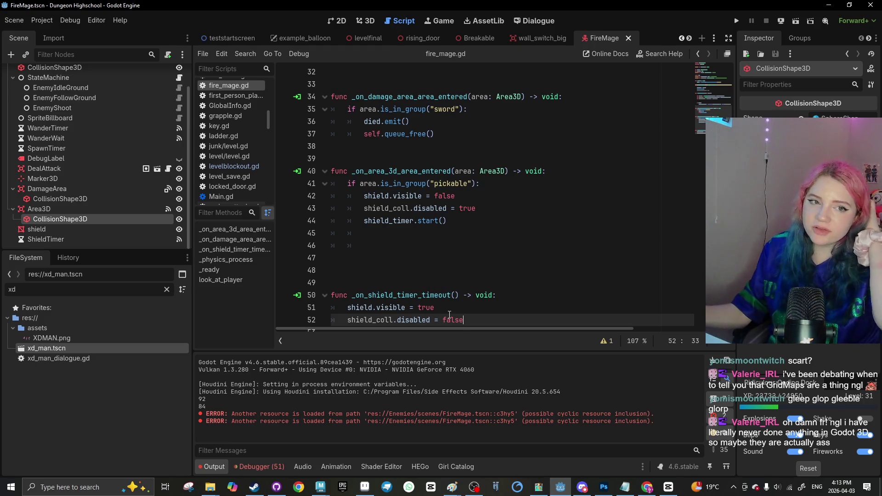
left_click(473, 266)
key("ctrl+s")
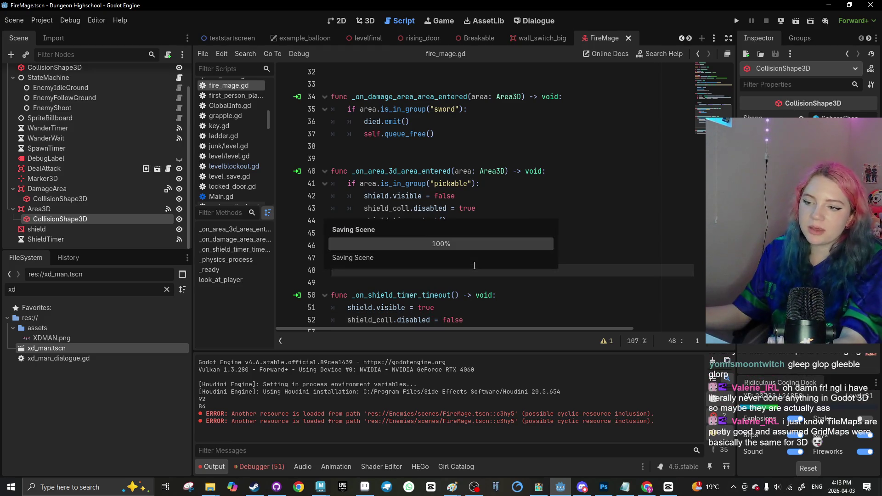
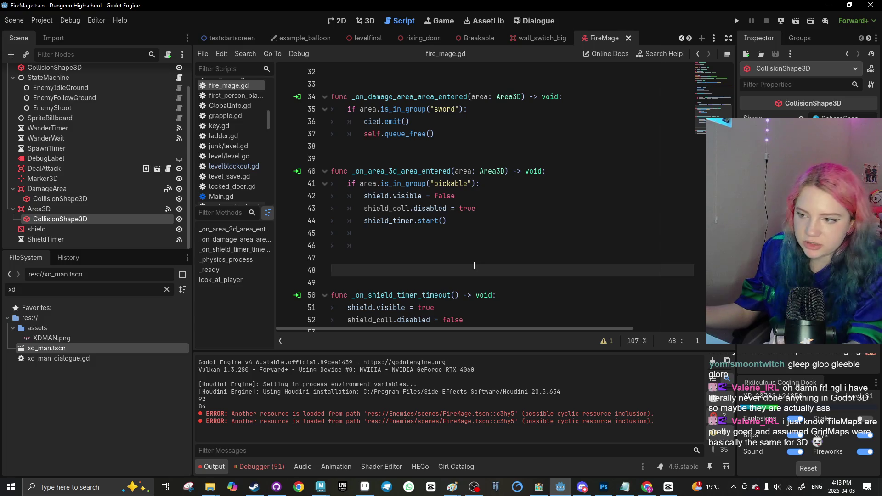
Delete blank line 48 in fire_mage.gd, save it, select ShieldTimer, then return to levelfinal
key("BackSpace")
key("ctrl+s")
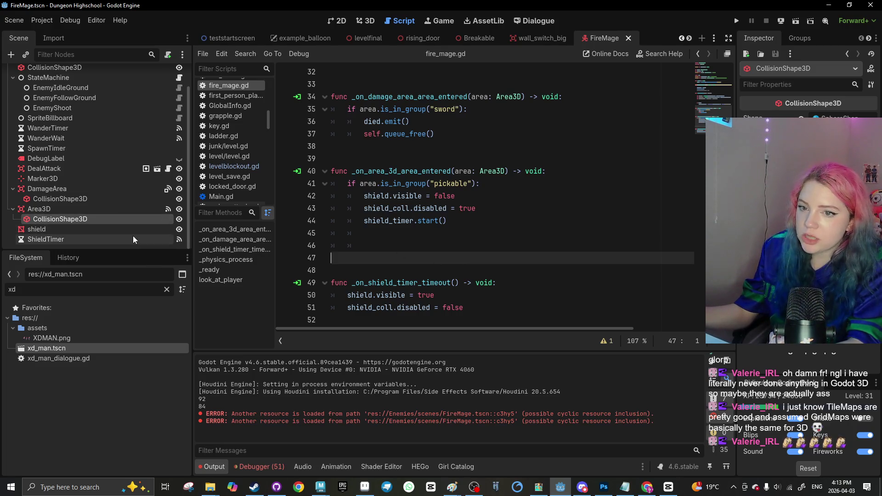
left_click(147, 237)
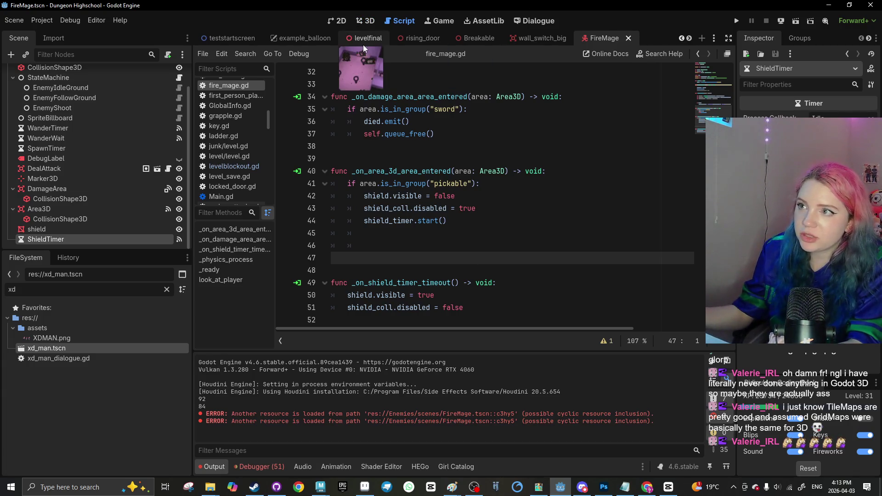
left_click(364, 33)
Instance shape_1.tscn as a child of the Grp1_4 marker in the levelfinal room
left_click(368, 23)
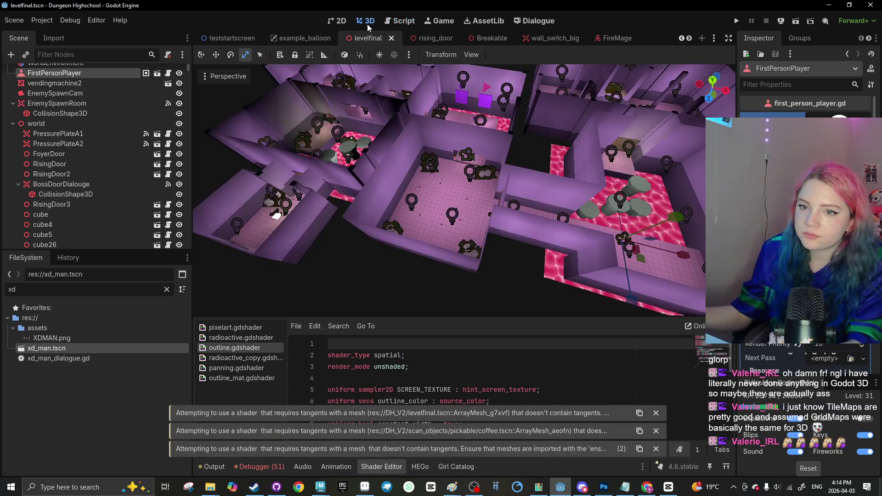
scroll(451, 186, "up", 6)
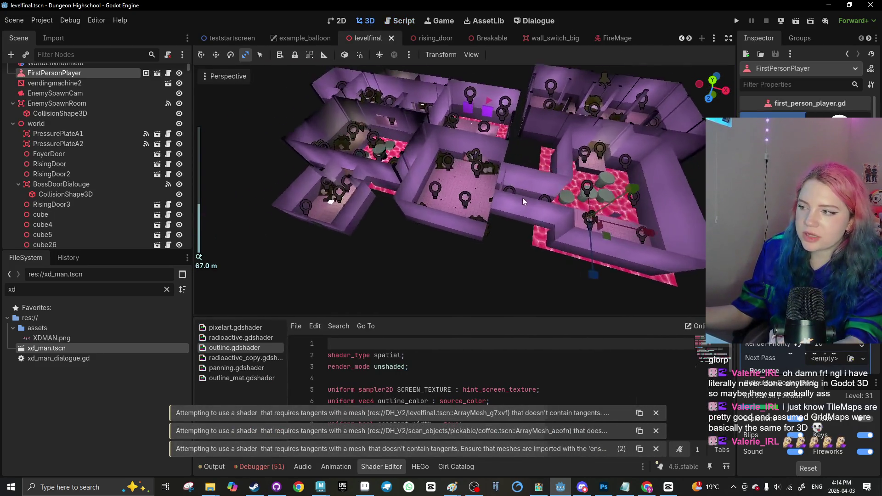
left_click(476, 276)
scroll(440, 247, "up", 6)
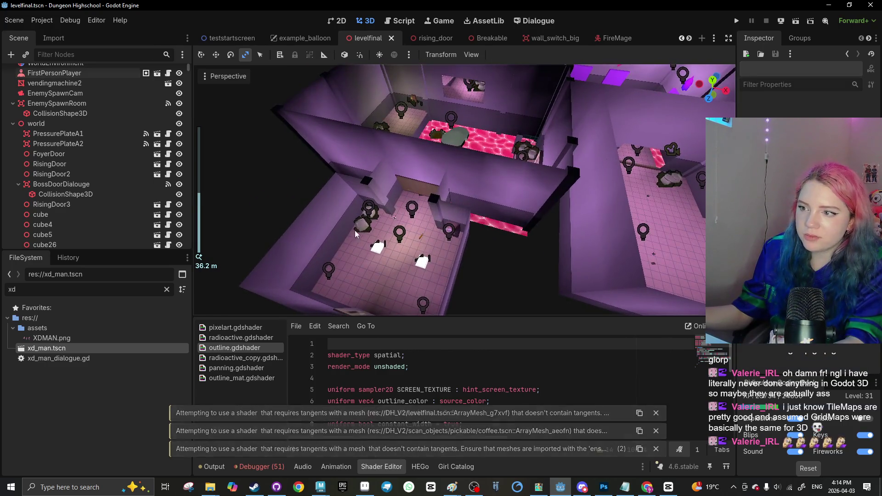
left_click(497, 214)
scroll(437, 193, "up", 3)
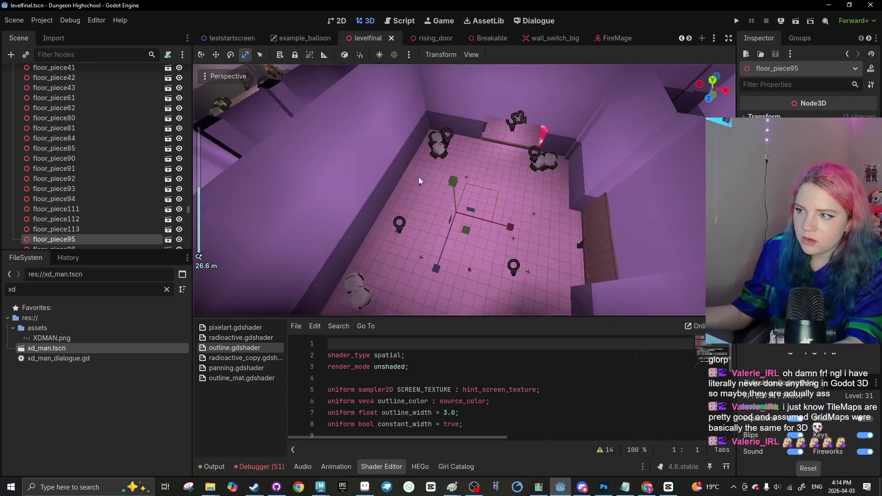
left_click(420, 185)
left_click(27, 57)
type("shape")
double_click(325, 142)
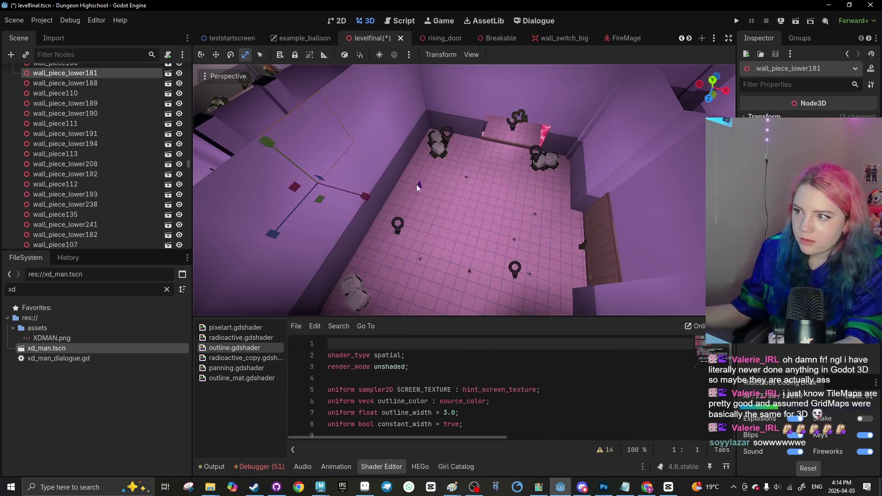
Move Shape_5 out of Grp1_4 down to the floor, discarding an extra Shape_6 duplicate
scroll(413, 187, "up", 2)
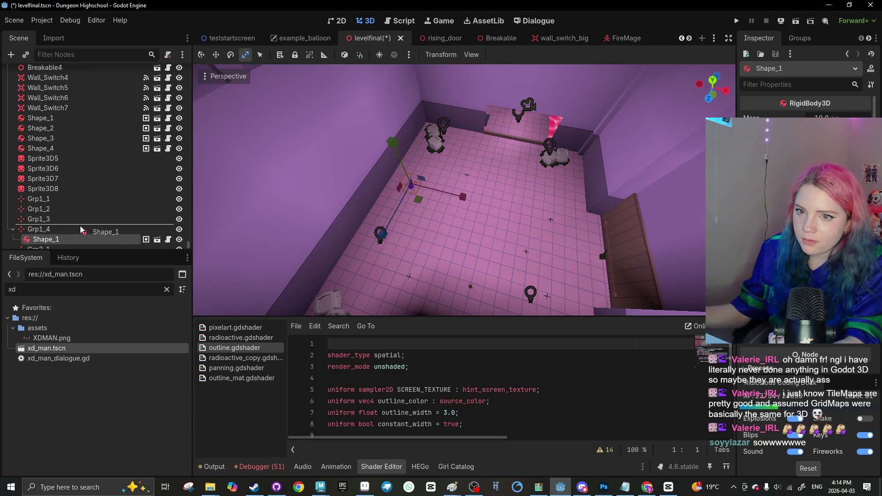
left_click_drag(81, 230, 81, 229)
scroll(370, 127, "down", 2)
left_click_drag(417, 121, 469, 243)
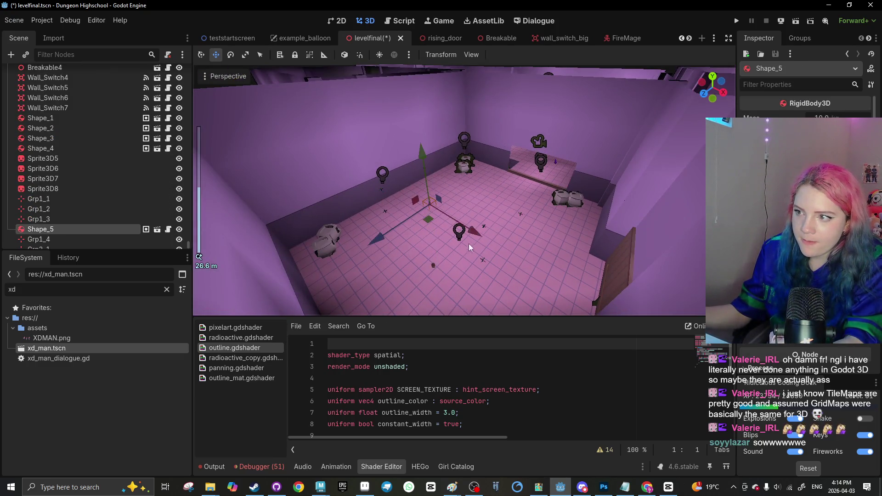
key("ctrl+d")
left_click_drag(440, 217, 429, 216)
scroll(431, 216, "up", 3)
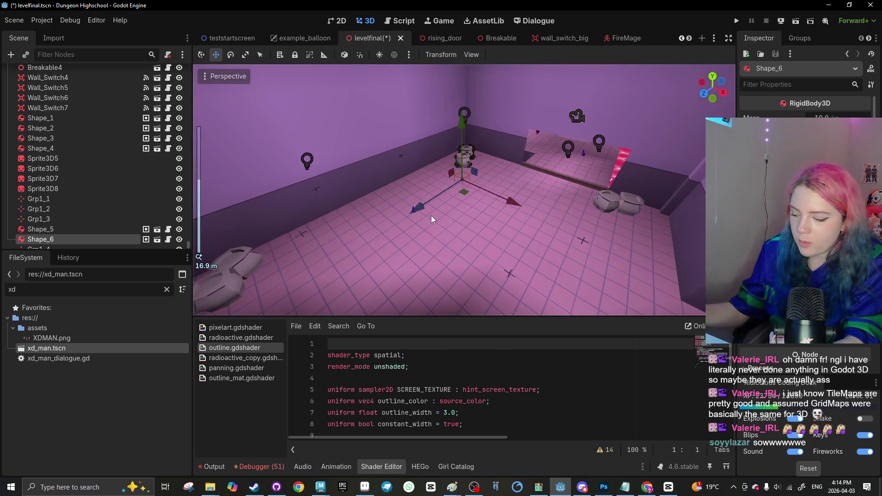
key("Delete")
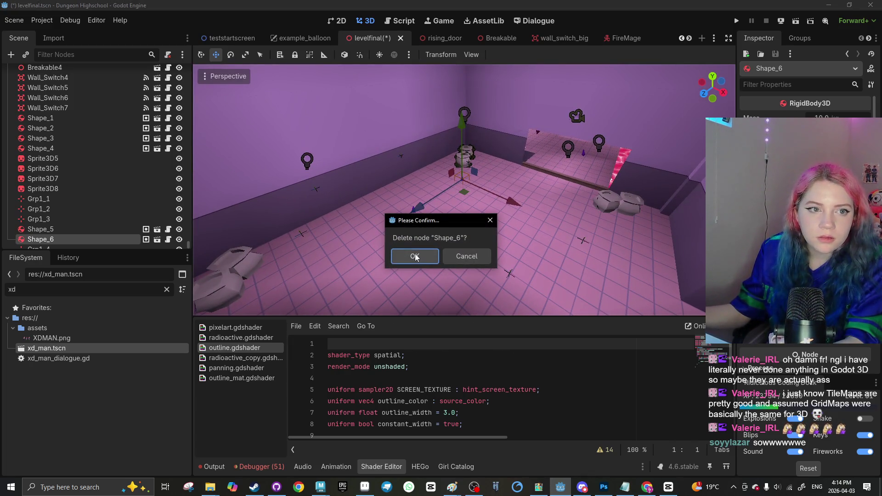
left_click(415, 257)
Move the shape to the right floor area and duplicate it into further copies
scroll(365, 241, "up", 2)
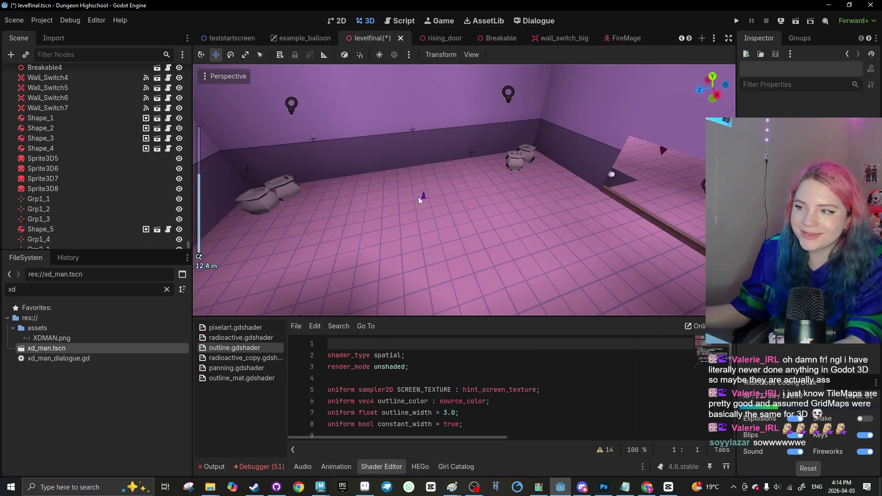
mouse_move(377, 185)
left_mouse_down()
mouse_move(451, 179)
mouse_move(534, 200)
mouse_move(588, 265)
mouse_move(459, 280)
left_mouse_up()
key("ctrl+d")
key("ctrl+d")
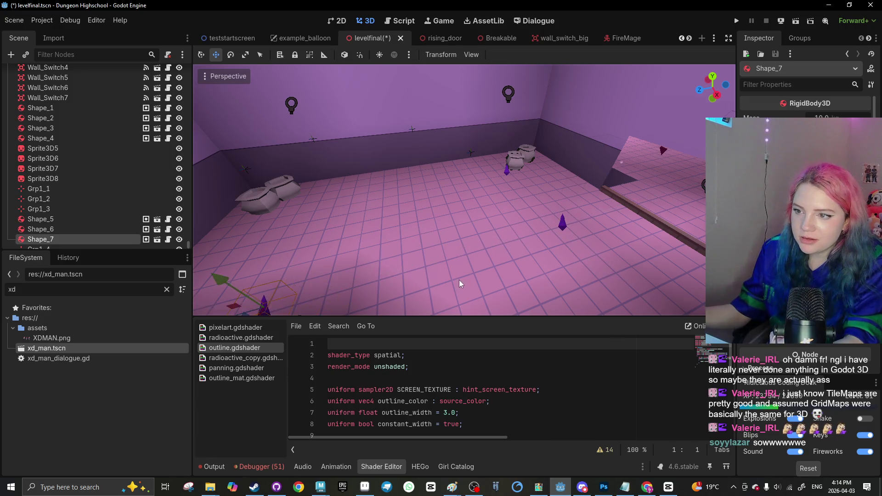
scroll(459, 280, "down", 3)
key("ctrl+d")
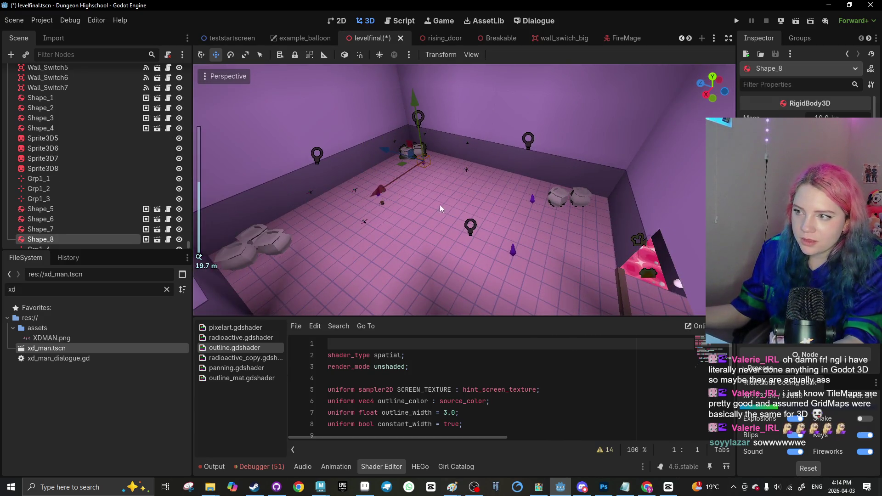
Select the Grp1_1 through Grp2_3 markers and save the levelfinal scene
left_click(440, 205)
left_click(467, 166)
scroll(64, 202, "up", 2)
scroll(63, 213, "up", 1)
scroll(52, 239, "down", 3)
left_click(48, 210, "shift")
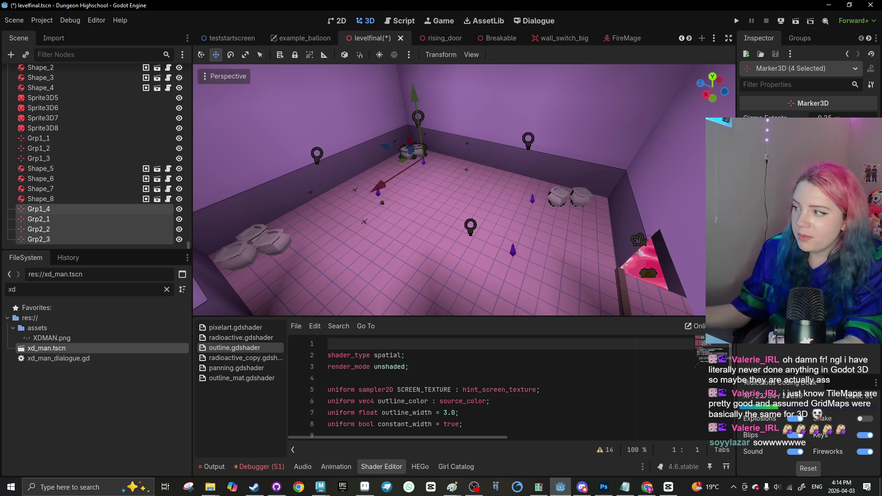
left_click(65, 158)
left_click(63, 138, "shift")
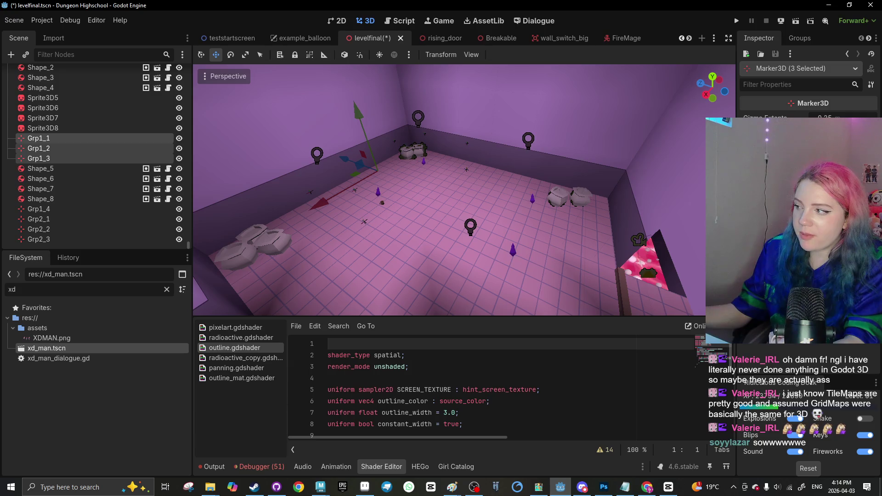
key("ctrl+s")
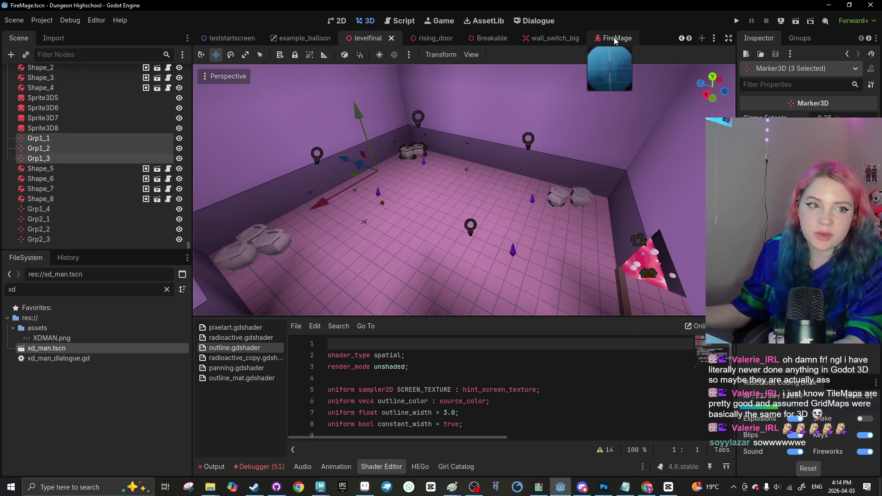
Save the FireMage scene with its root node selected
left_click(614, 39)
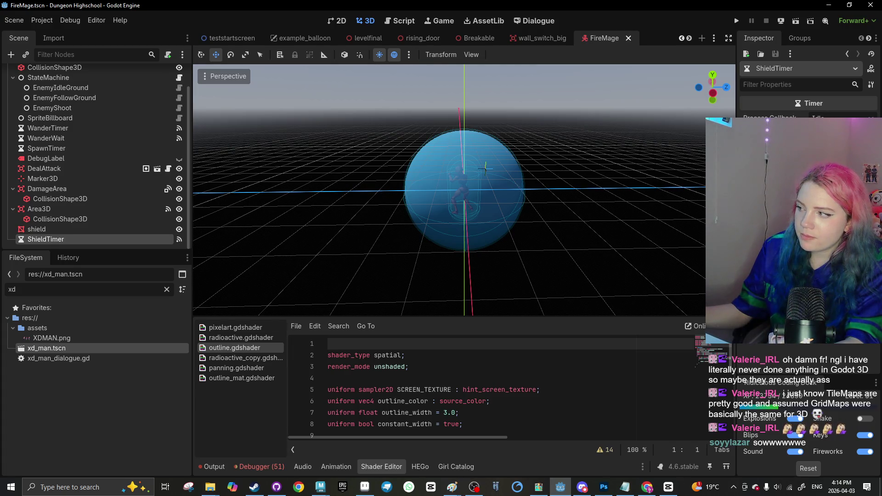
scroll(69, 159, "up", 2)
left_click(36, 73)
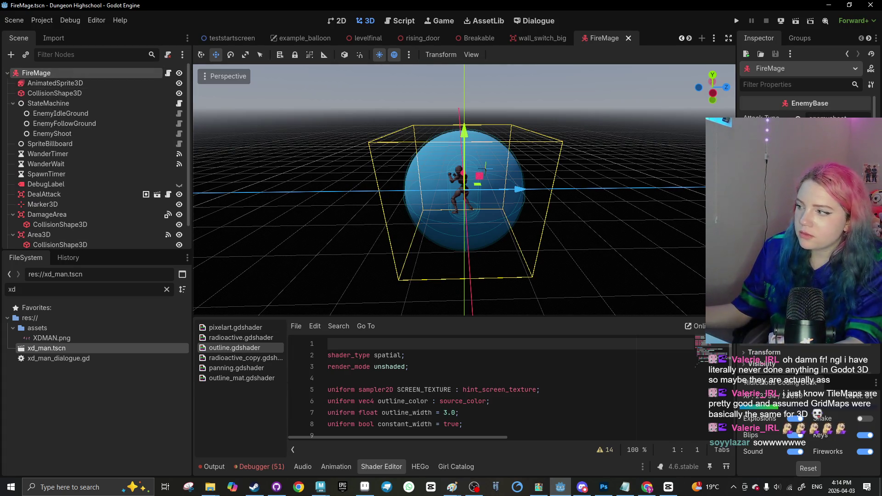
scroll(809, 230, "down", 10)
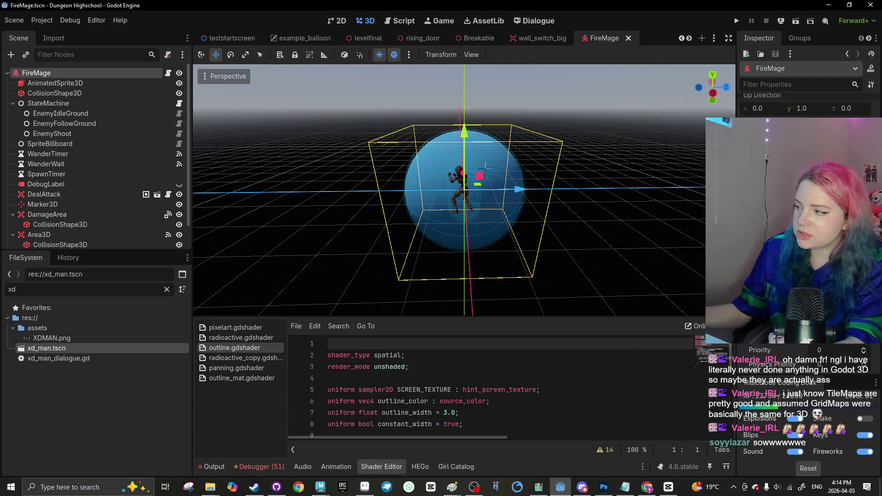
key("ctrl+s")
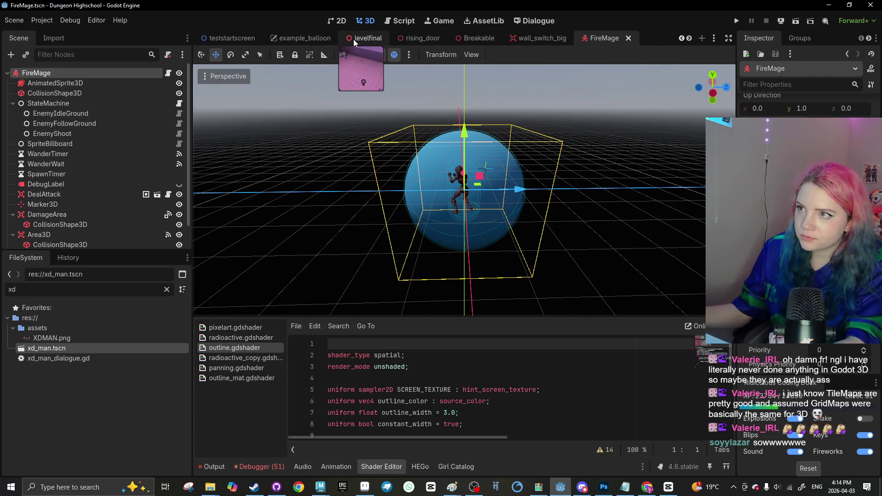
Test-run levelfinal, stop it, then shift FirstPersonPlayer about 54 m along X
left_click(355, 39)
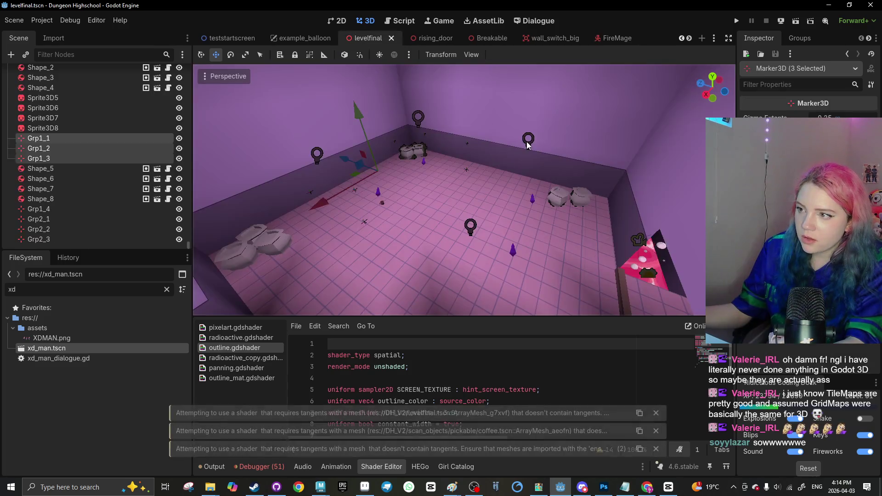
left_click(796, 21)
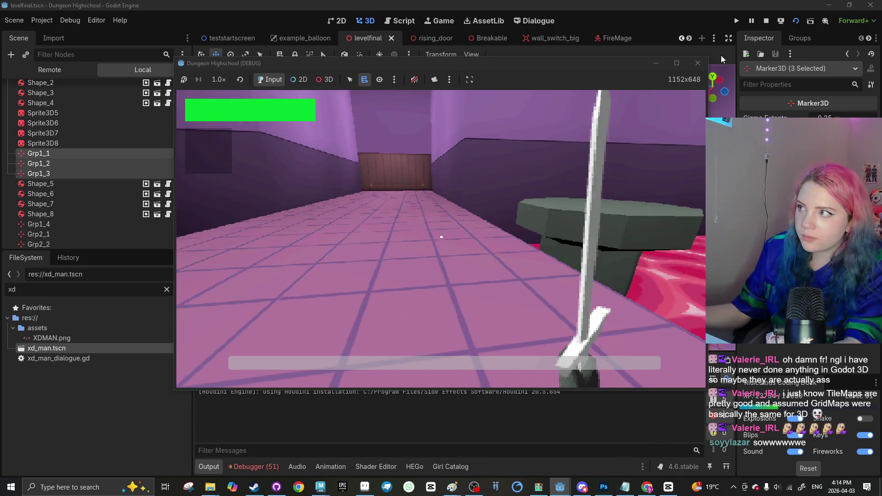
left_click(698, 62)
scroll(468, 192, "down", 6)
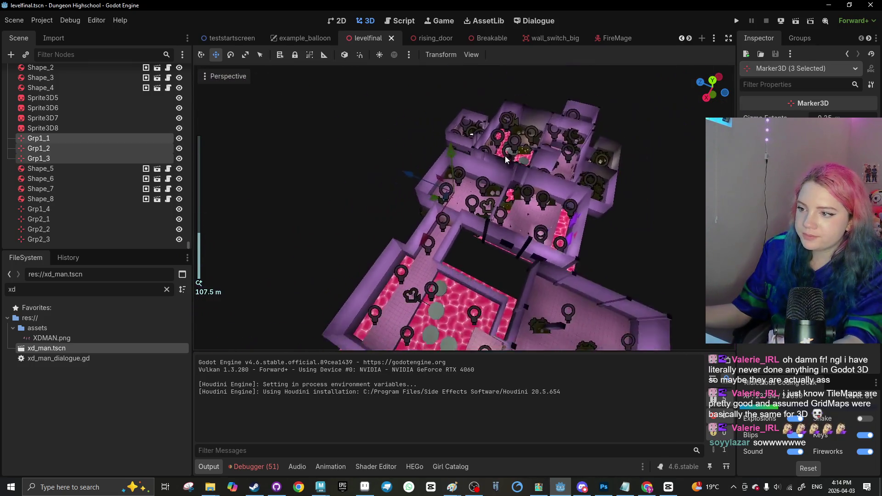
left_click_drag(406, 266, 465, 180)
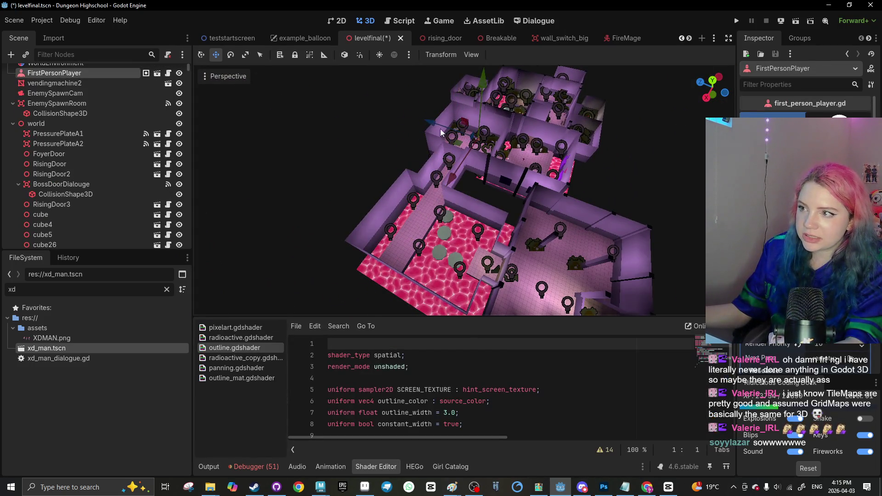
Run the level, walk toward the purple crystal and the shielded fire mages, then stop the game
left_click(796, 23)
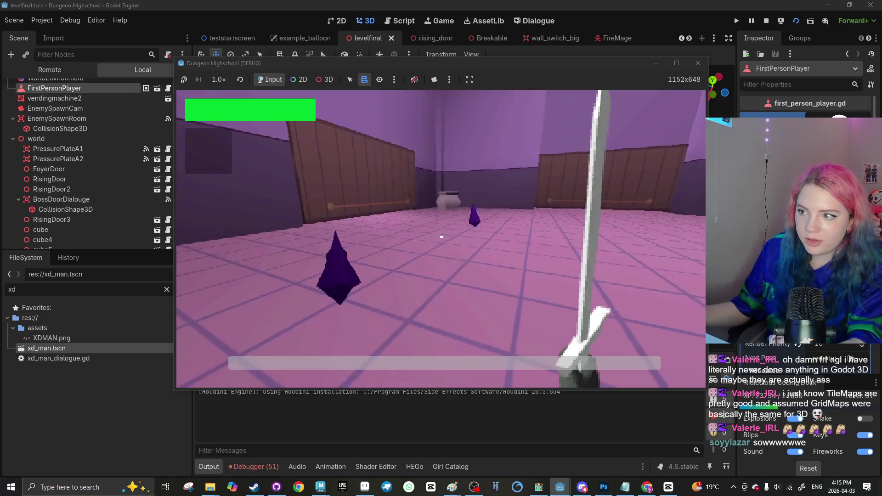
key("w")
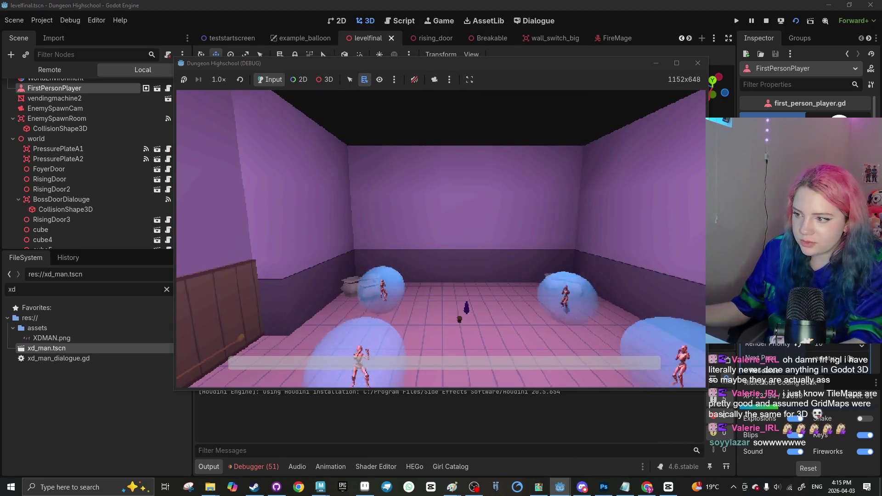
key("w")
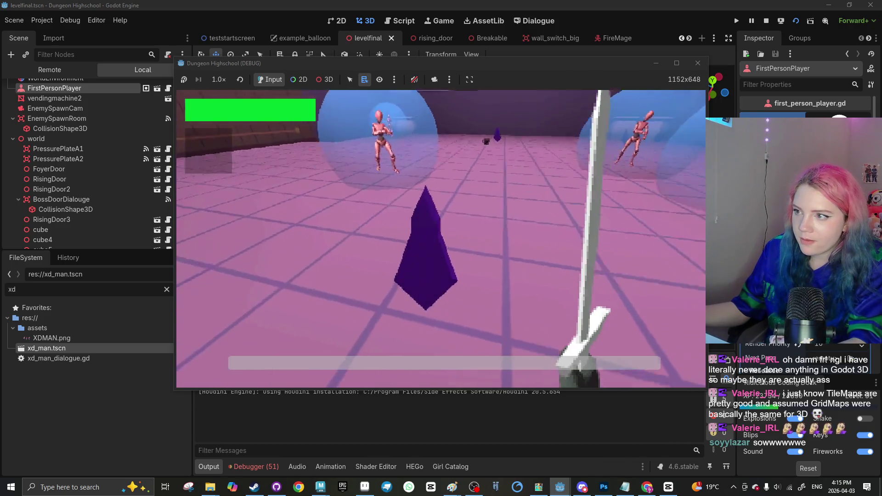
key("s")
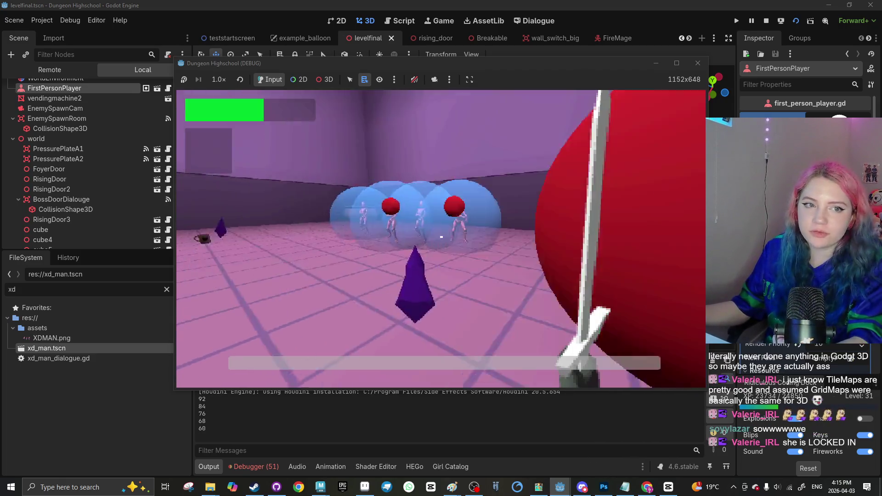
key("super")
left_click(644, 96)
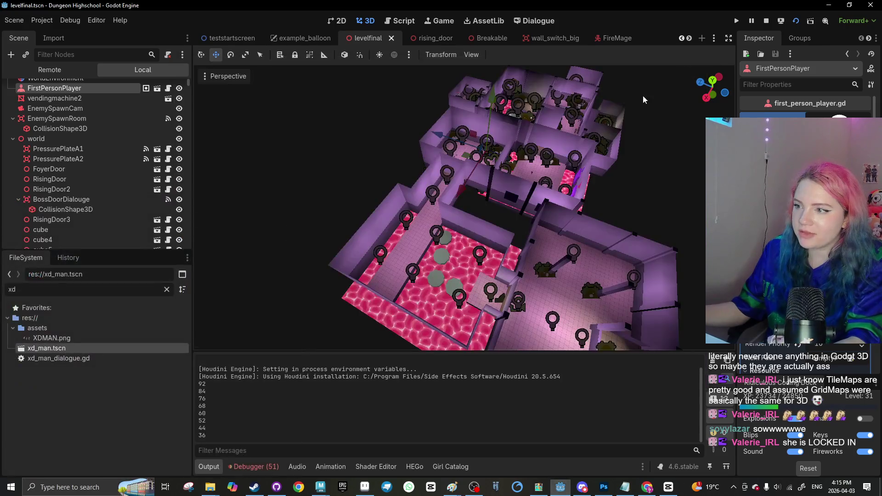
Select the EnemySpawnRoom area node, backing out of attaching a new script
scroll(412, 131, "up", 5)
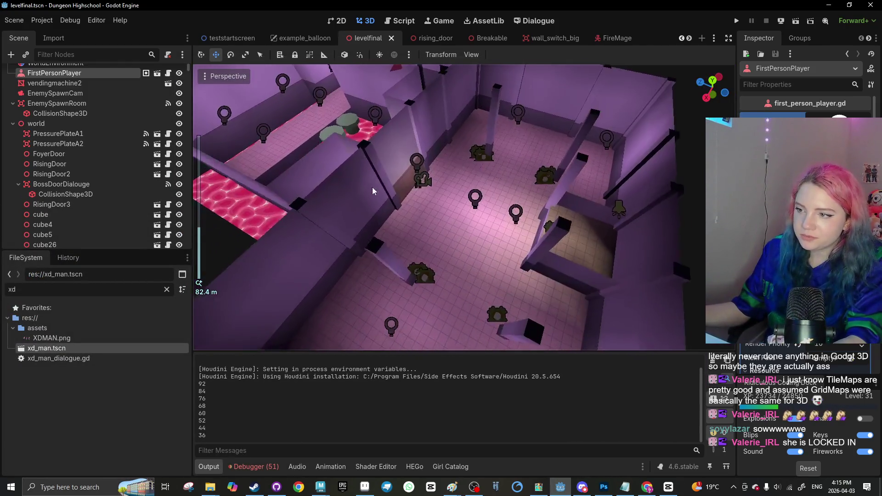
scroll(373, 187, "up", 4)
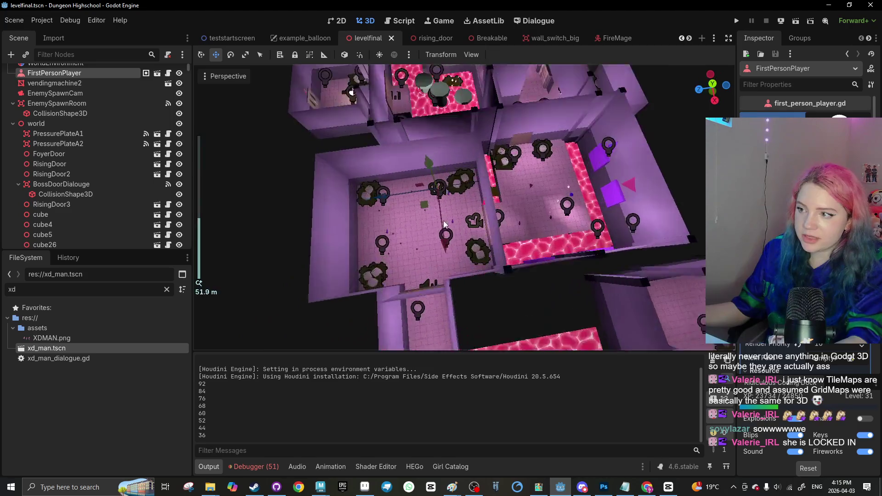
scroll(443, 221, "up", 3)
left_click(487, 219)
scroll(445, 203, "up", 3)
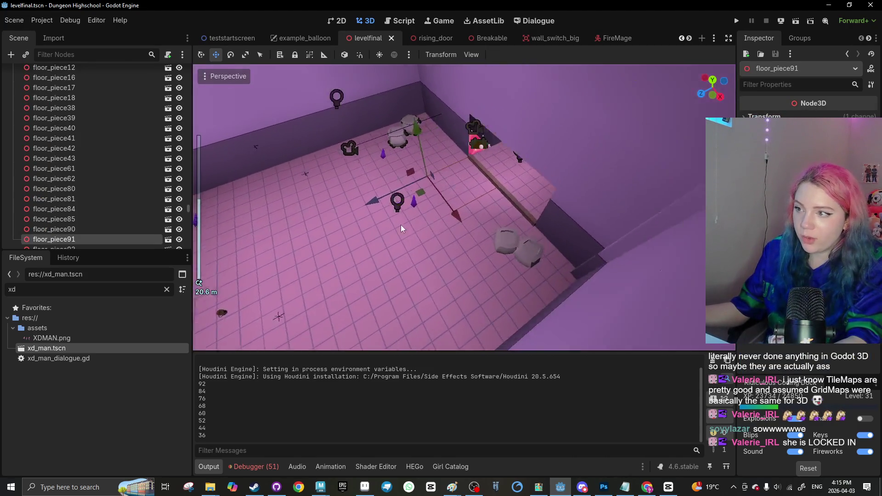
left_click(439, 189)
scroll(147, 110, "up", 2)
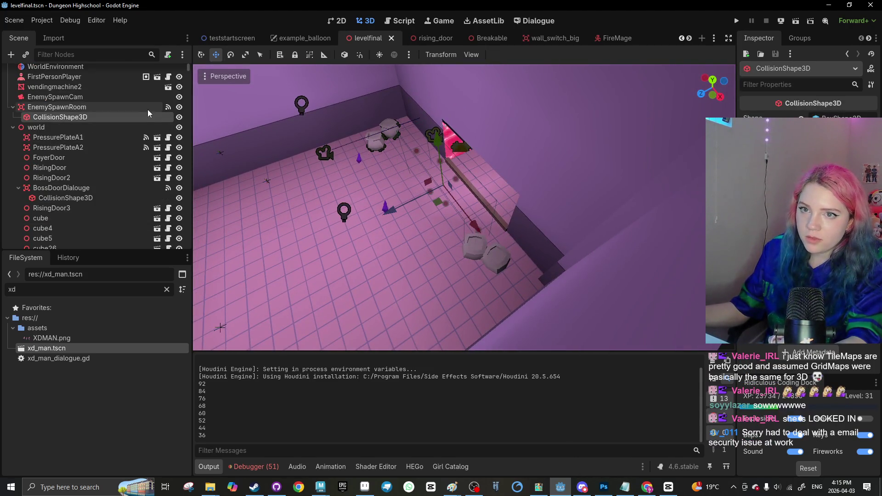
left_click(148, 106)
left_click(168, 55)
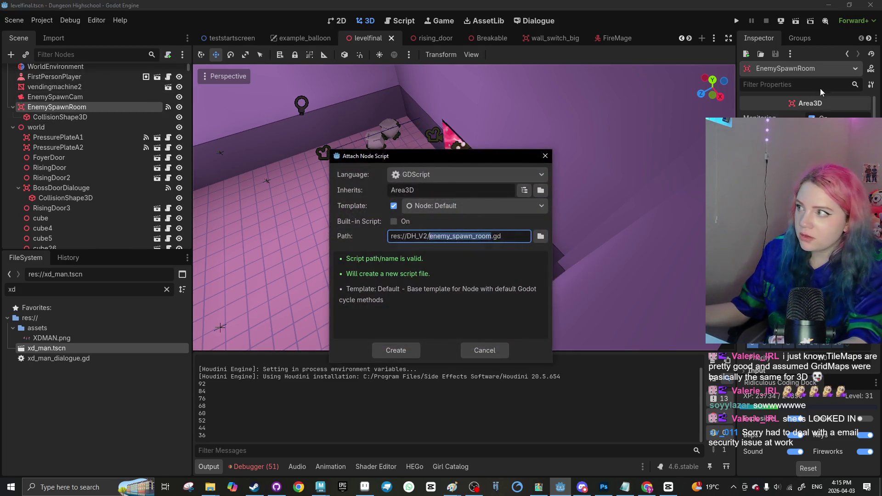
left_click(484, 350)
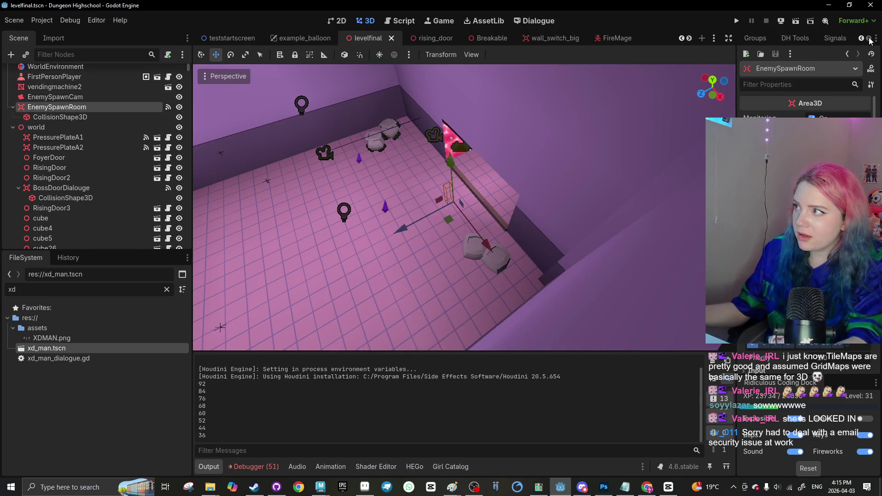
Connect area_exited to a new handler in levelblockout.gd and save
left_click(836, 37)
double_click(802, 102)
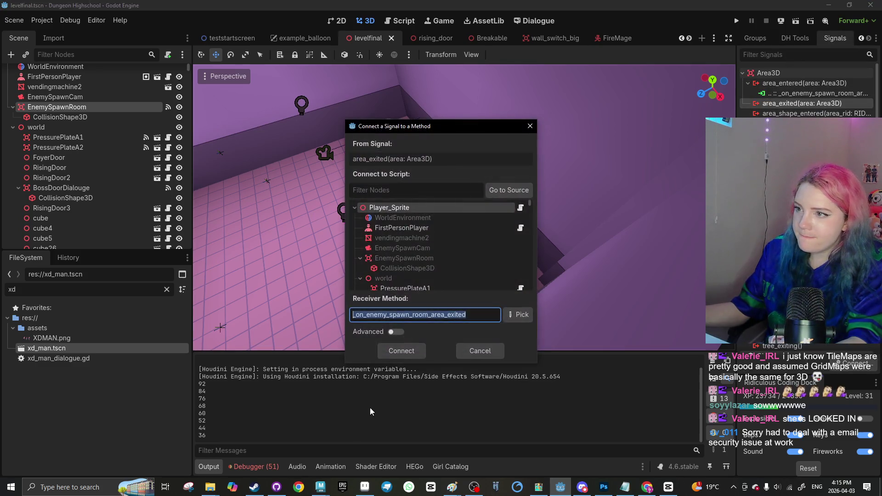
left_click(400, 352)
key("ctrl+s")
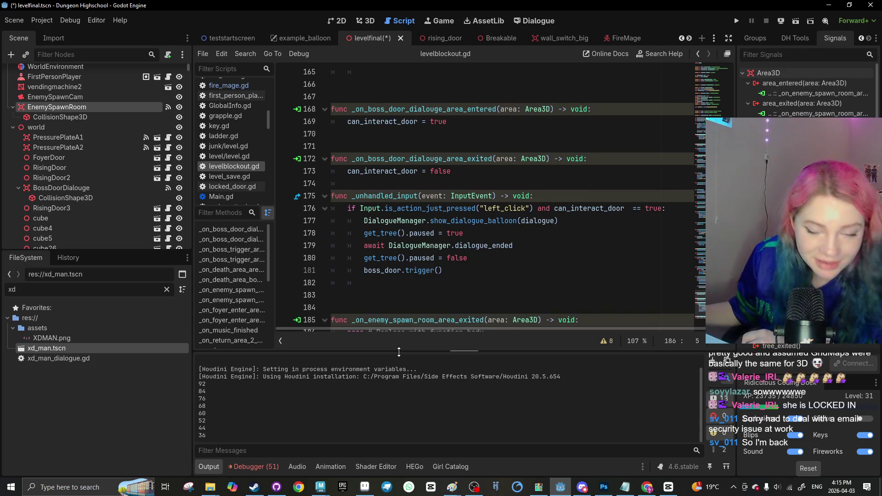
Delete the placeholder pass line from the new _on_enemy_spawn_room_area_exited function
scroll(400, 241, "down", 1)
scroll(401, 241, "down", 1)
left_click_drag(494, 312, 341, 302)
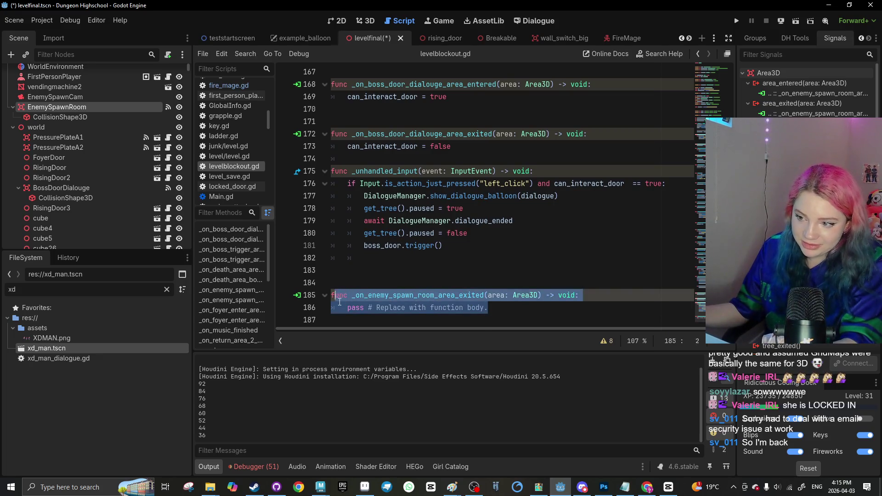
key("BackSpace")
scroll(340, 303, "up", 3)
scroll(340, 302, "down", 3)
scroll(341, 303, "up", 1)
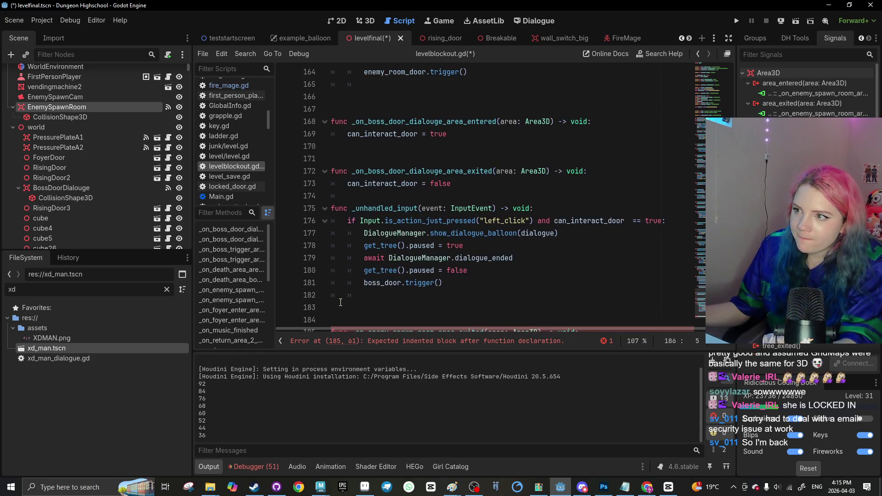
scroll(341, 302, "down", 1)
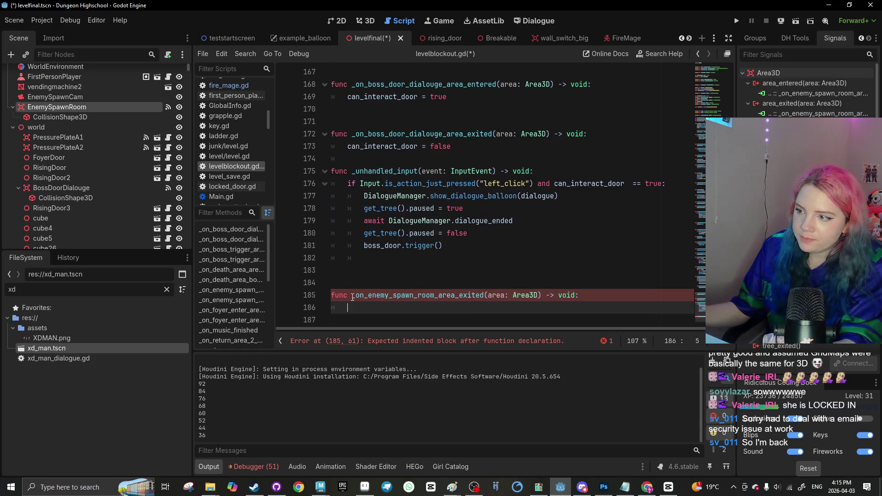
scroll(352, 298, "up", 5)
scroll(361, 286, "up", 4)
scroll(350, 294, "down", 9)
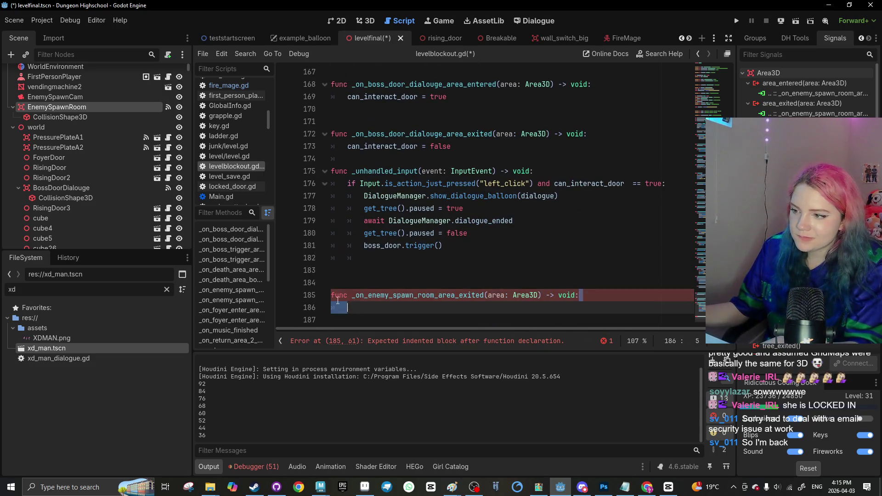
Cut the area_exited header and paste it below the area_entered handler at line 140
key("ctrl+x")
scroll(350, 278, "up", 5)
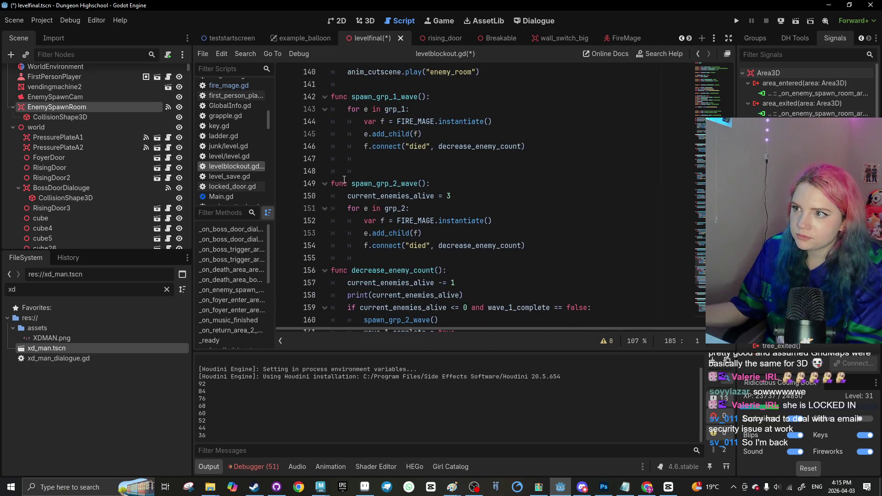
scroll(344, 179, "up", 2)
left_click(333, 121)
key("Return")
key("Return")
key("ctrl+v")
scroll(460, 183, "up", 1)
left_click(582, 133)
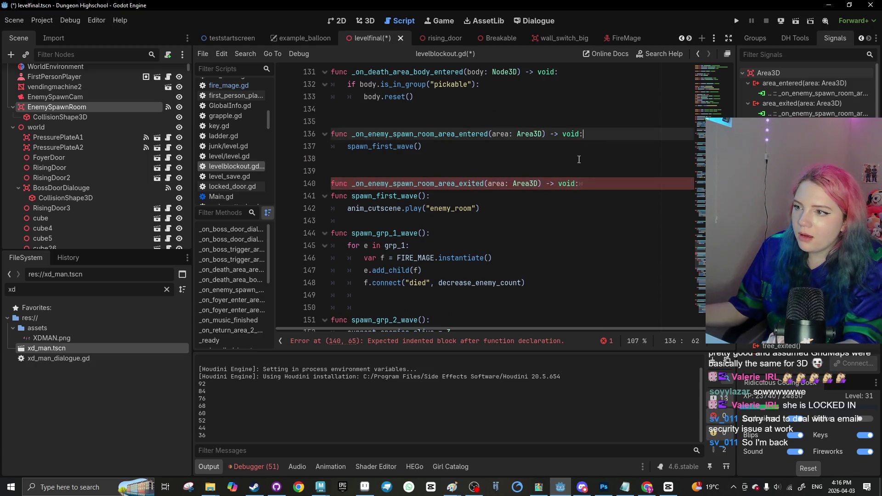
Add 'can_trigger_spawn = false' to the area_exited handler
left_click(592, 182)
key("Return")
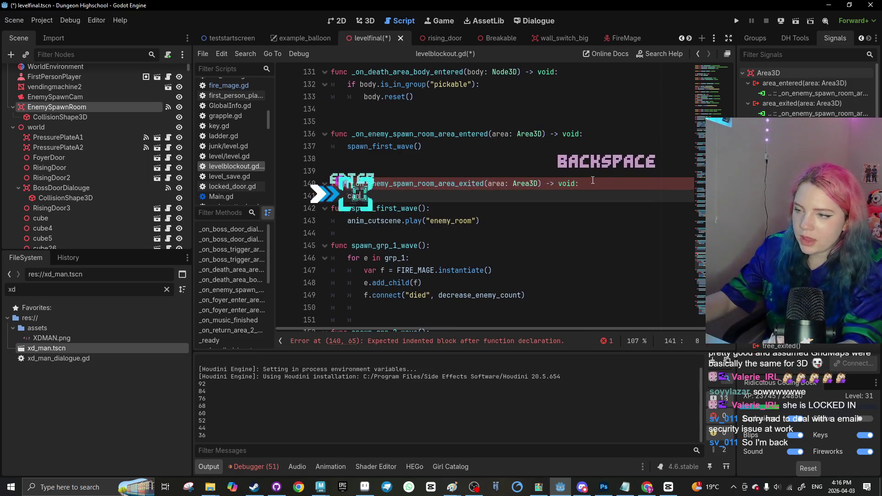
type("can_trigger_spawn")
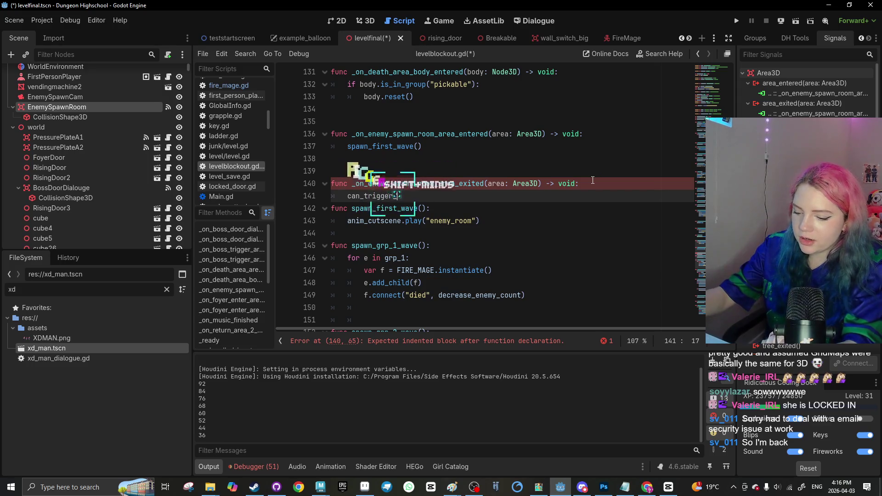
type(" ==")
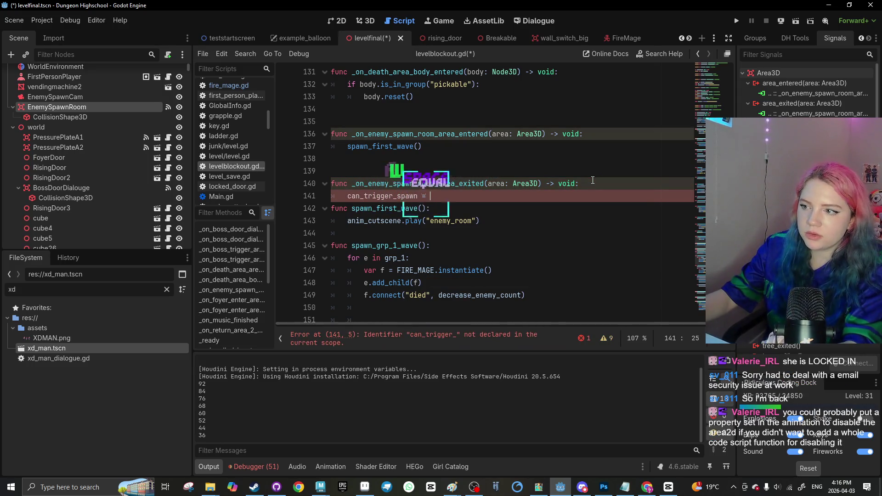
key("BackSpace")
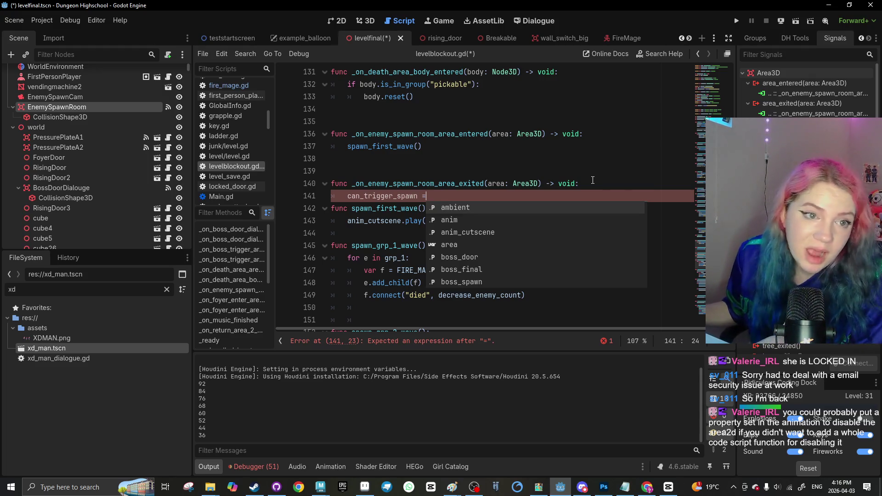
type(" true")
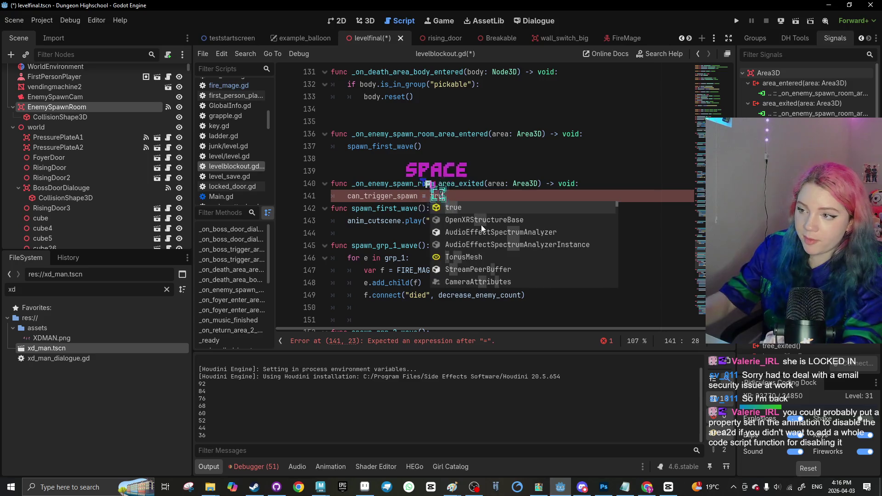
key("BackSpace")
key("BackSpace")
key("BackSpace")
type("false")
left_click(378, 246)
left_click(473, 195)
type("l")
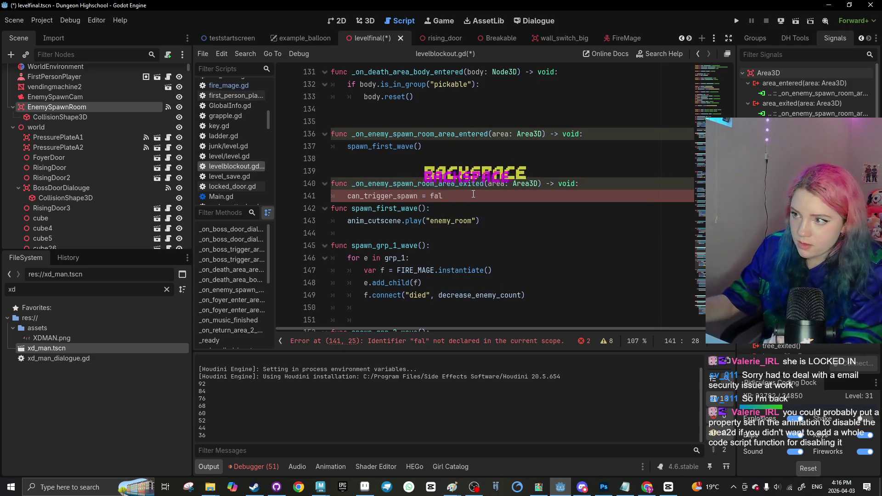
key("BackSpace")
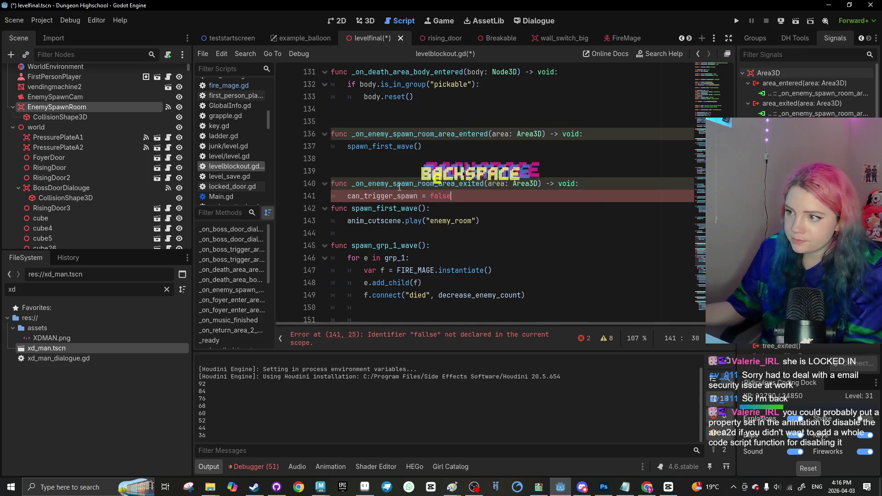
left_click_drag(417, 195, 346, 196)
Wrap spawn_first_wave() in 'if can_trigger_spawn == true:' inside the area_entered handler
left_click(594, 134)
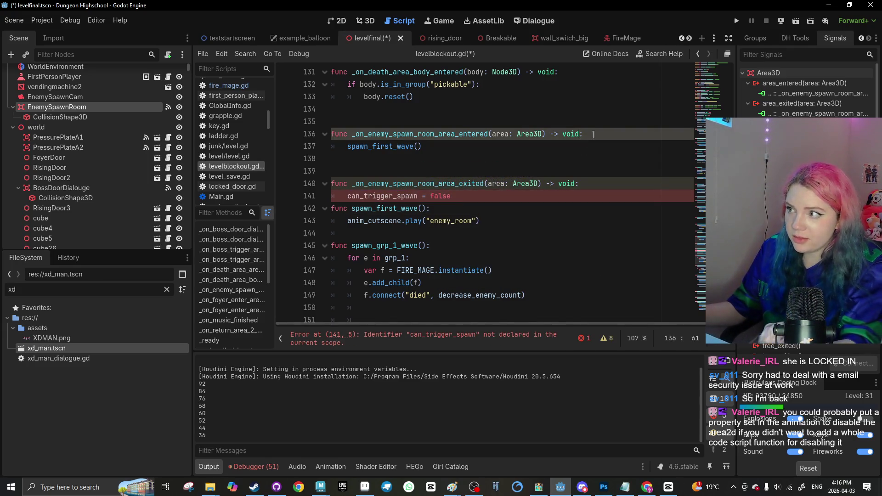
key("Return")
type("if")
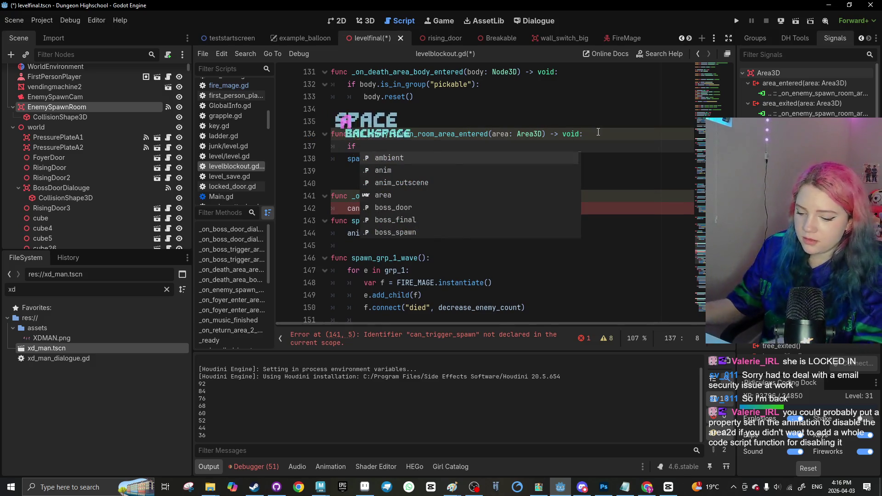
key("BackSpace")
key("ctrl+v")
type("== ")
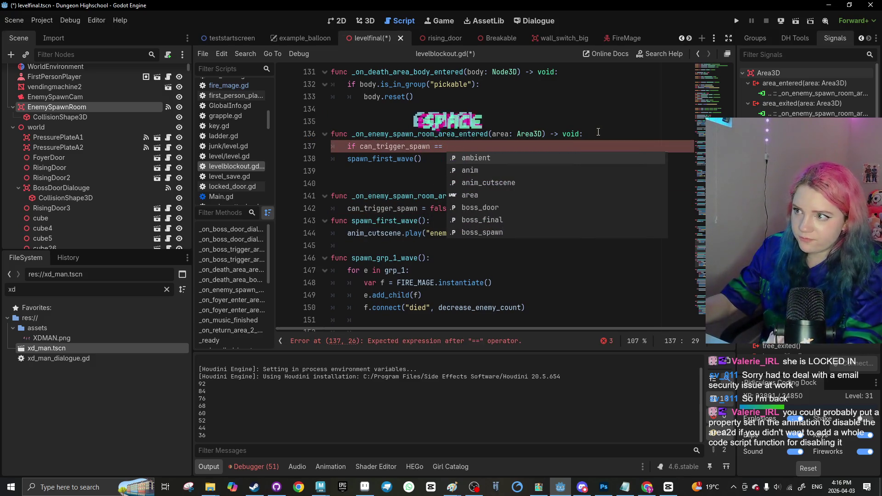
type(";:")
key("BackSpace")
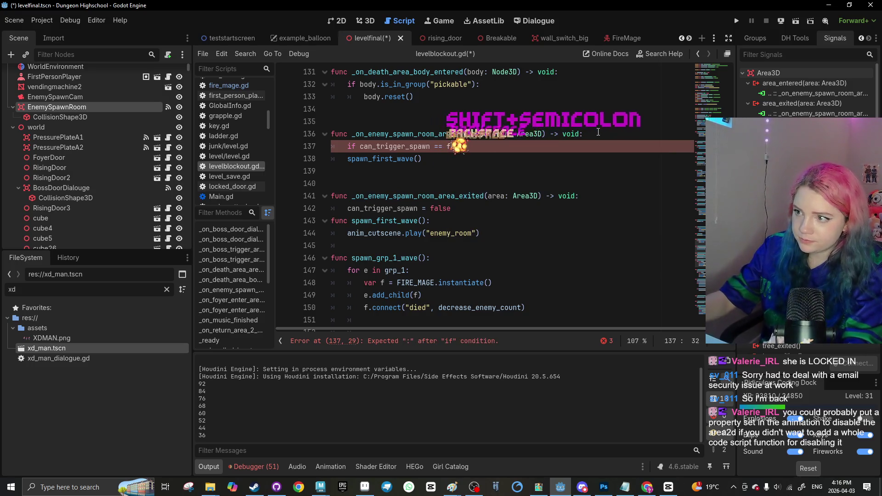
key("BackSpace")
type("true:")
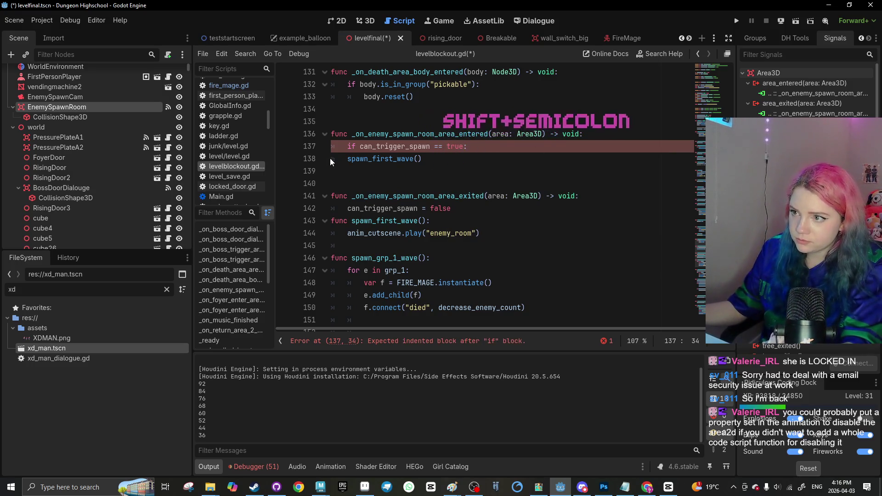
left_click(348, 159)
key("Tab")
left_click_drag(469, 146, 360, 148)
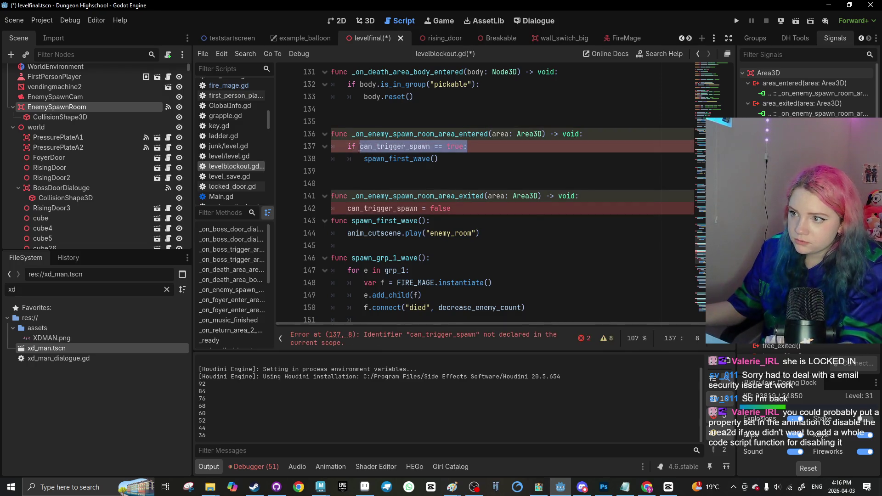
Paste the can_trigger_spawn text onto a new line among the variable declarations above _ready
scroll(366, 147, "up", 10)
scroll(366, 236, "down", 3)
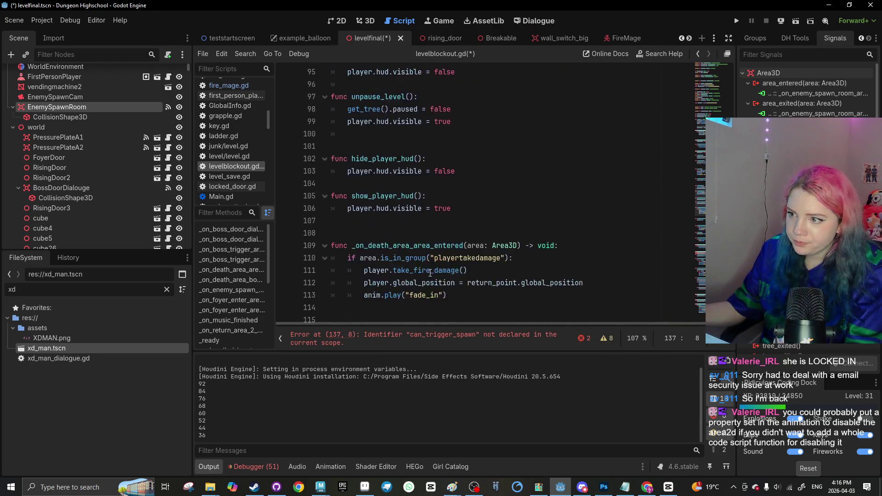
left_click(340, 196)
scroll(338, 191, "up", 6)
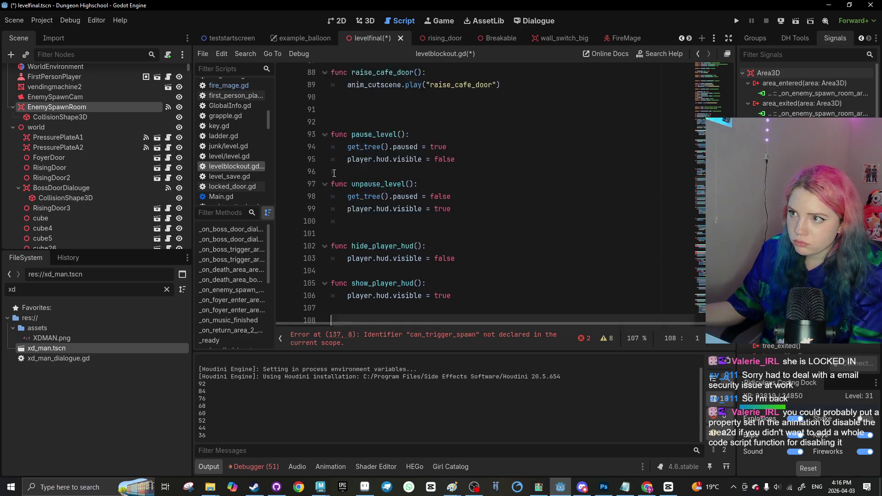
scroll(335, 186, "up", 10)
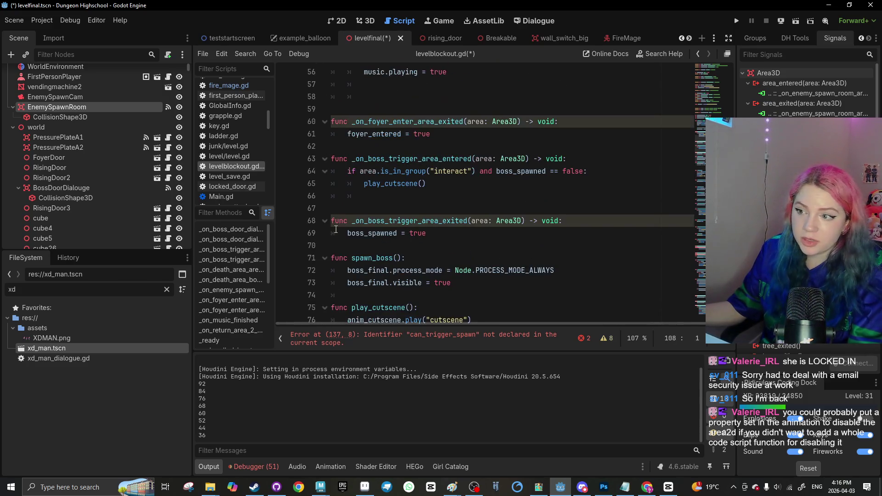
scroll(340, 216, "up", 6)
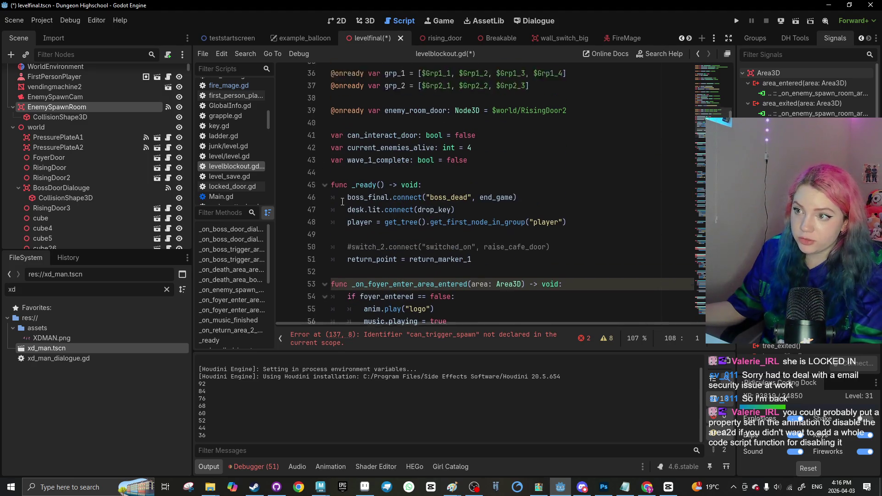
left_click(338, 217)
key("Return")
key("ctrl+v")
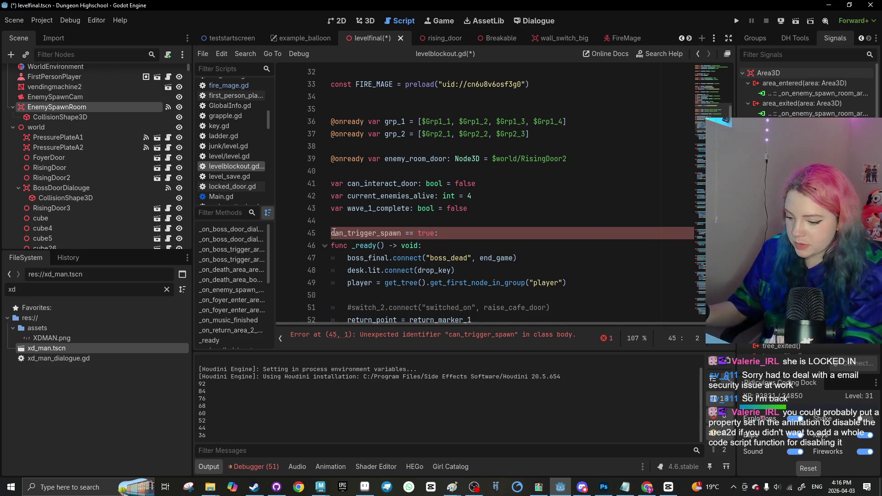
Turn line 45 into 'var can_trigger_spawn: bool = true' and save levelblockout.gd
left_click(417, 233)
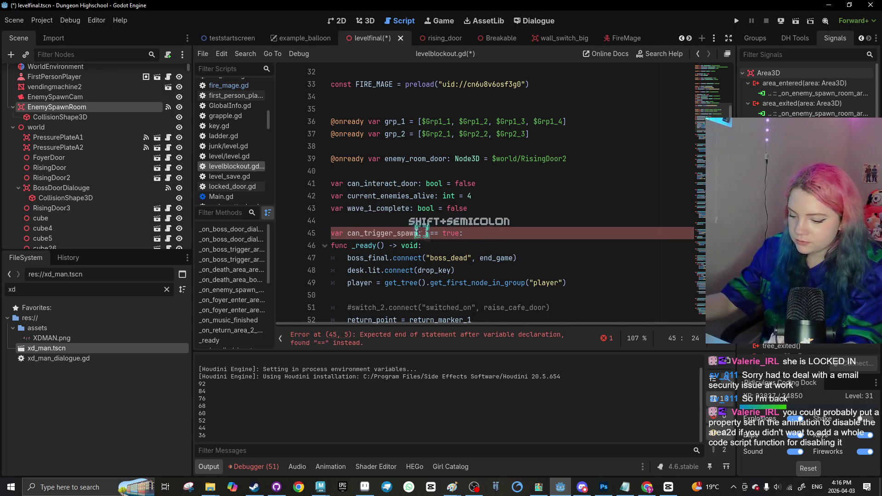
type("bool")
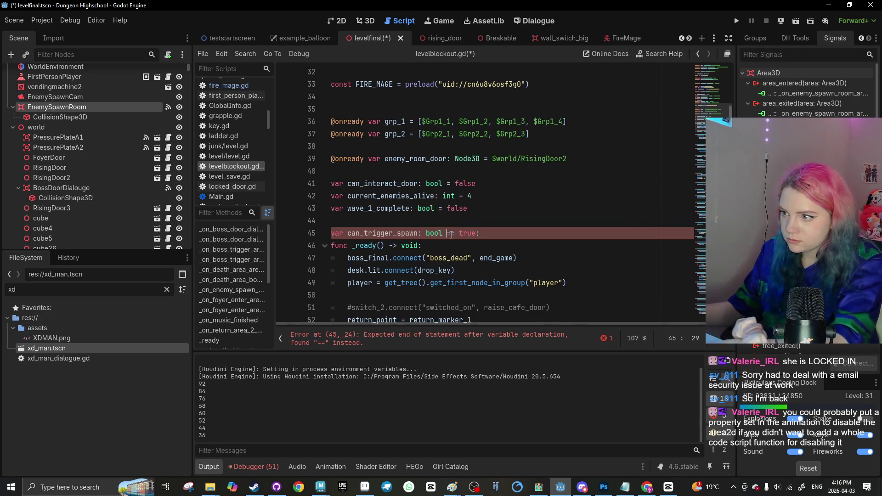
left_click(485, 232)
key("BackSpace")
key("ctrl+s")
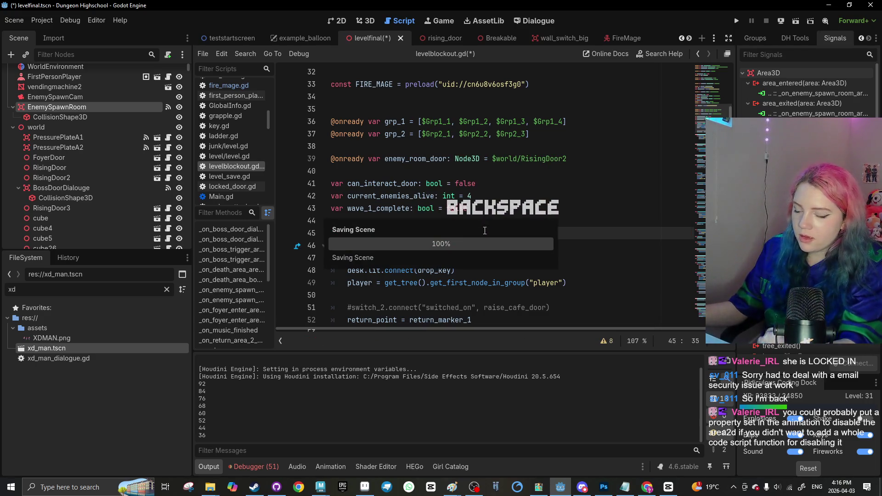
key("Return")
scroll(485, 231, "down", 3)
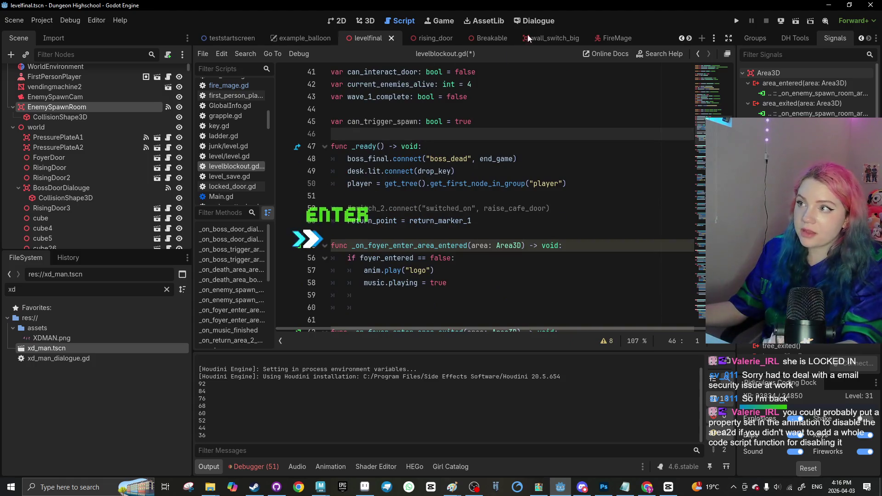
left_click(599, 39)
Scroll through fire_mage.gd's shield hide-and-restore functions, saving the scene along the way
scroll(410, 196, "up", 2)
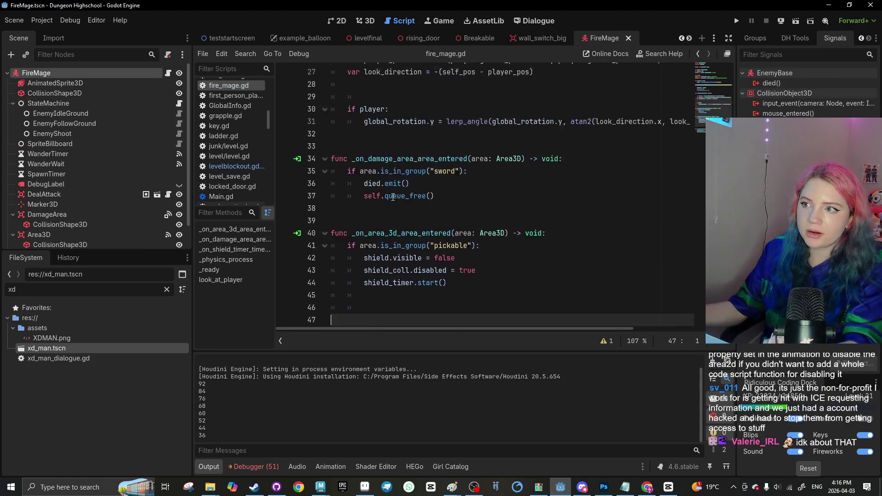
scroll(410, 196, "down", 2)
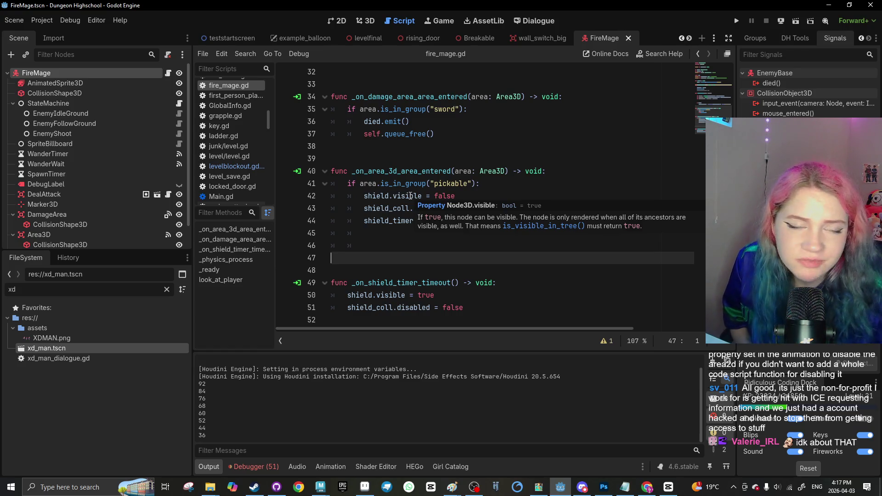
scroll(410, 196, "up", 3)
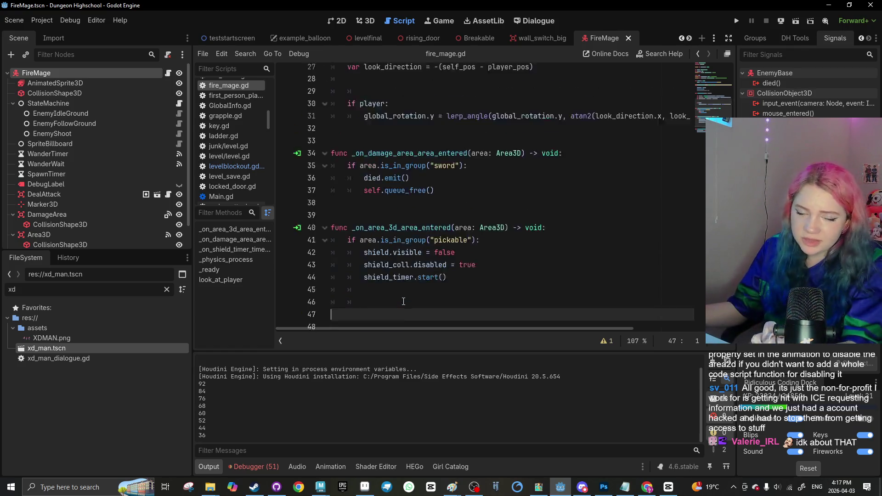
key("ctrl+s")
scroll(385, 301, "down", 3)
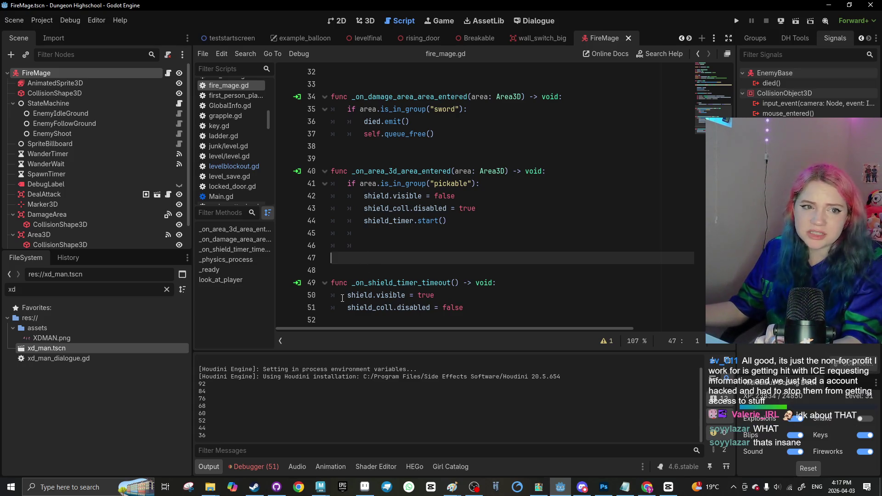
scroll(342, 298, "up", 10)
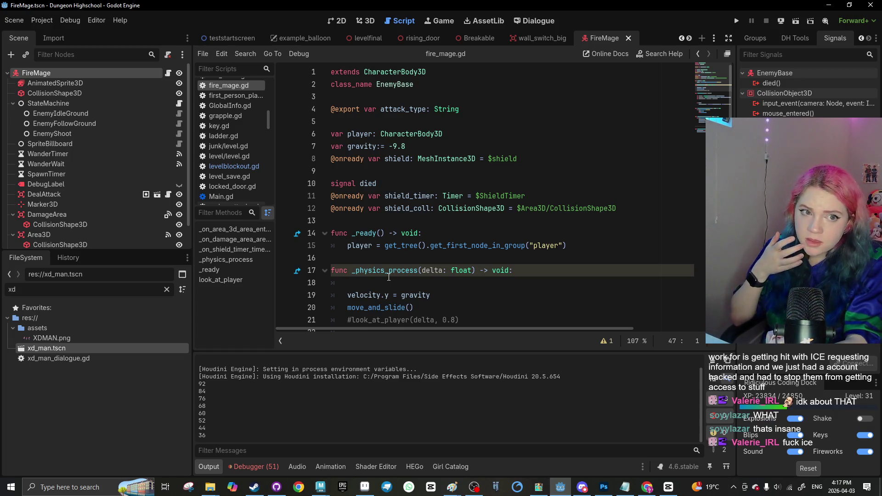
Insert blank lines among the declarations, including one after signal died
left_click(353, 222)
key("Return")
left_click(415, 184)
key("Return")
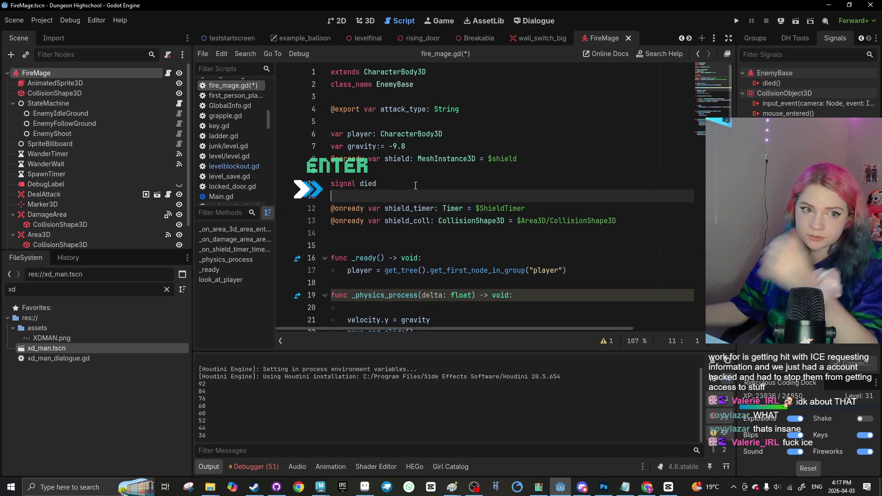
scroll(390, 232, "down", 1)
scroll(389, 231, "up", 1)
scroll(390, 231, "down", 8)
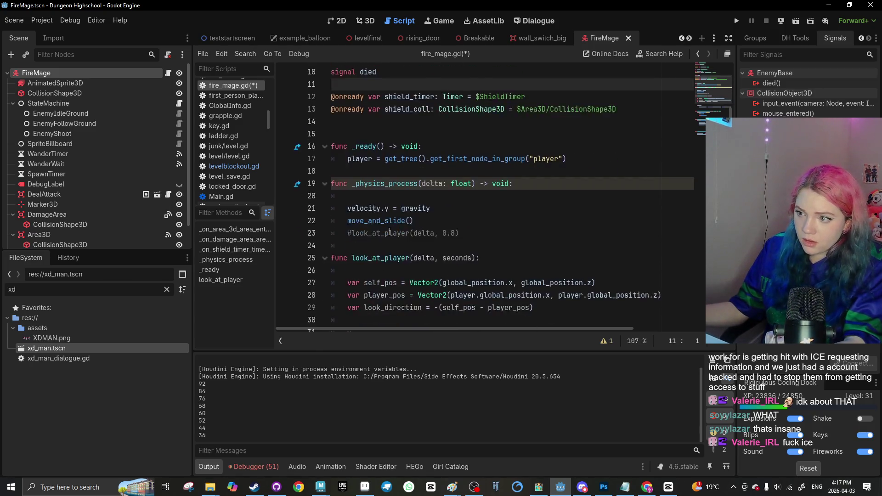
scroll(389, 231, "down", 3)
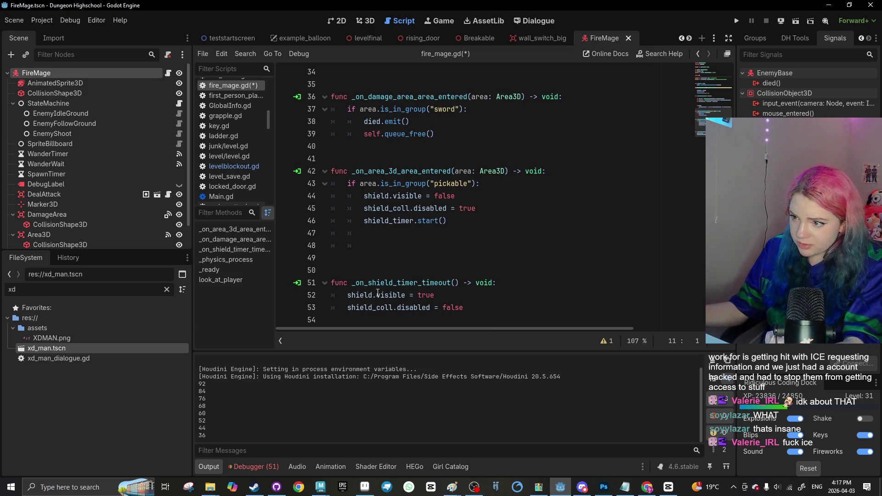
scroll(420, 299, "up", 1)
scroll(54, 192, "down", 2)
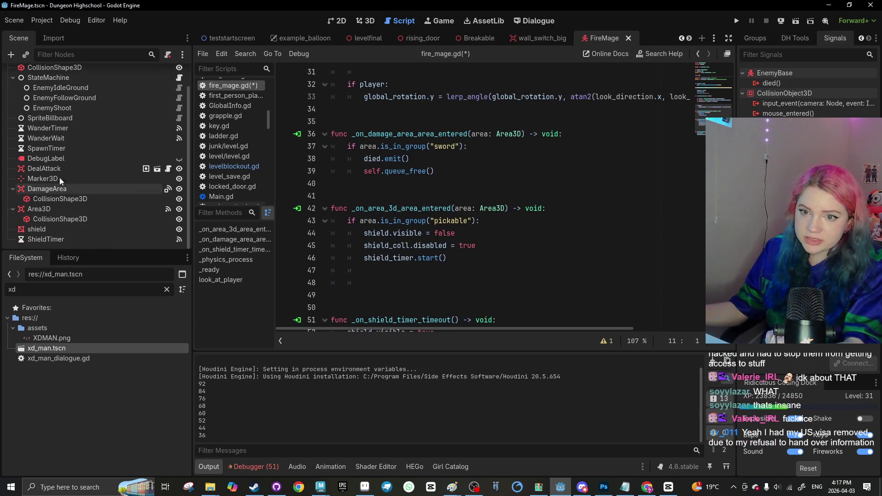
Add an onready damage_area reference to $DamageArea and move it below the onready variables
left_click_drag(54, 192, 381, 270)
key("Return")
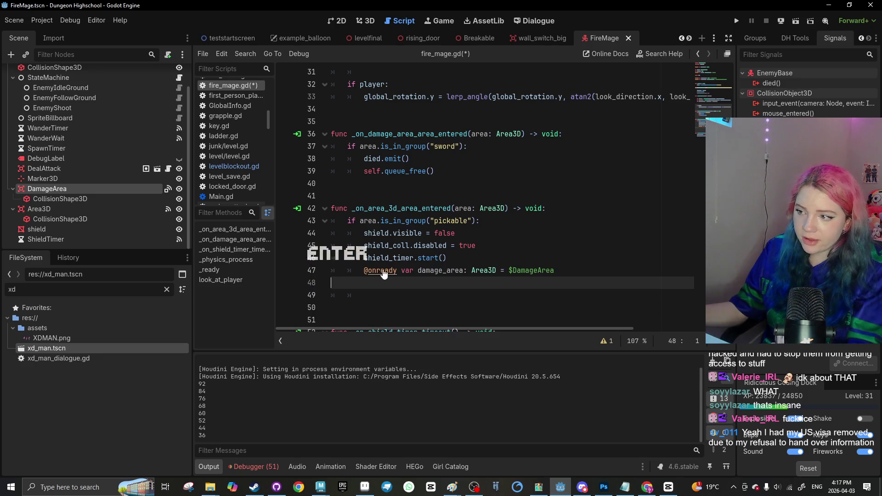
key("ctrl+x")
scroll(384, 274, "up", 10)
left_click(390, 195)
left_click(413, 233)
key("ctrl+v")
Inside _ready, add the indented line 'damage_area.disabled == true'
scroll(431, 248, "down", 7)
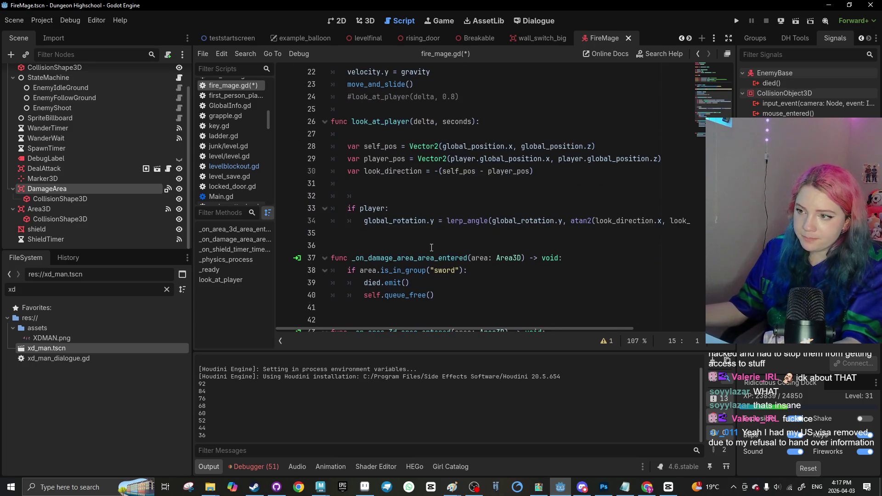
scroll(441, 253, "down", 1)
scroll(447, 260, "down", 3)
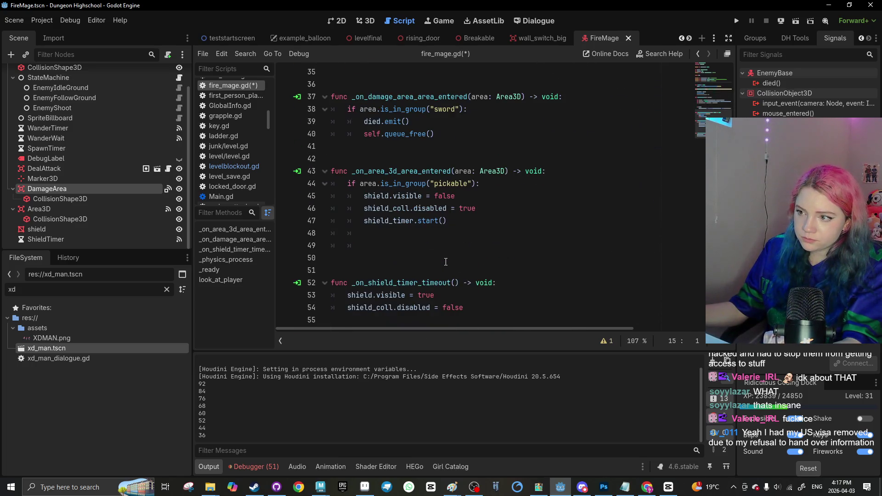
scroll(437, 259, "up", 5)
scroll(409, 184, "up", 1)
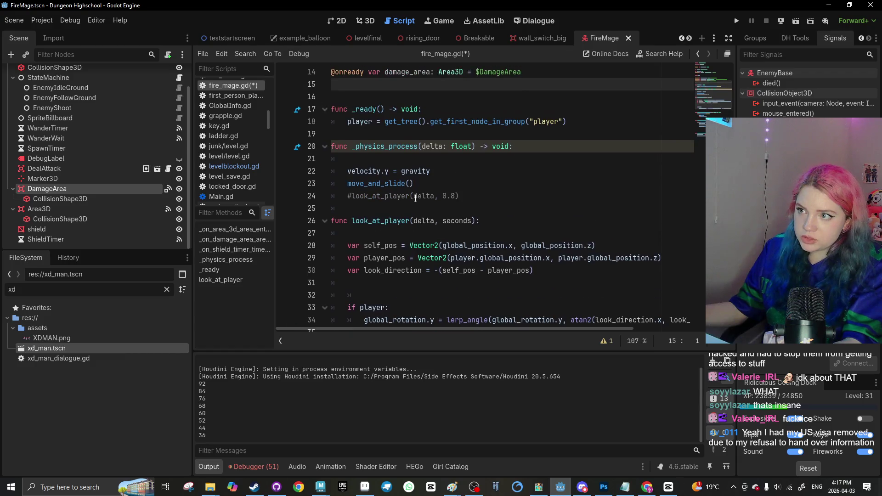
left_click(393, 234)
scroll(390, 234, "up", 2)
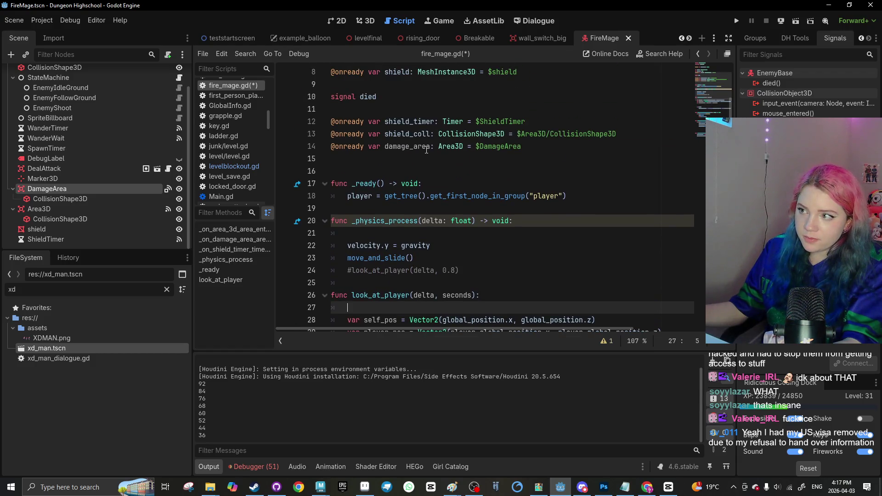
scroll(427, 150, "down", 2)
scroll(391, 184, "up", 1)
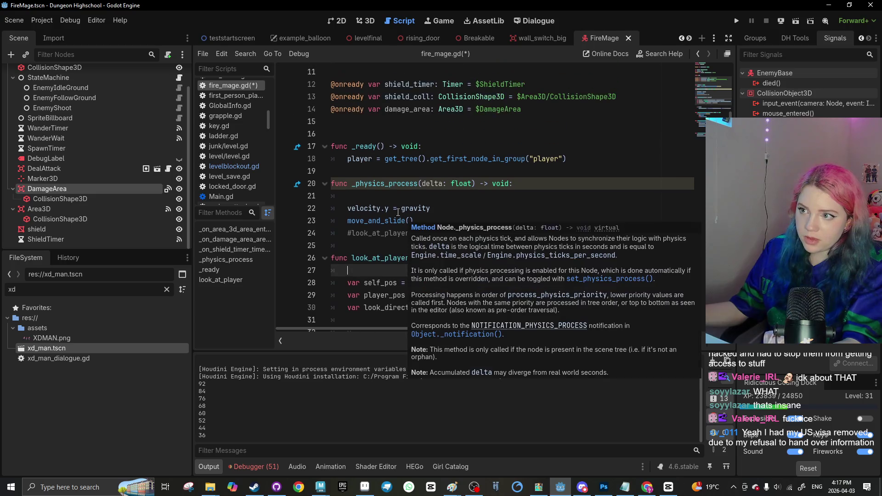
left_click(370, 171)
key("Tab")
type("dam")
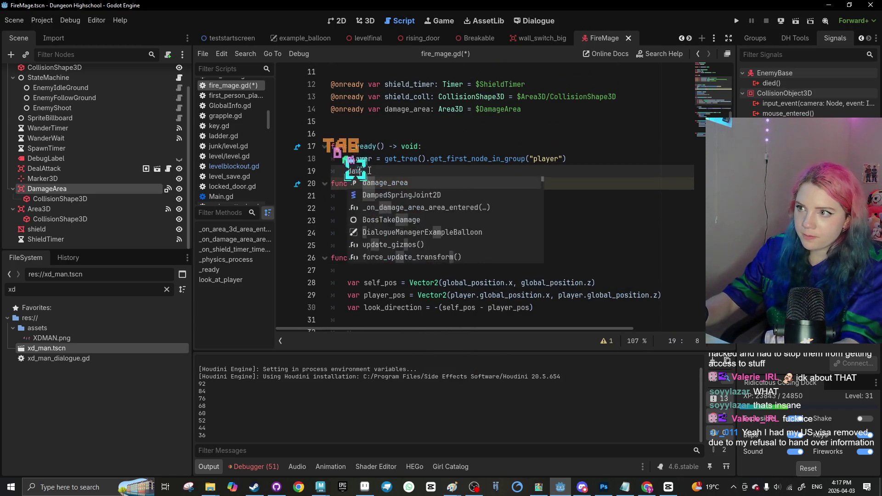
type("age_area.disabled")
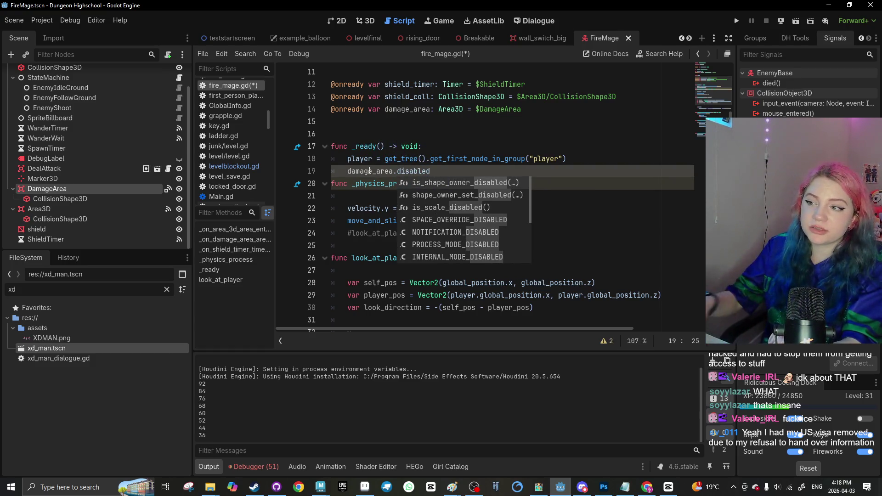
type(" == true")
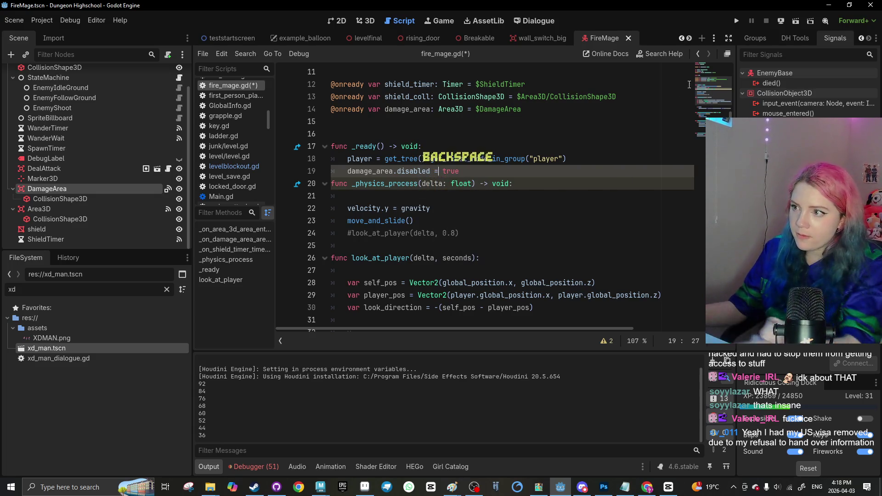
left_click(789, 39)
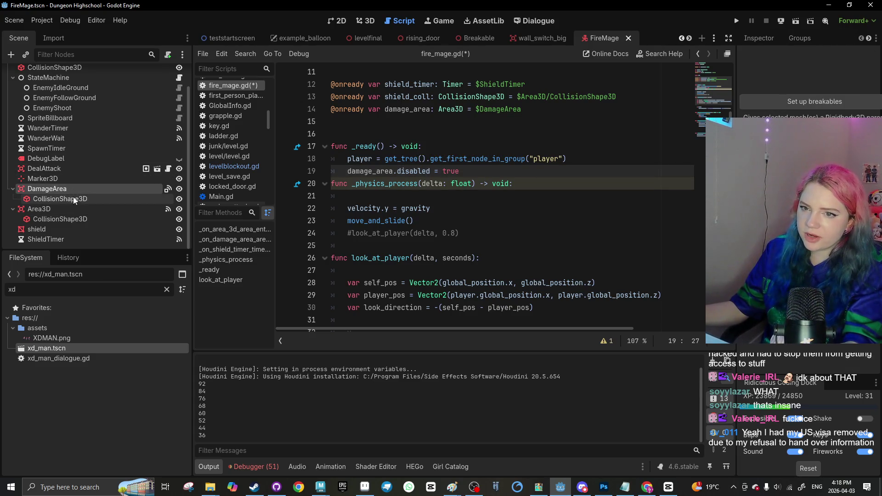
Add a reference to DamageArea/CollisionShape3D and rename its variable to damage_area
left_click(759, 35)
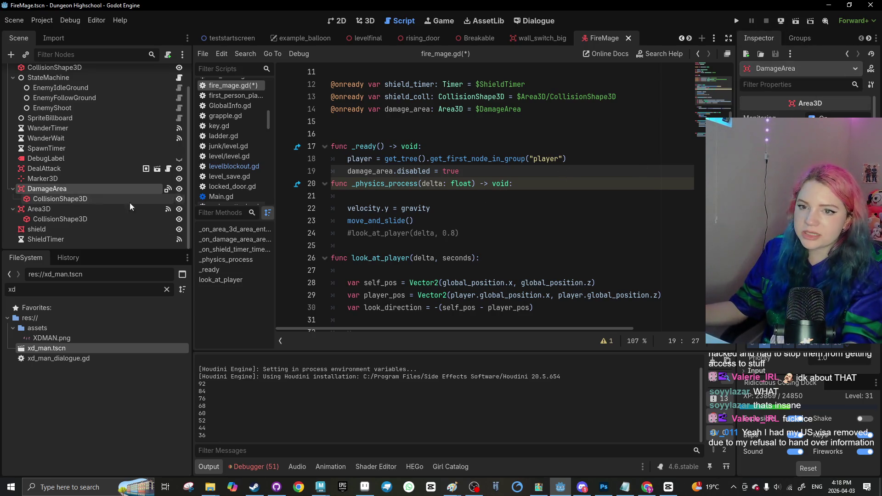
mouse_move(75, 200)
left_mouse_down()
mouse_move(357, 146)
mouse_move(355, 133)
left_mouse_up()
key("BackSpace")
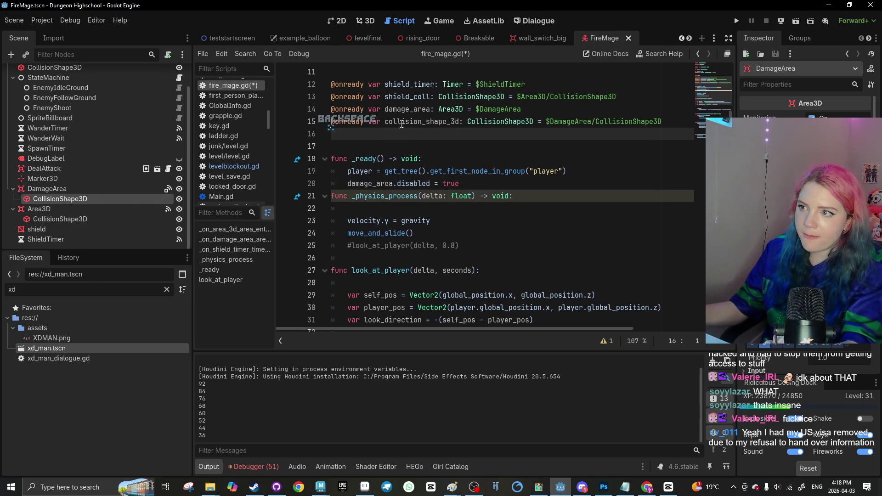
left_click_drag(459, 122, 391, 122)
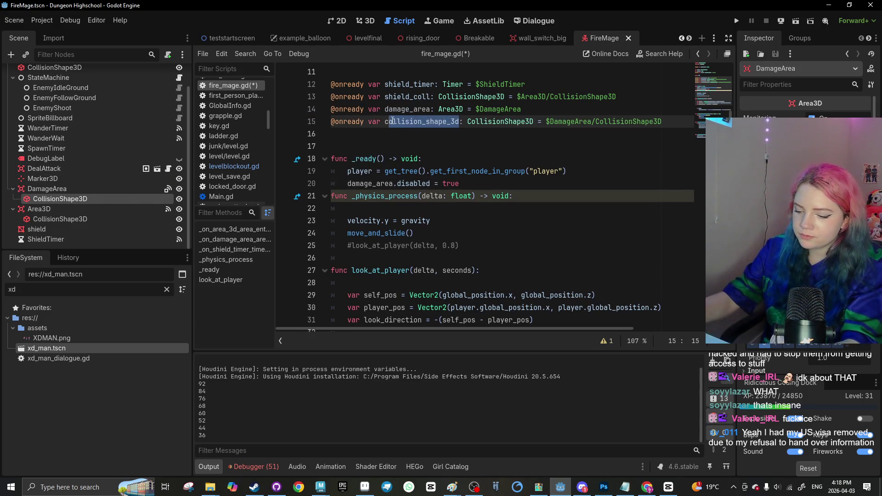
key("BackSpace")
key("BackSpace")
type("damage_area")
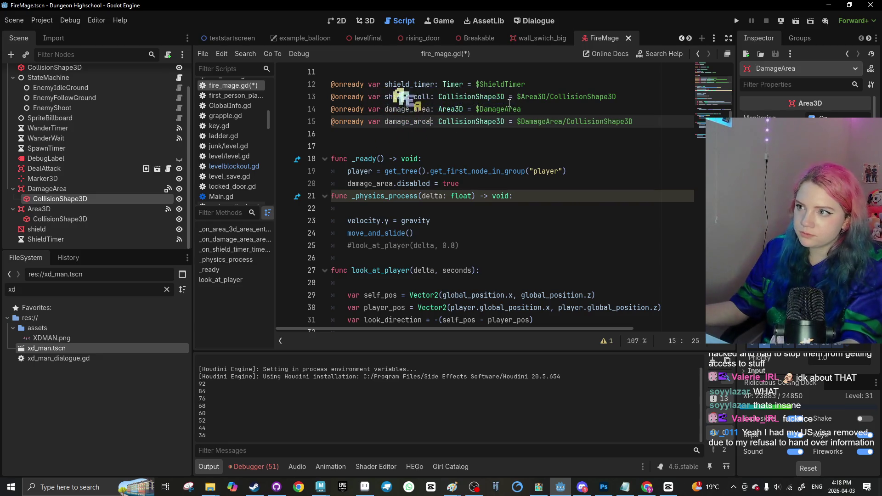
Delete the old Area3D damage_area declaration and select the damage_area.disabled statement
triple_click(510, 107)
key("BackSpace")
key("BackSpace")
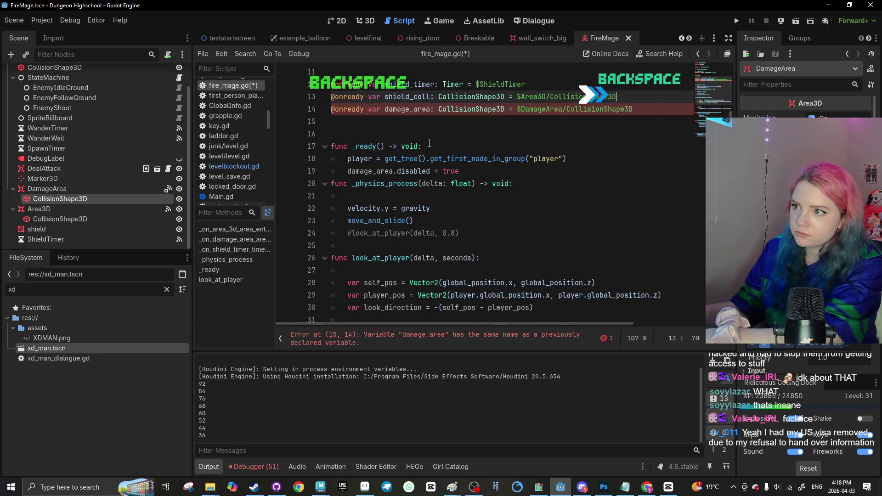
left_click(483, 170)
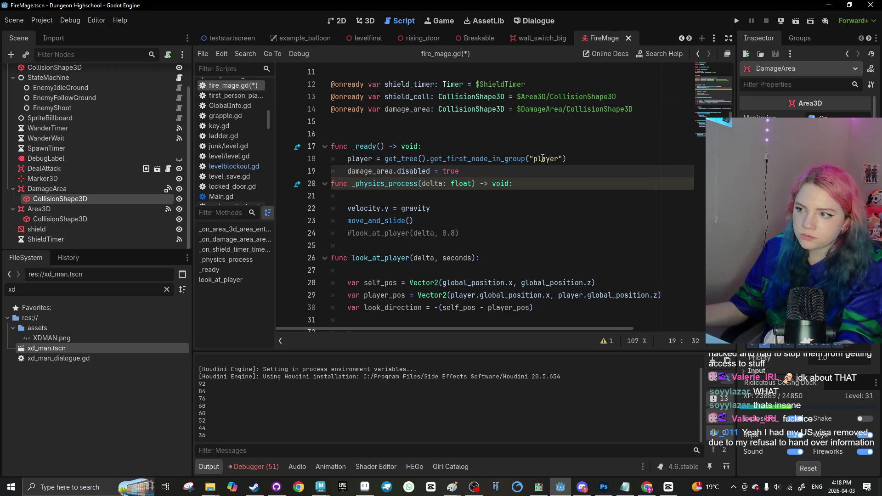
key("Return")
left_click_drag(475, 171, 356, 170)
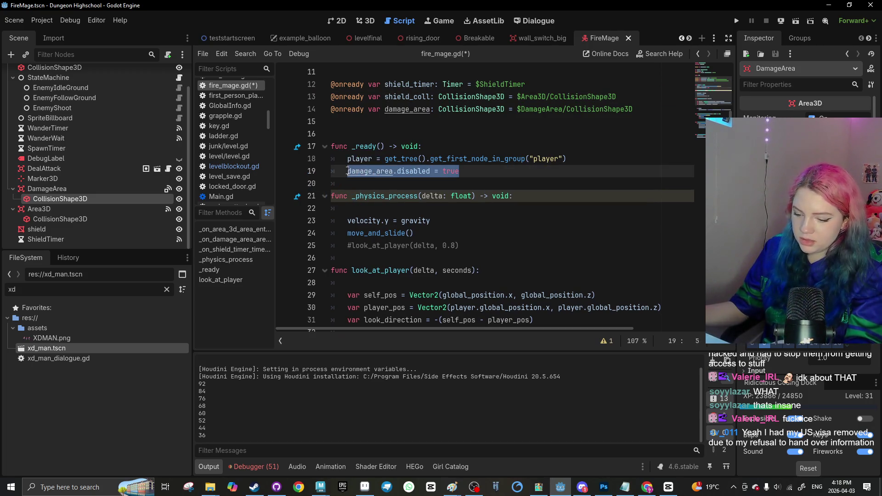
Add 'damage_area.disabled = false' after the shield collision line in the pickup handler
left_click(409, 244)
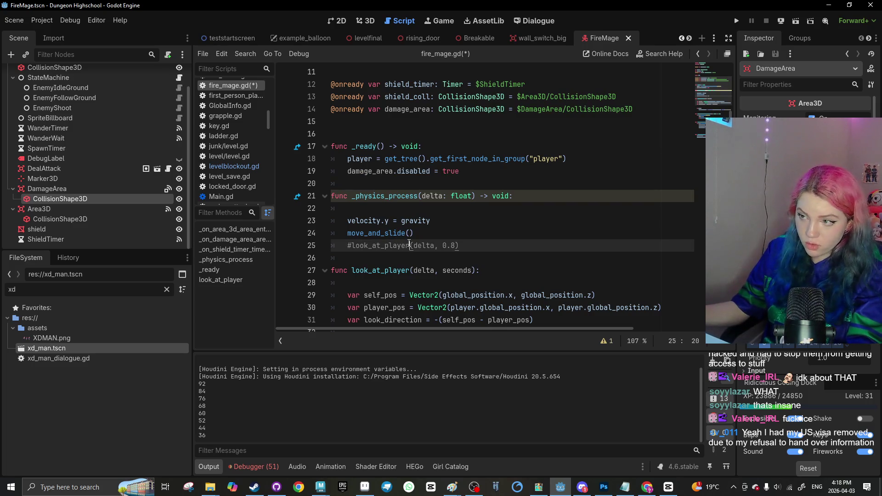
scroll(410, 244, "down", 7)
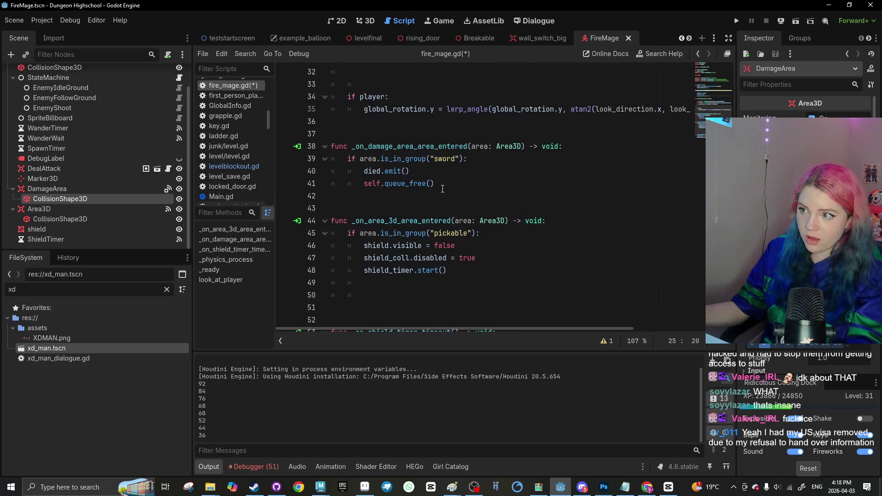
left_click(444, 184)
scroll(444, 183, "down", 1)
left_click(481, 245)
left_click(481, 220)
key("Return")
key("ctrl+v")
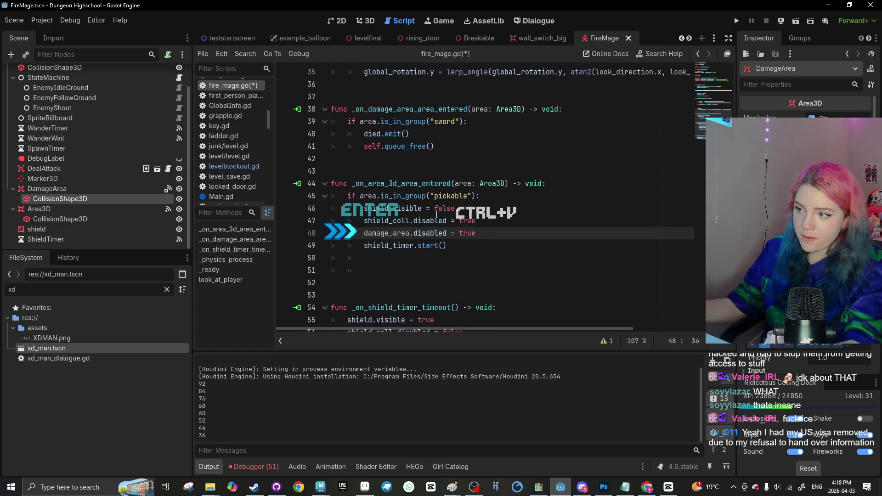
key("BackSpace")
key("BackSpace")
key("BackSpace")
key("BackSpace")
type("fa")
key("Return")
left_click(431, 235)
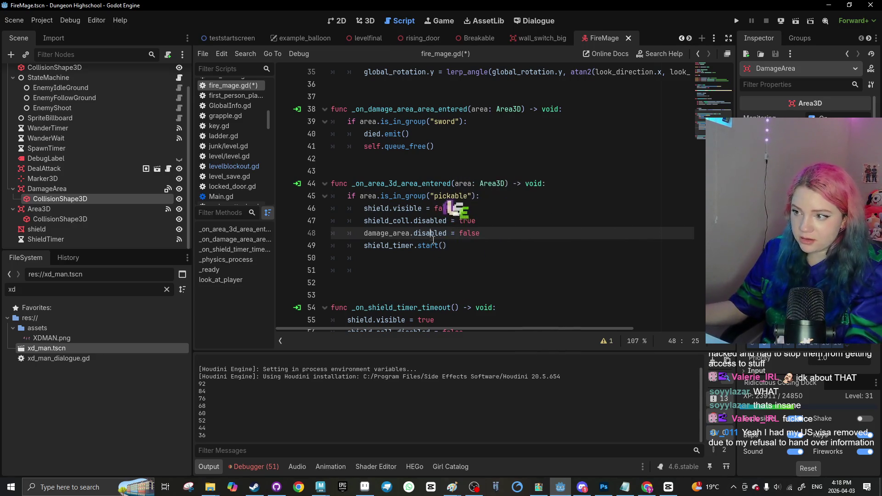
Add 'damage_area.disabled = true' to the shield timer timeout function and save fire_mage.gd
scroll(454, 239, "down", 1)
left_click(464, 295)
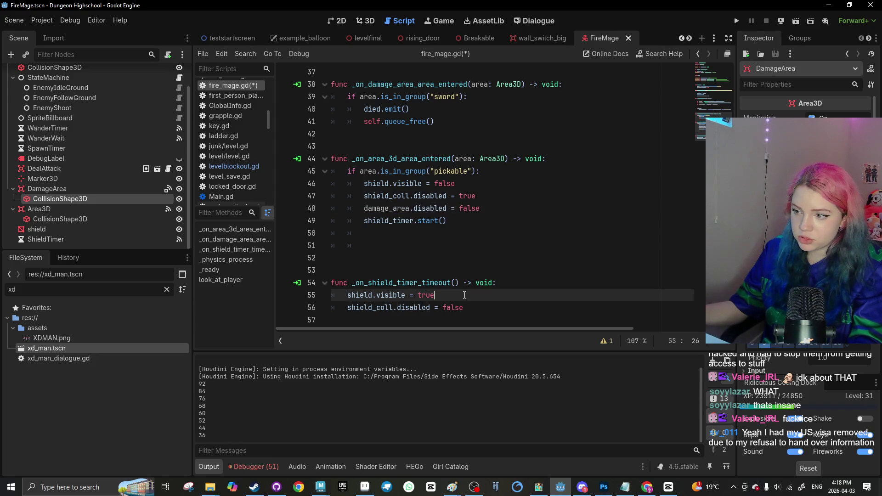
key("Return")
key("ctrl+v")
key("BackSpace")
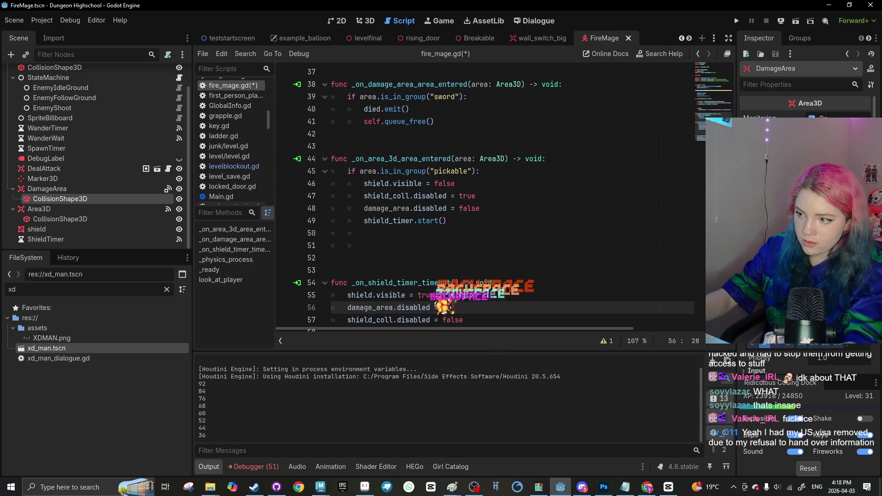
key("BackSpace")
key("BackSpace")
type("e")
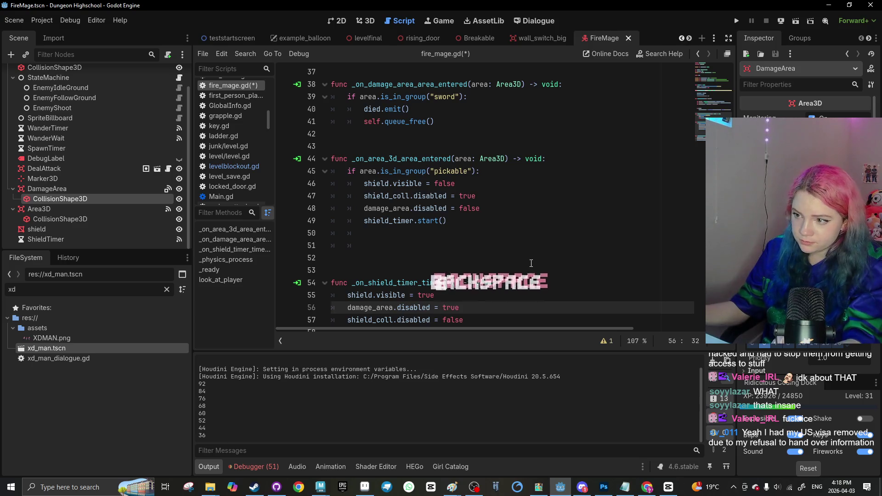
left_click(603, 258)
key("ctrl+s")
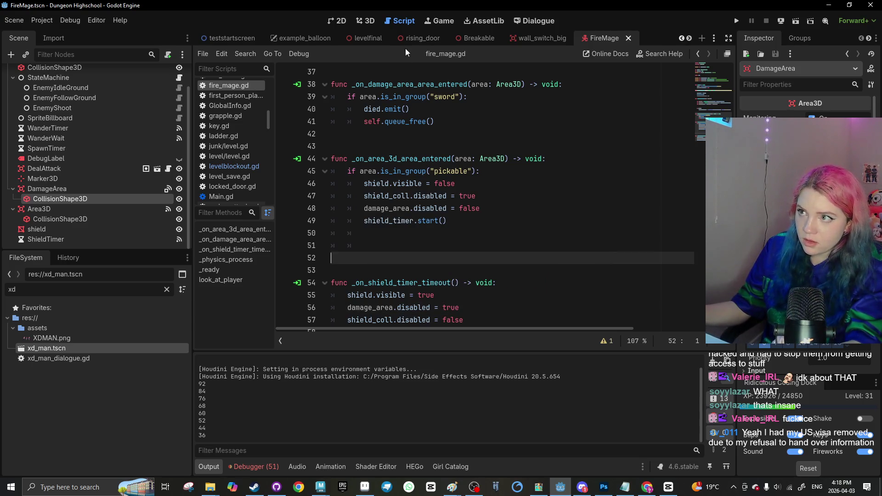
left_click(376, 39)
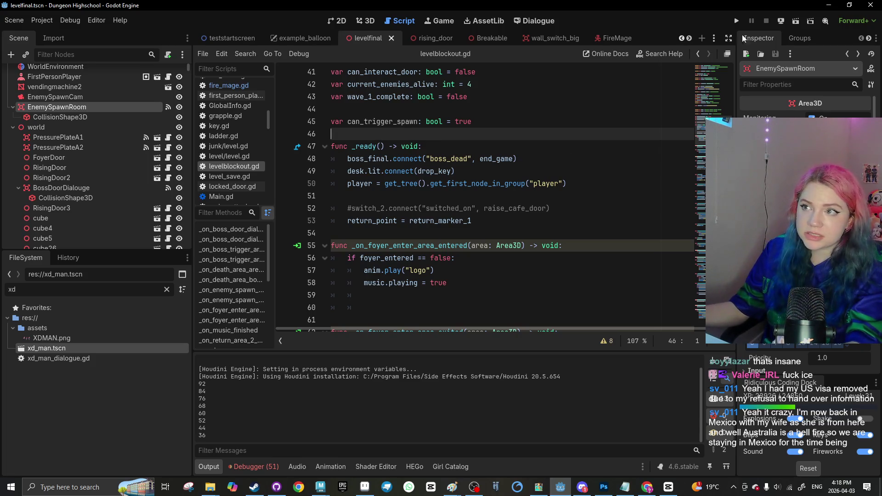
left_click(797, 24)
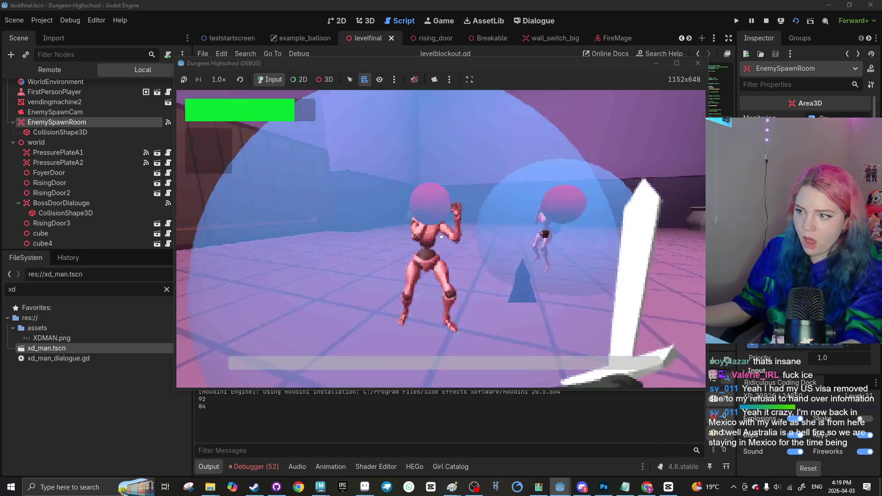
left_click(690, 72)
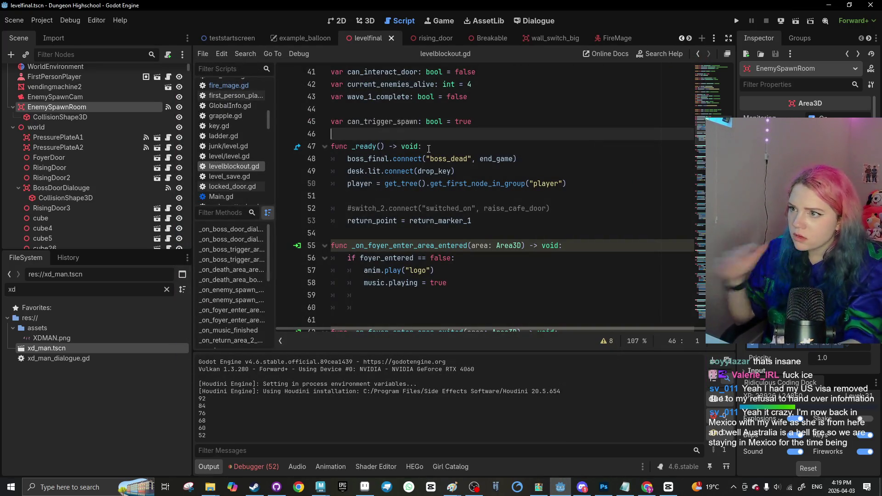
scroll(443, 130, "down", 7)
scroll(443, 130, "down", 5)
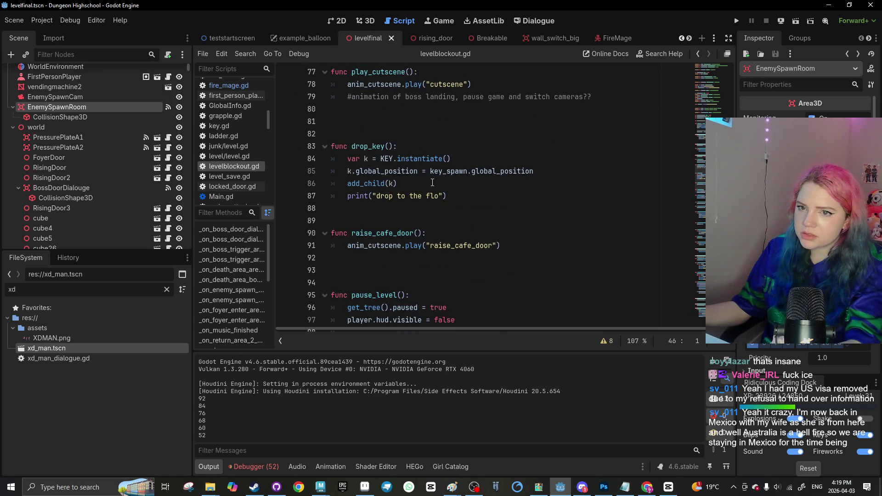
scroll(432, 183, "down", 11)
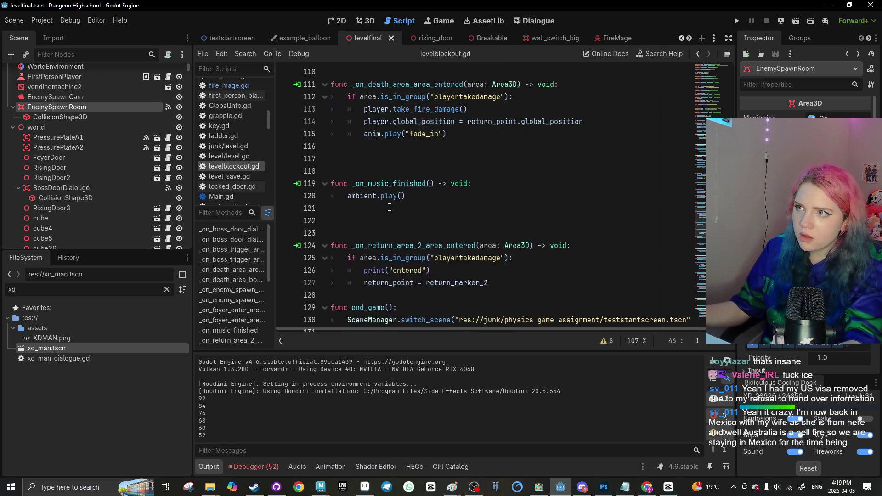
scroll(389, 207, "down", 20)
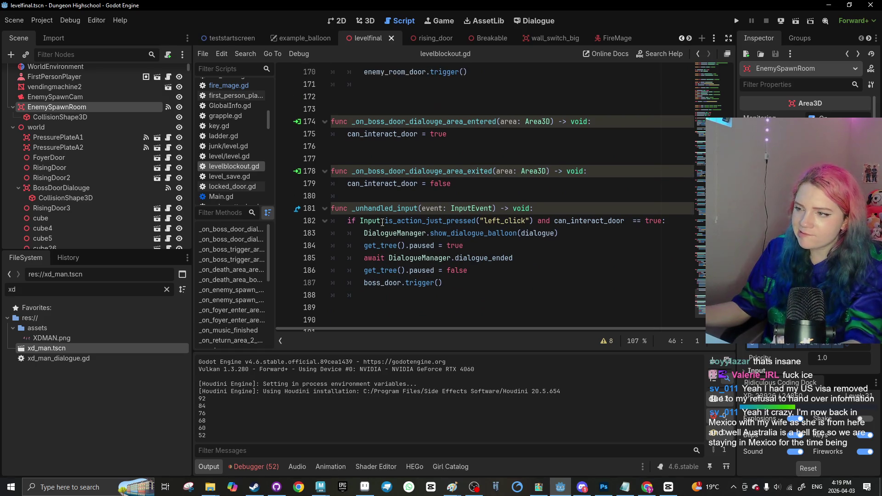
left_click(602, 40)
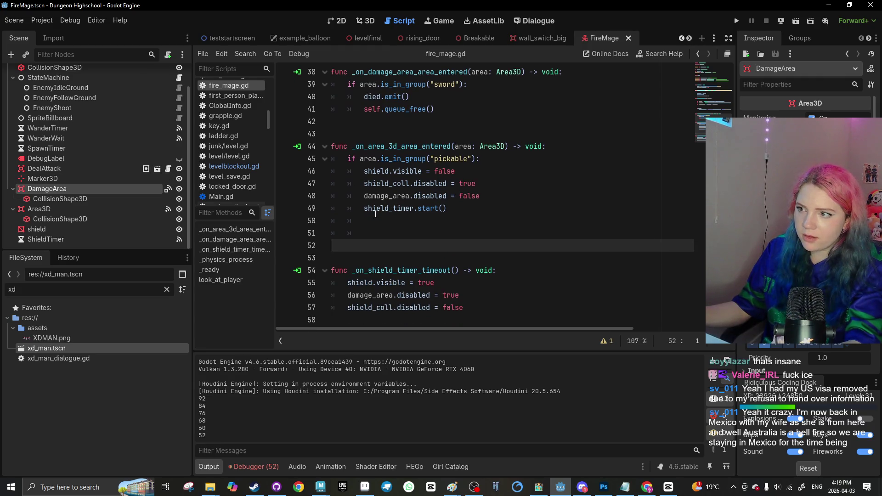
Select the FireMage's Area3D node and view the scene in 3D before returning to the script
scroll(350, 207, "up", 3)
scroll(366, 213, "down", 1)
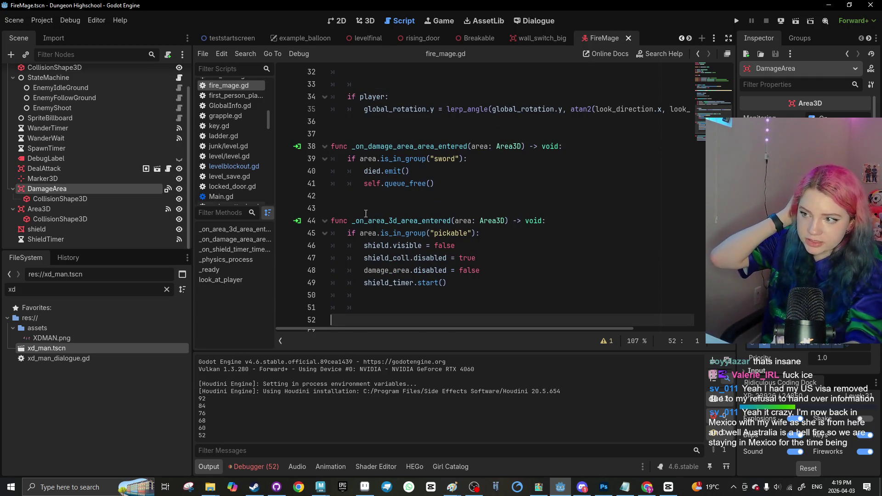
left_click(110, 210)
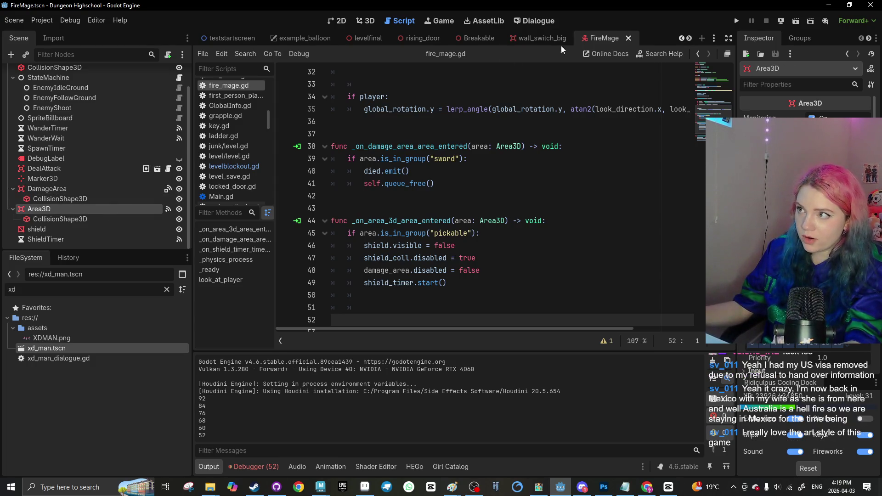
scroll(552, 36, "up", 3)
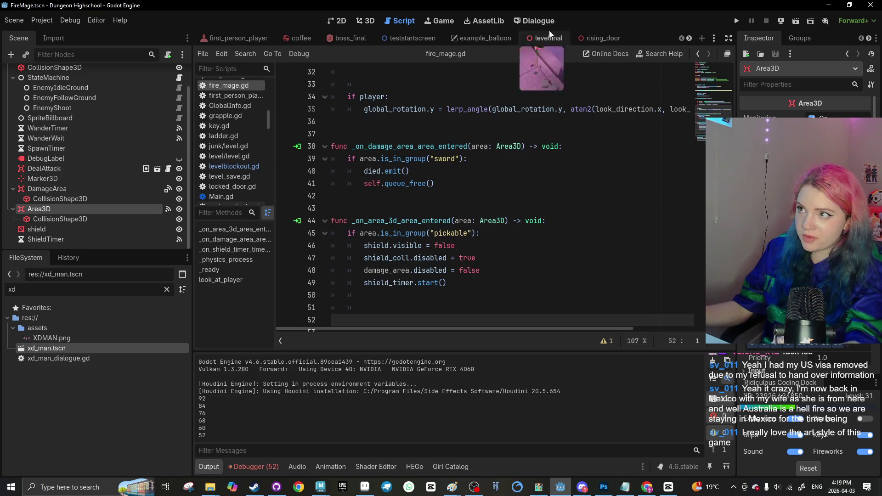
left_click(365, 21)
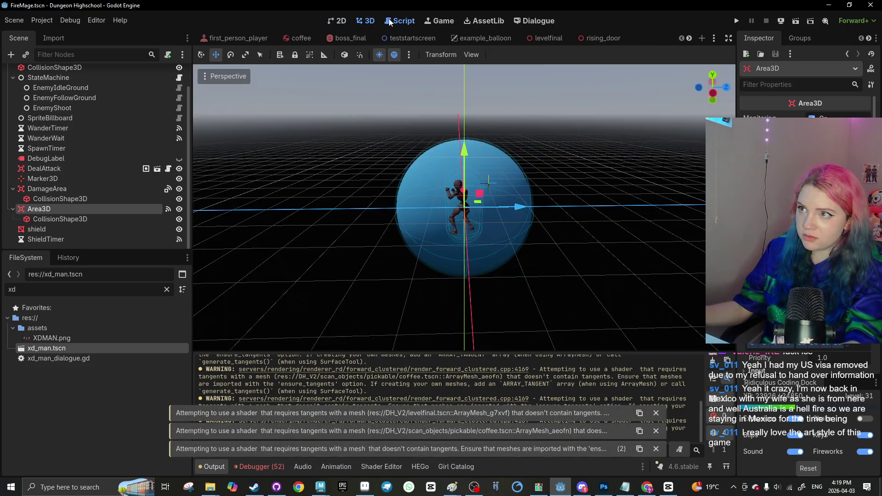
left_click(398, 21)
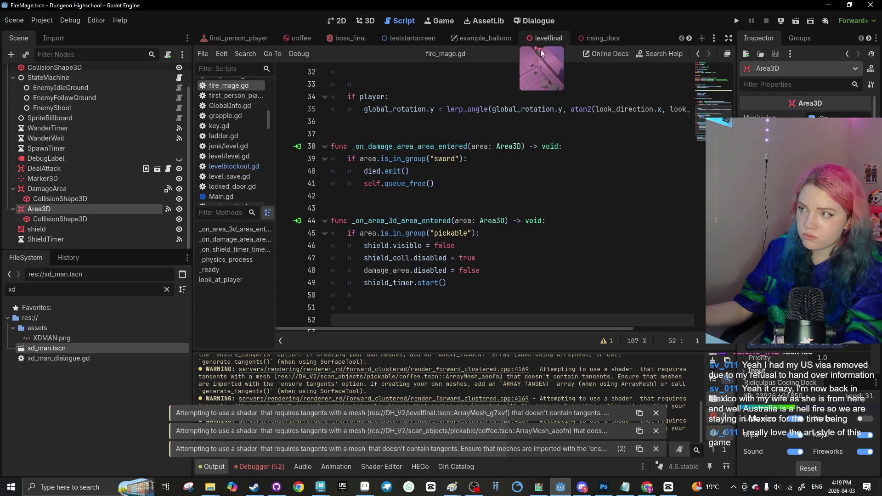
Show the levelfinal scene in 3D and select the purple crystal Shape_6
left_click(547, 38)
scroll(460, 184, "up", 2)
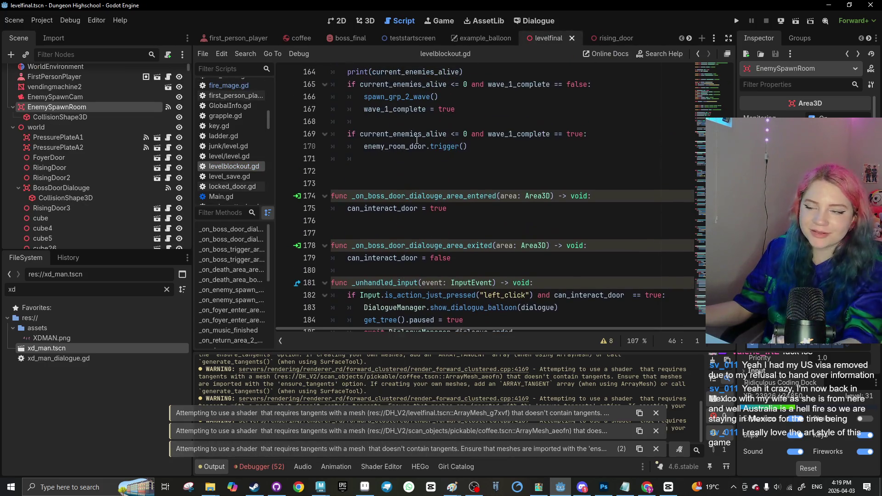
left_click(365, 21)
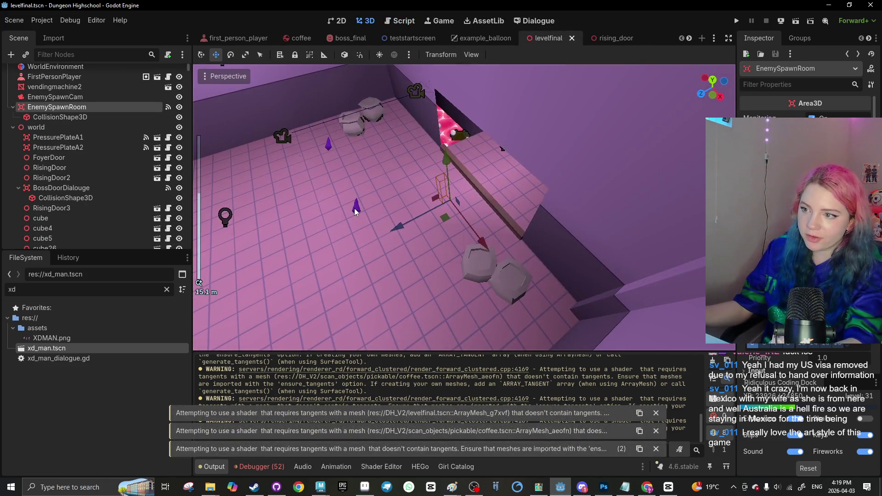
left_click(356, 206)
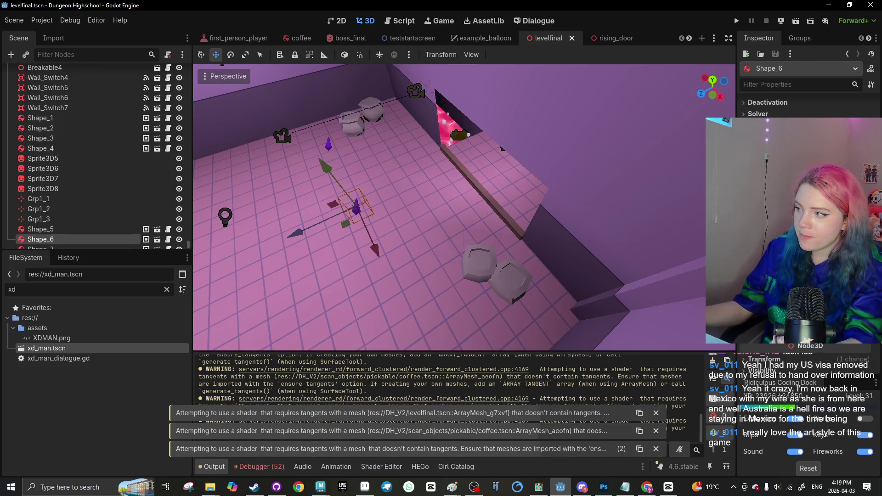
Open the xd_man scene, read its dialogue script's talking animation line, then go back to FireMage
left_click(689, 38)
left_click(689, 38)
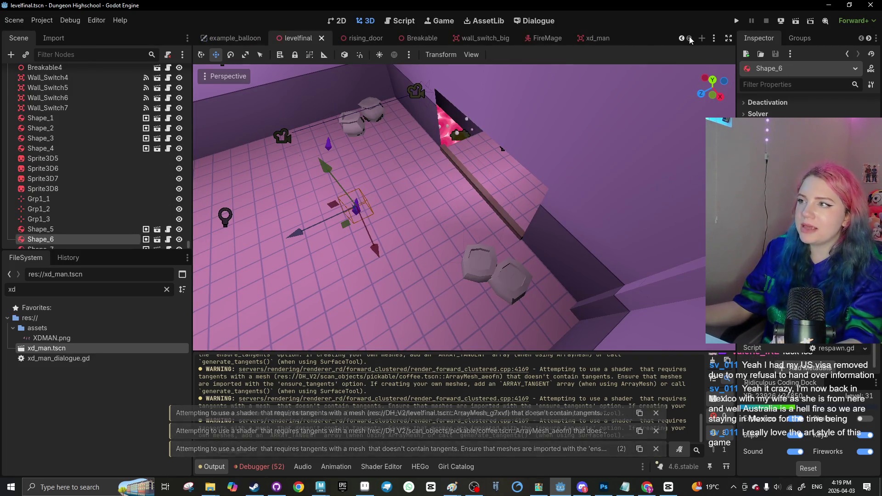
left_click(492, 33)
left_click(588, 40)
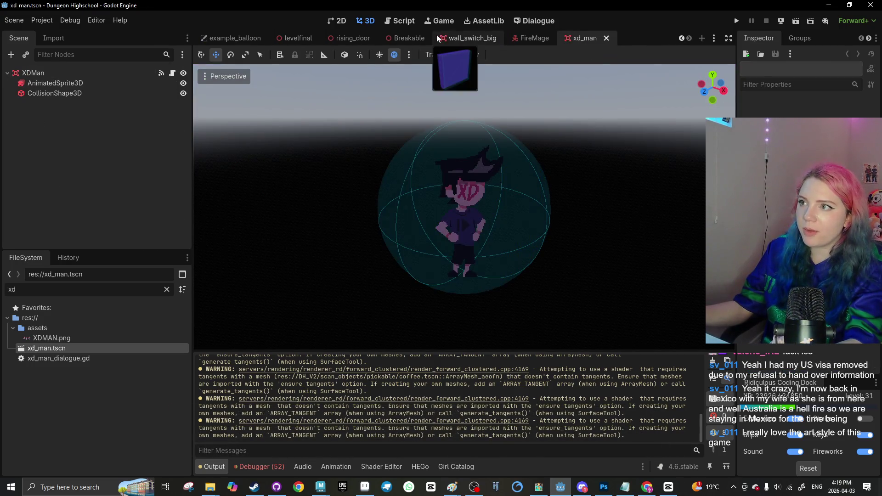
left_click(400, 21)
left_click(394, 213)
scroll(355, 222, "down", 1)
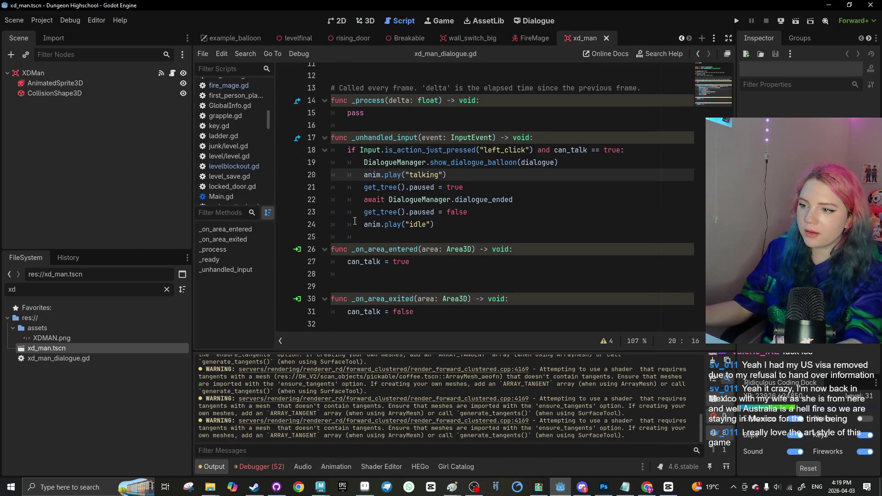
left_click(529, 39)
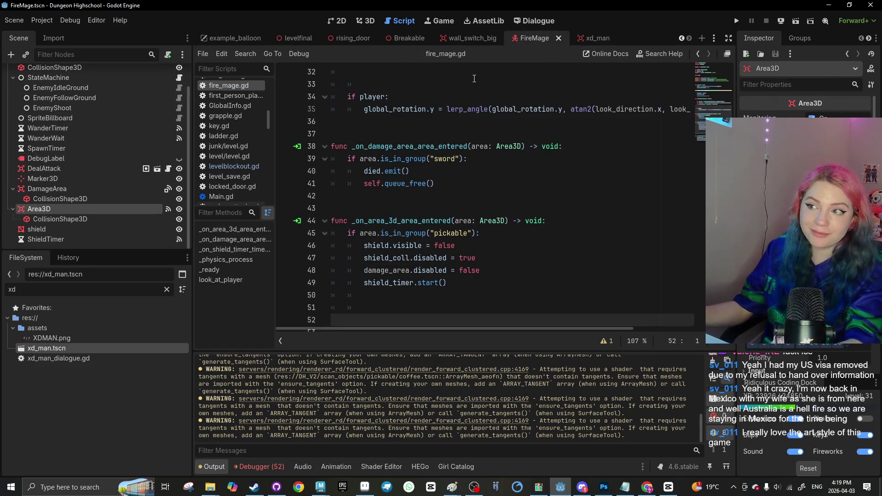
scroll(475, 211, "down", 2)
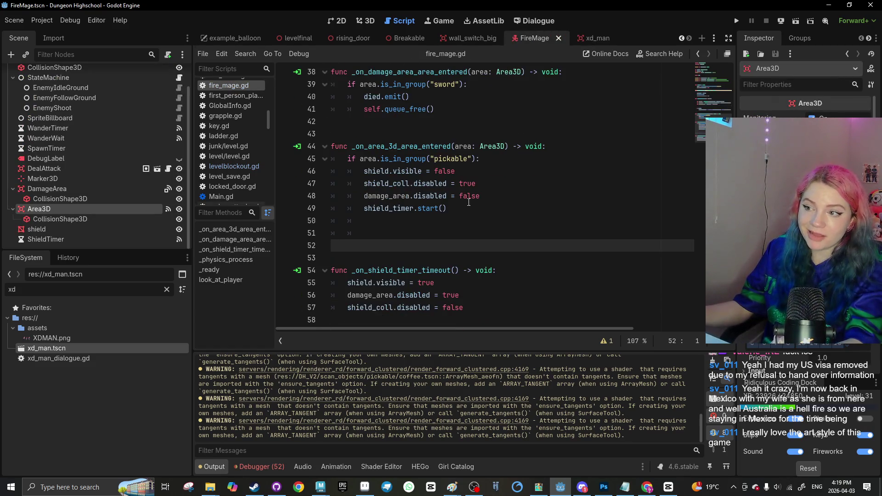
Rewrite the handler signature as _on_area_3d_body_entered(body: Node3D) and save
double_click(410, 147)
type("body")
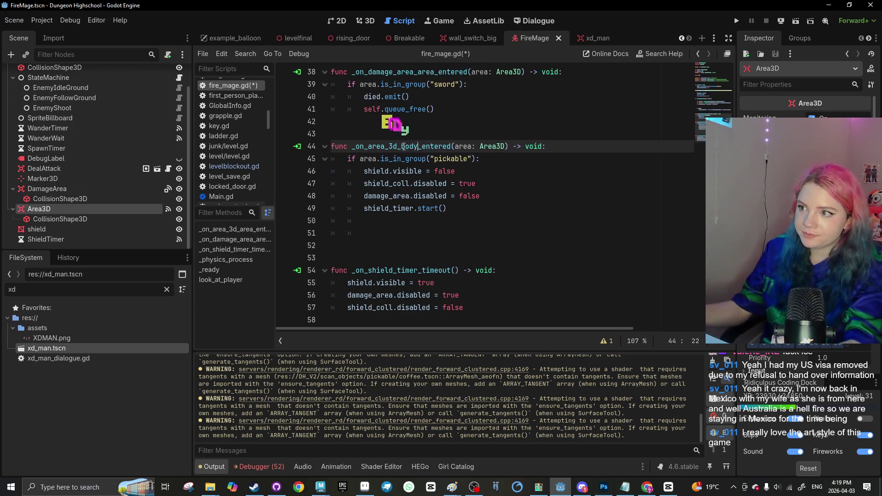
double_click(461, 146)
type("body")
double_click(483, 147)
type("Node3")
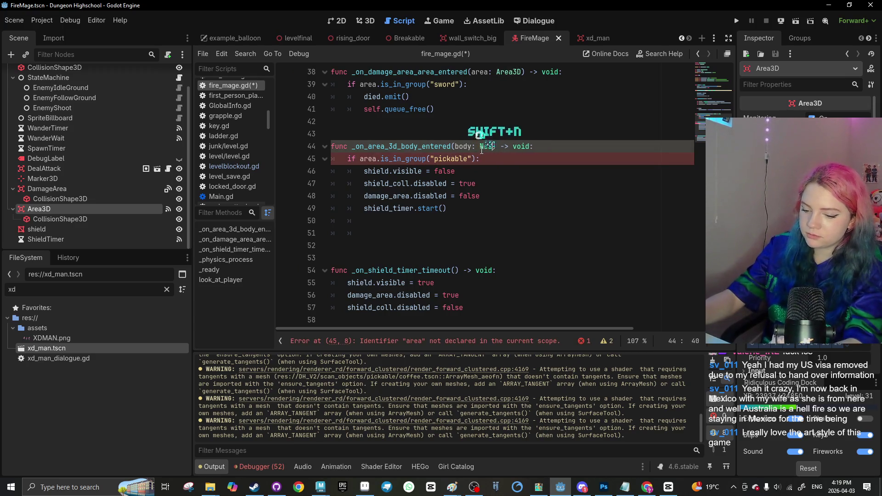
type("D")
left_click(459, 245)
key("ctrl+s")
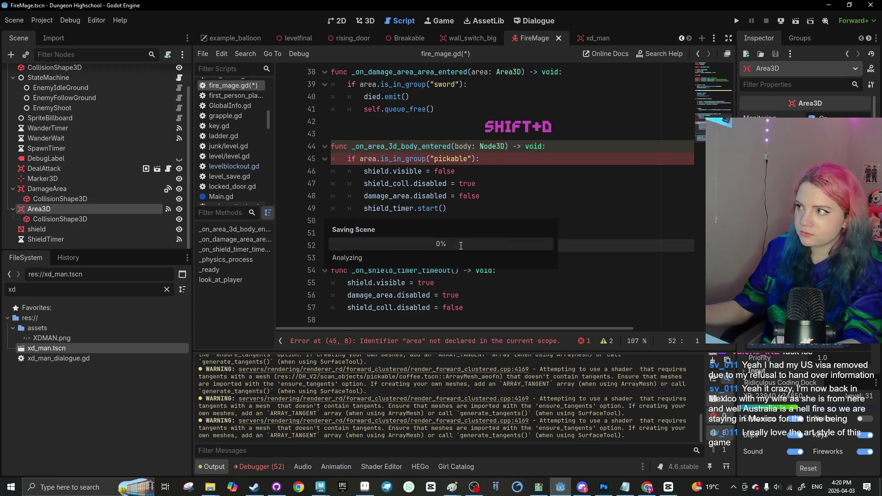
Disconnect Area3D's area_entered signal and connect body_entered to _on_area_3d_body_entered
left_click(799, 36)
left_click(869, 39)
left_click(829, 39)
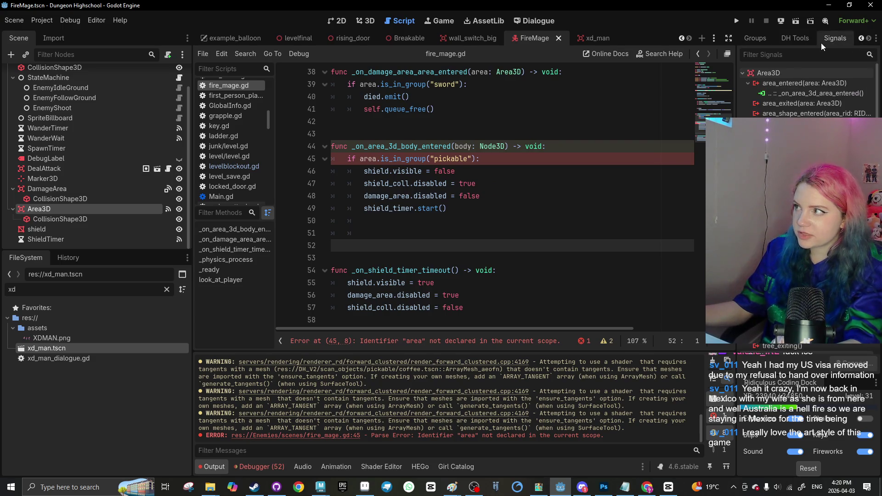
right_click(766, 86)
left_click(797, 97)
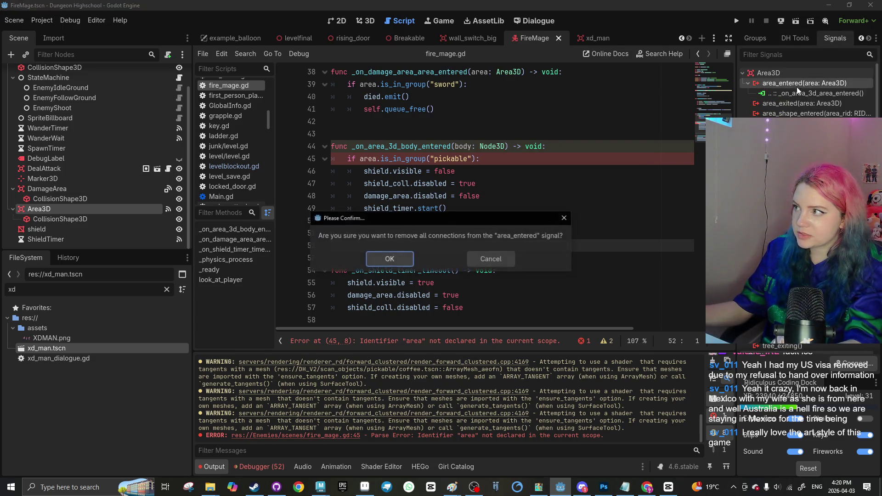
left_click(448, 257)
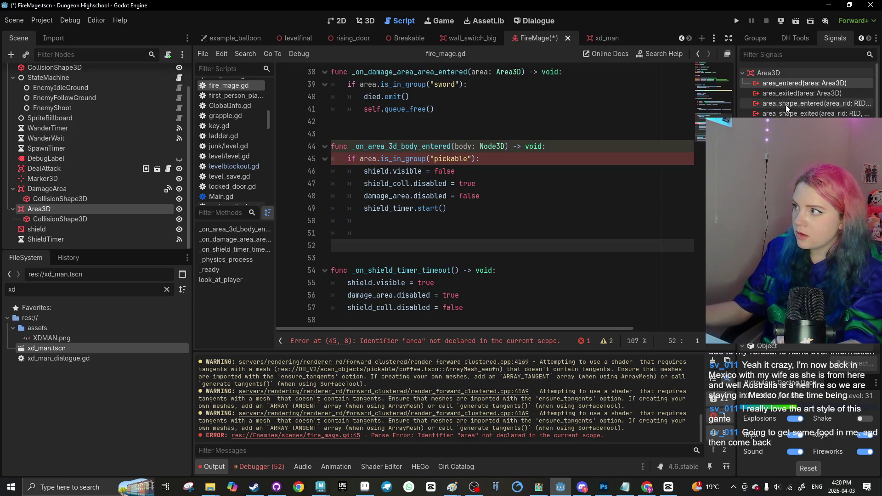
double_click(787, 123)
left_click(417, 350)
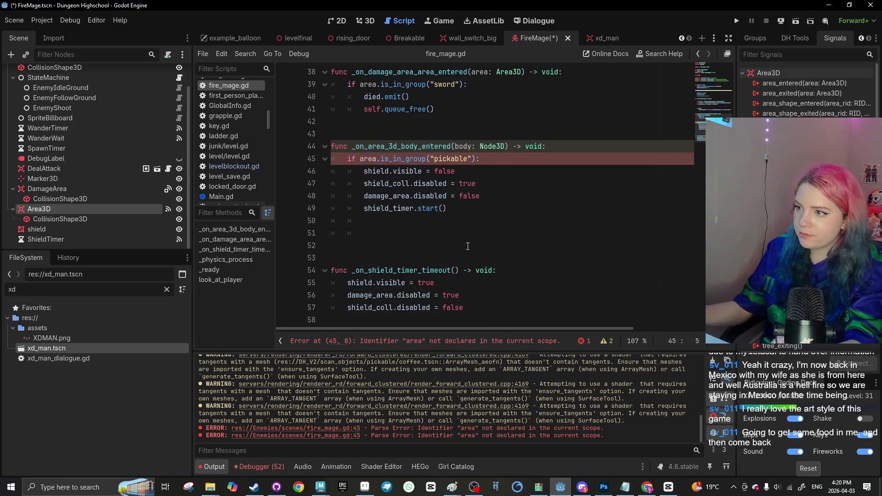
Replace area with body on line 45 and save the FireMage script
left_click(364, 146)
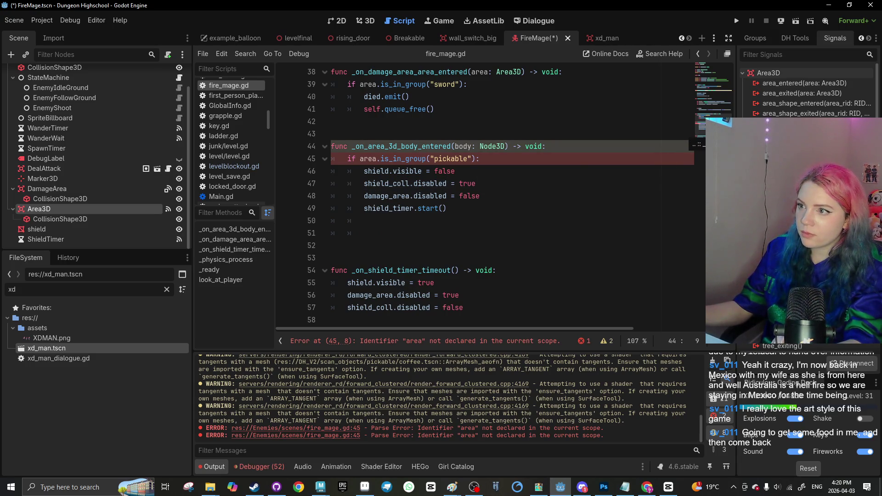
left_click(435, 146)
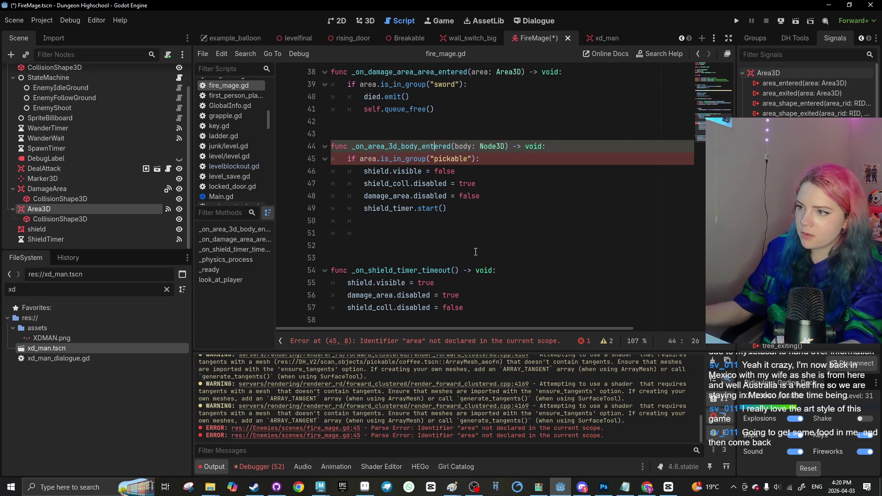
left_click(444, 205)
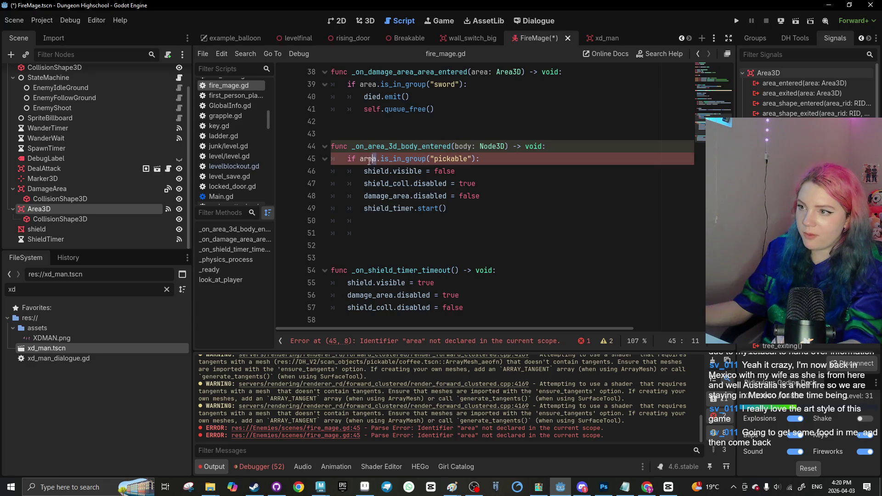
left_click_drag(381, 158, 359, 159)
key("BackSpace")
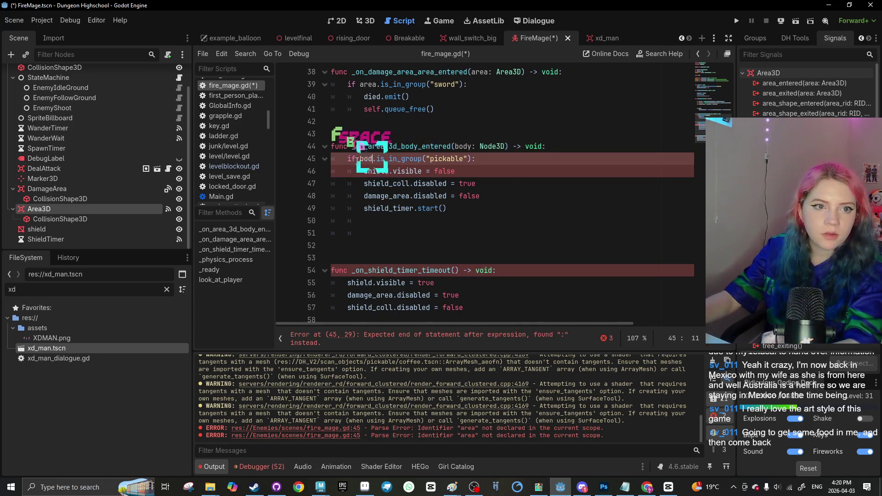
type("body")
key("ctrl+s")
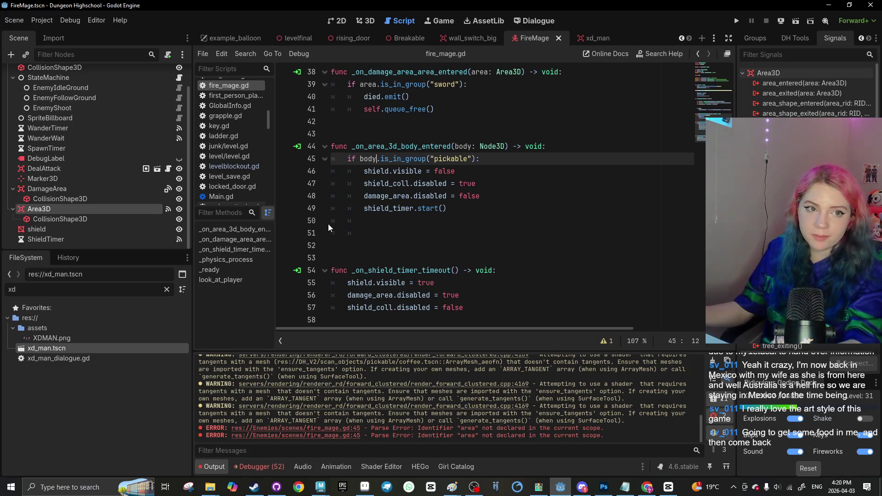
left_click(285, 34)
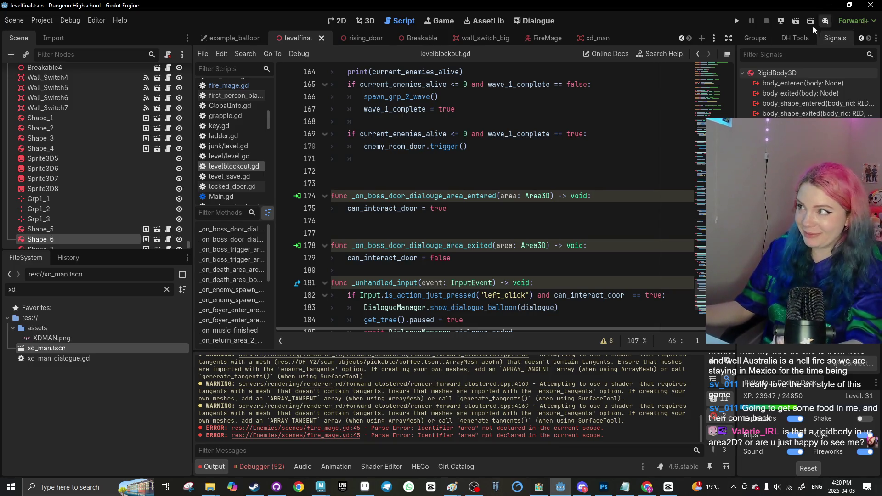
Run the levelfinal scene, maximize the game window to check the shields, then close it and return to FireMage
left_click(795, 21)
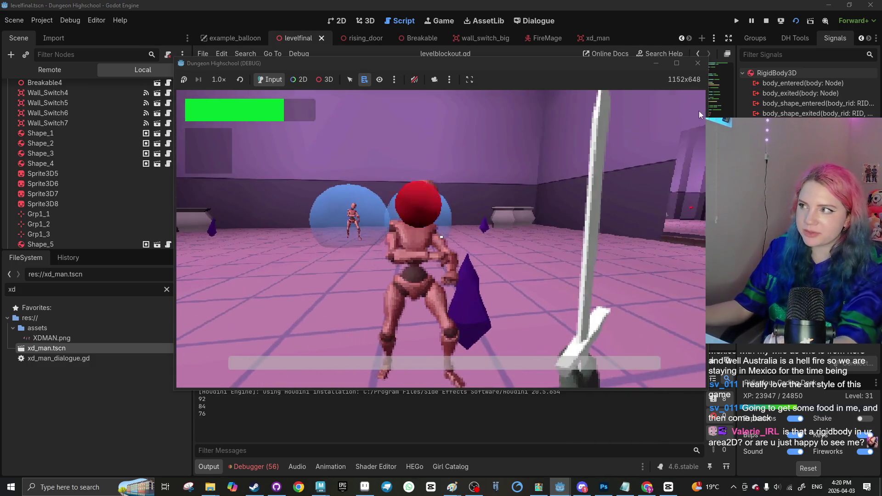
left_click(676, 64)
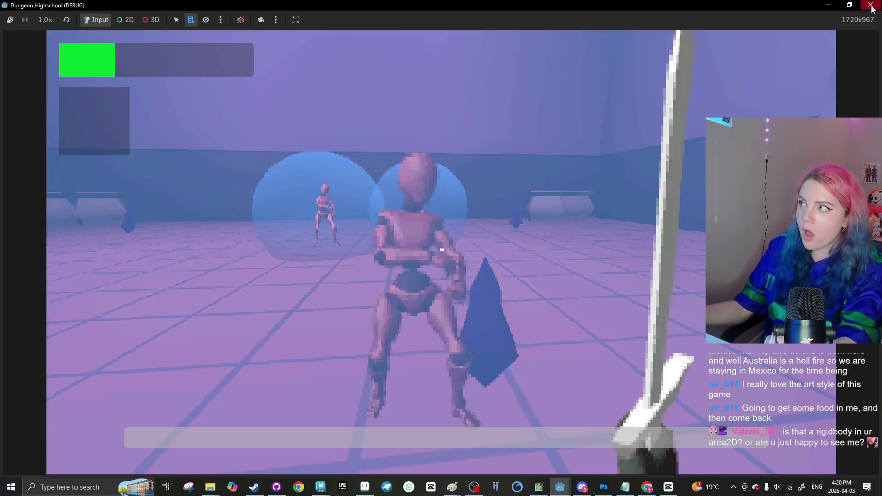
left_click(871, 6)
left_click(546, 38)
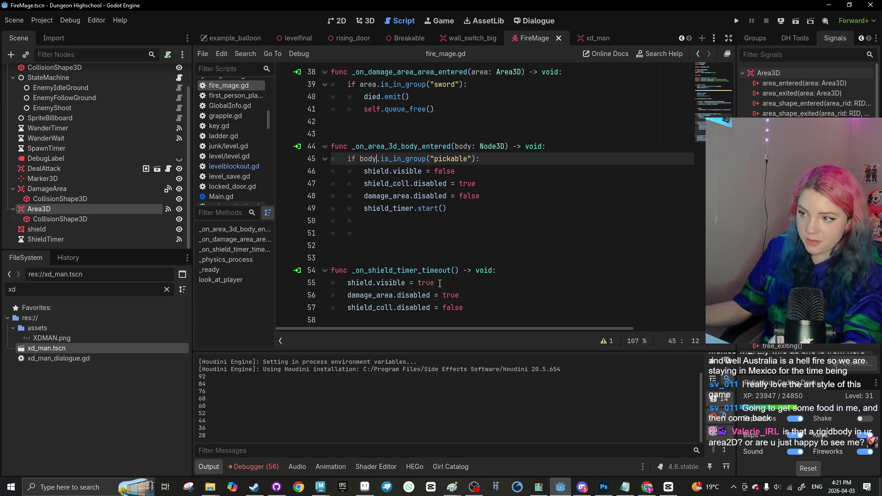
Dismiss the disabled documentation popup and select DamageArea's collision shape in the Scene tree
scroll(439, 283, "up", 9)
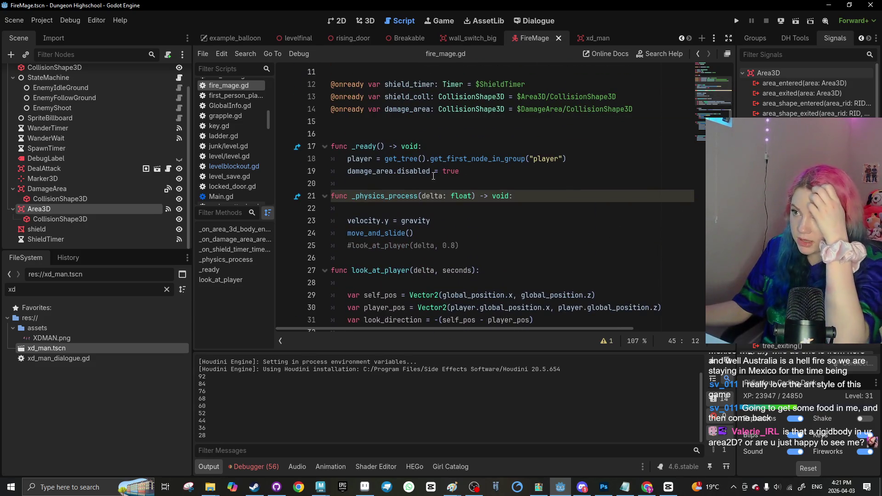
scroll(454, 270, "down", 6)
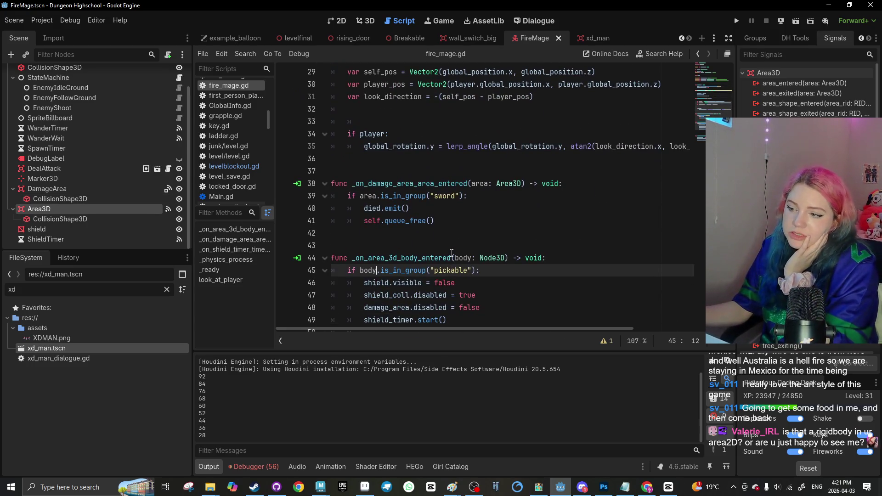
scroll(452, 258, "down", 1)
mouse_move(444, 264)
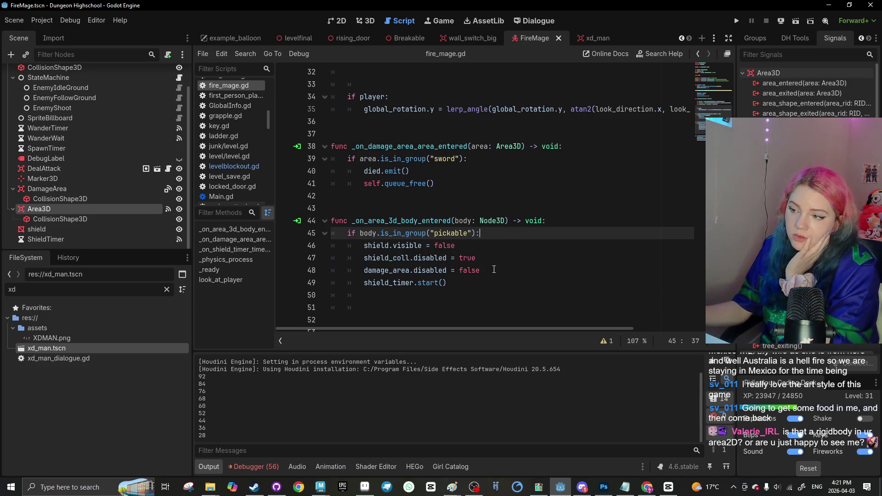
left_click(498, 270)
left_click(138, 189)
left_click(144, 201)
left_click(768, 38)
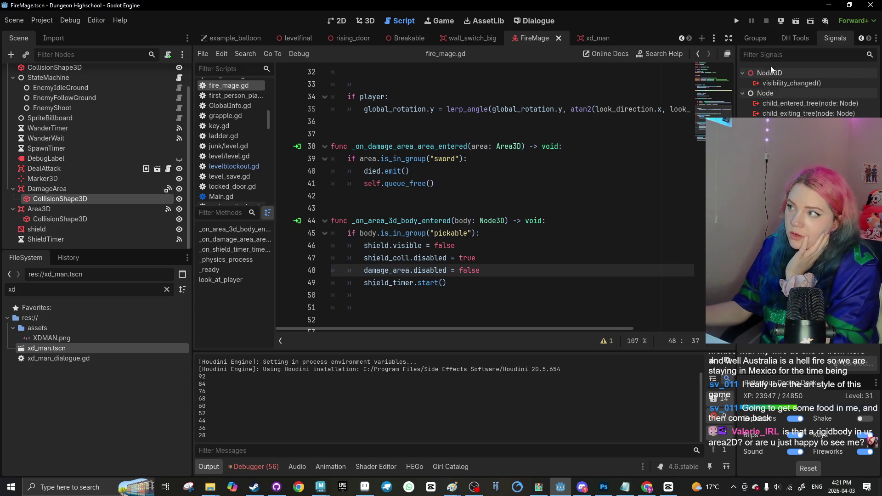
Change line 47 to 'shield_coll.disabled = false' and save the script
left_click(490, 257)
key("BackSpace")
key("BackSpace")
key("BackSpace")
type("false")
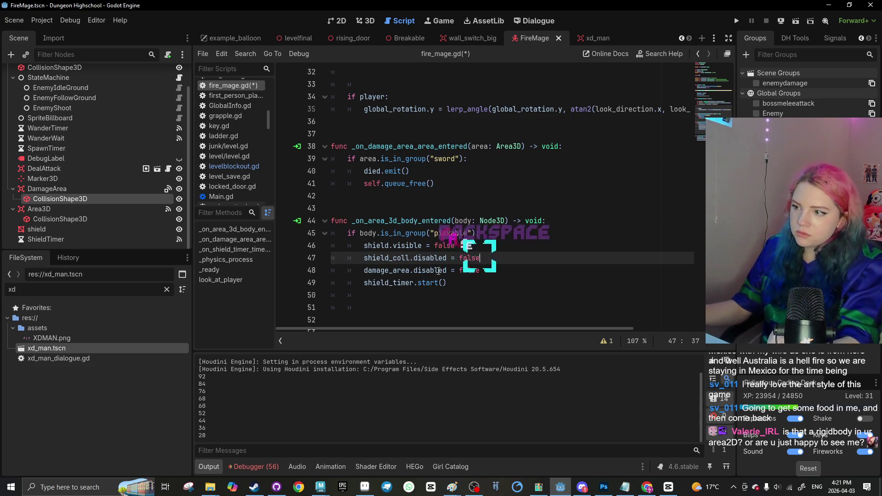
key("ctrl+s")
scroll(438, 230, "up", 5)
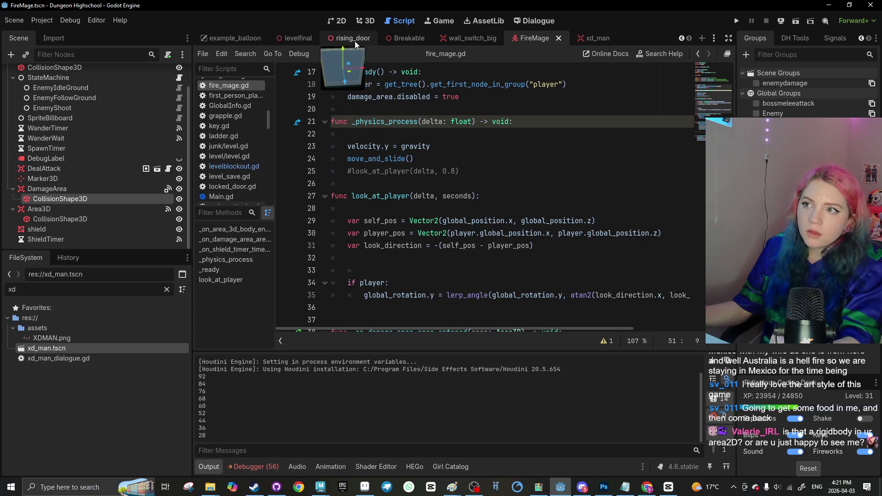
left_click(292, 39)
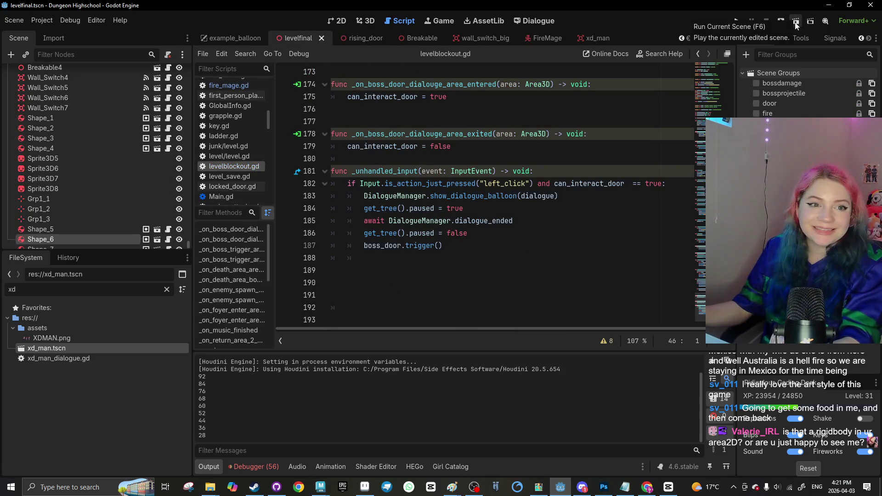
Run levelfinal, swing the sword at the shielded enemies four times, then quit with F8 and return to FireMage
left_click(796, 22)
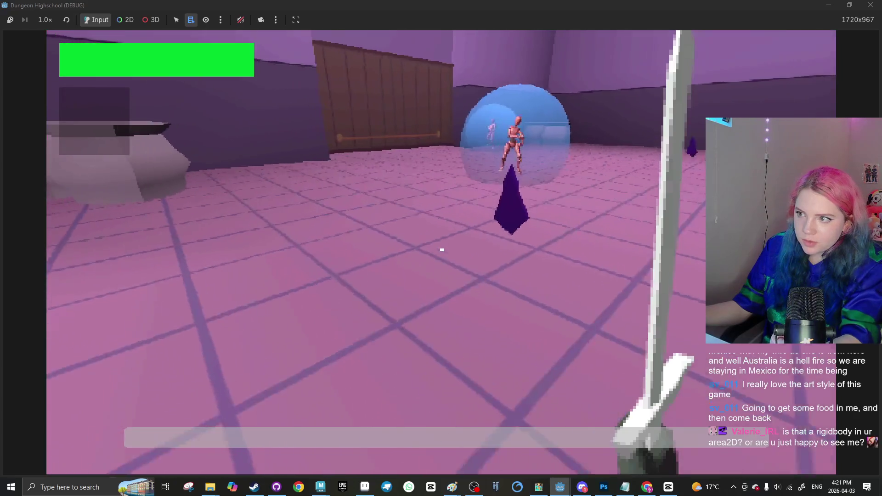
left_click(442, 250)
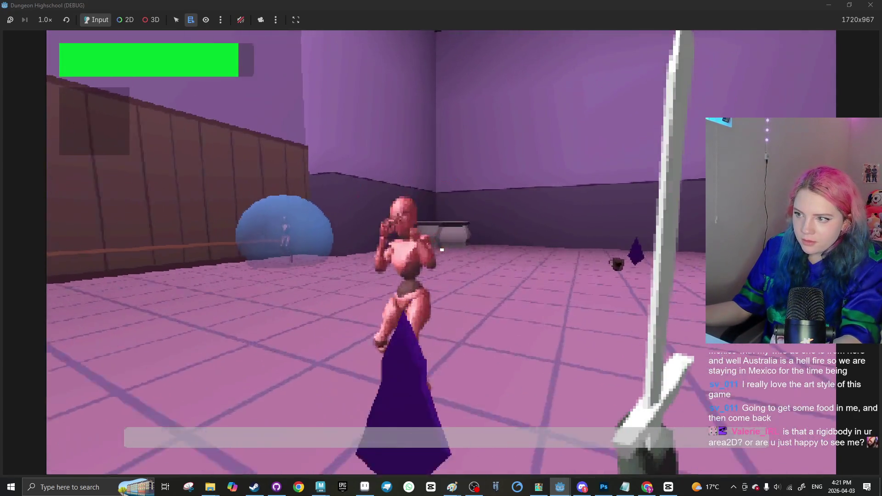
left_click(442, 250)
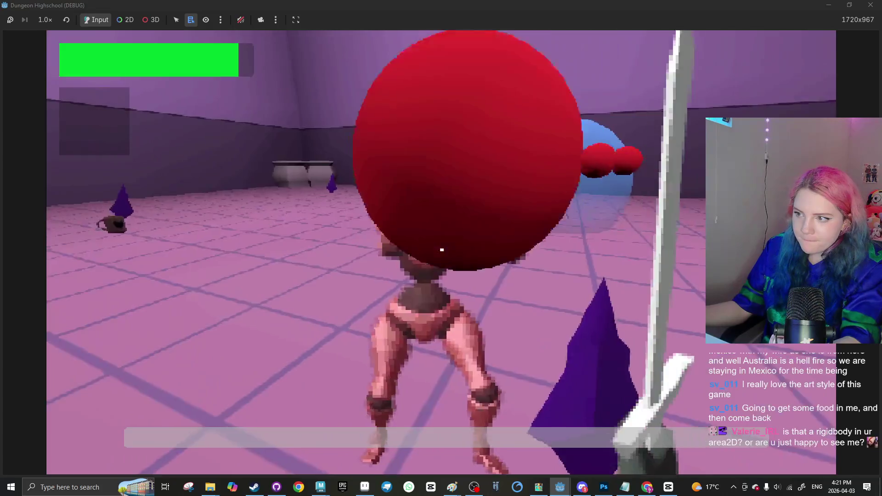
left_click(442, 250)
left_click(442, 250)
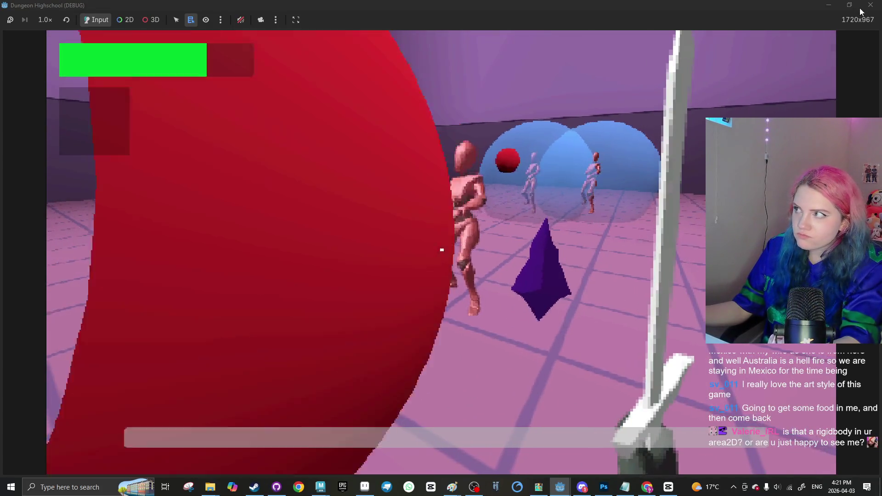
key("F8")
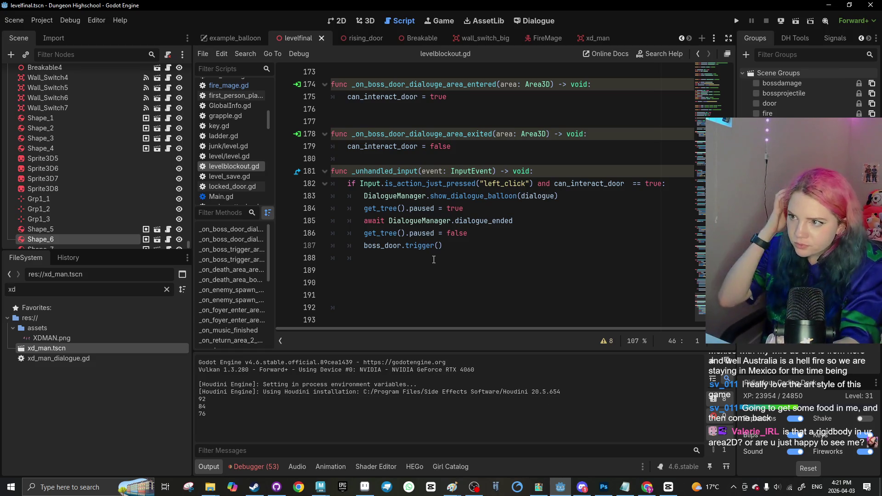
left_click(536, 38)
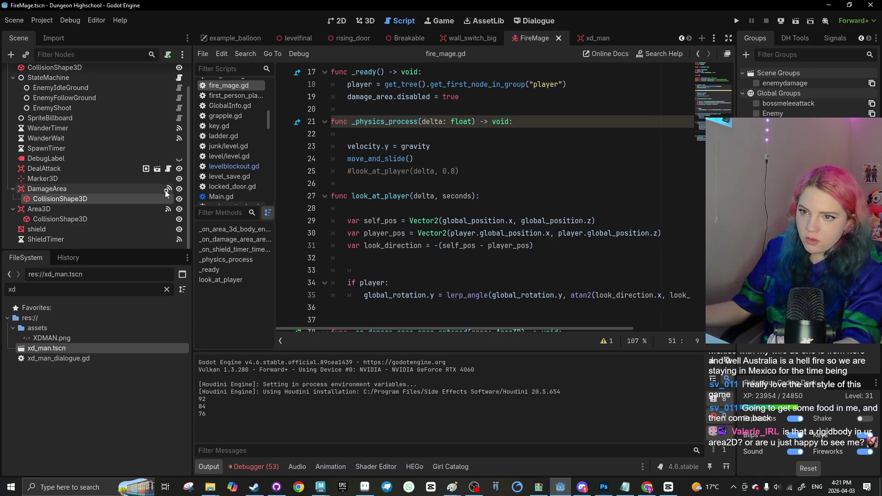
Inspect the FireMage's Area3D, DamageArea's signals and groups, and the DamageArea collision shape
left_click(136, 210)
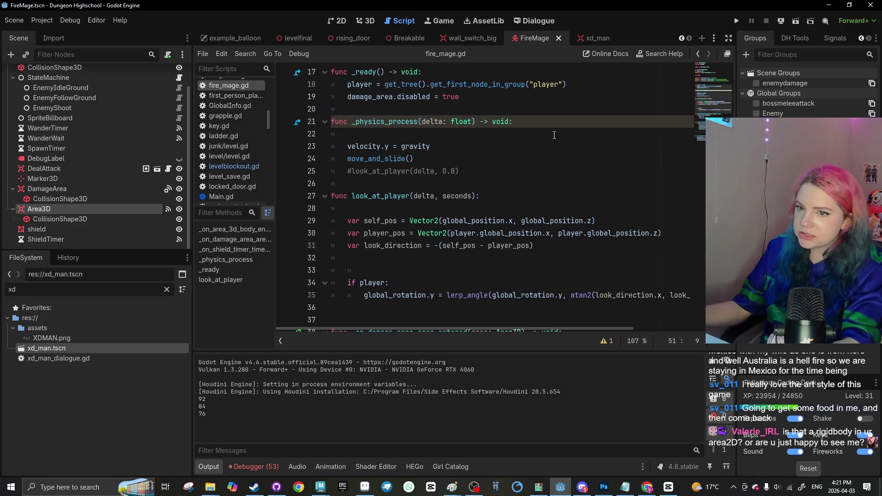
scroll(430, 222, "down", 7)
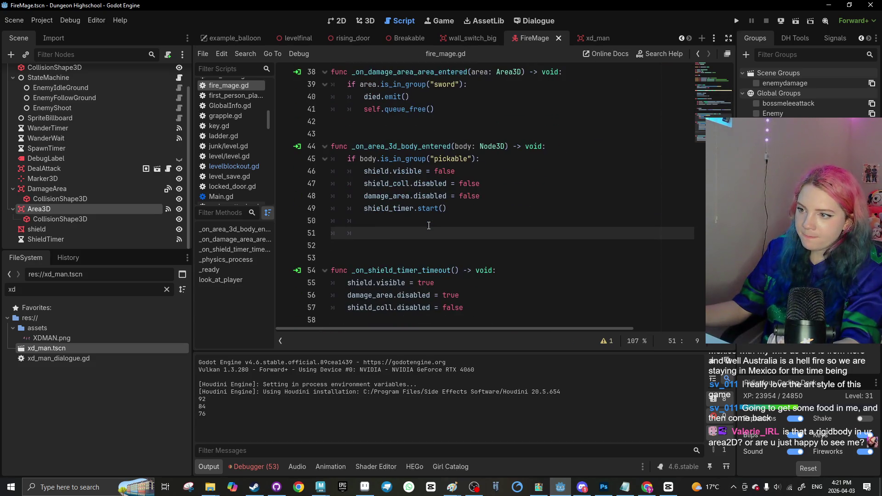
scroll(429, 225, "up", 3)
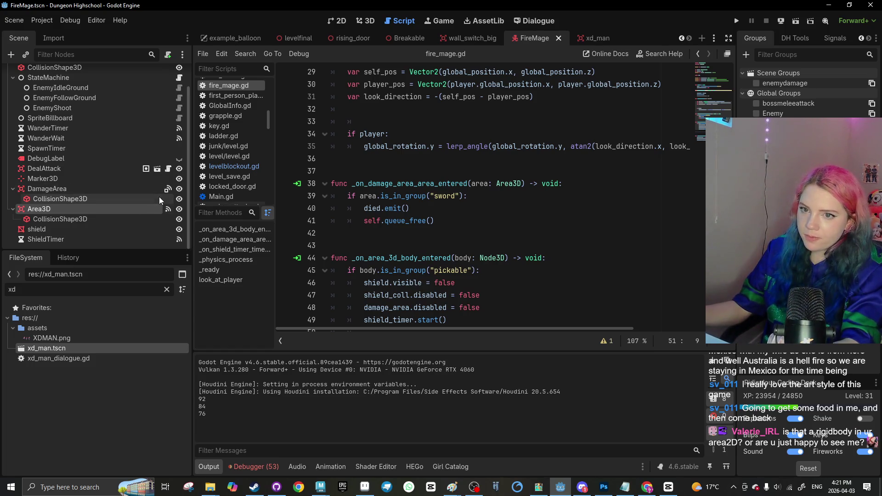
left_click(168, 189)
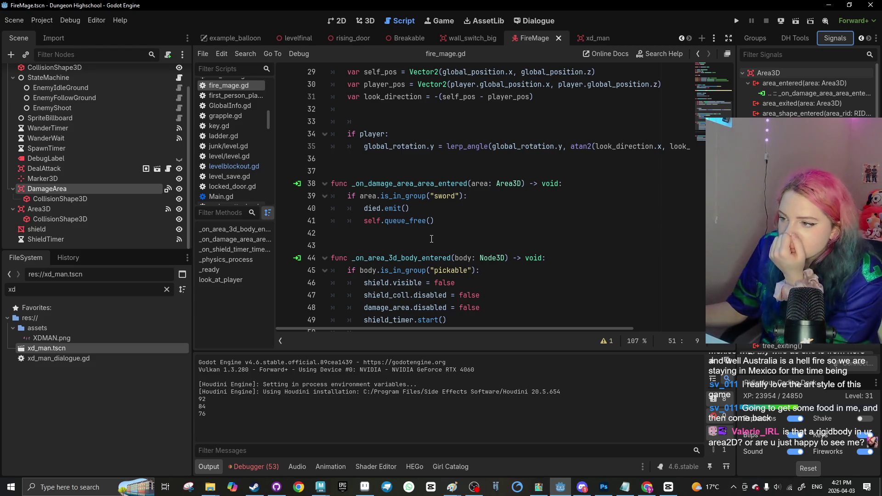
scroll(427, 239, "down", 1)
left_click(755, 37)
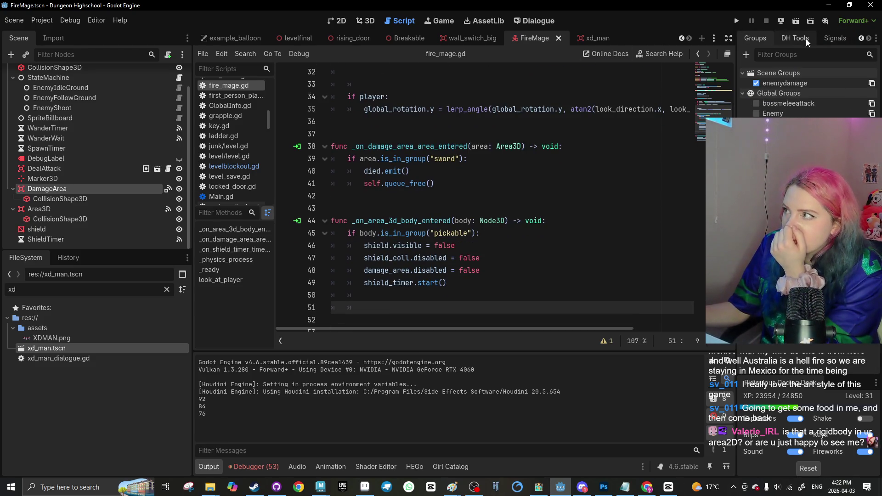
scroll(780, 41, "up", 1)
left_click(759, 38)
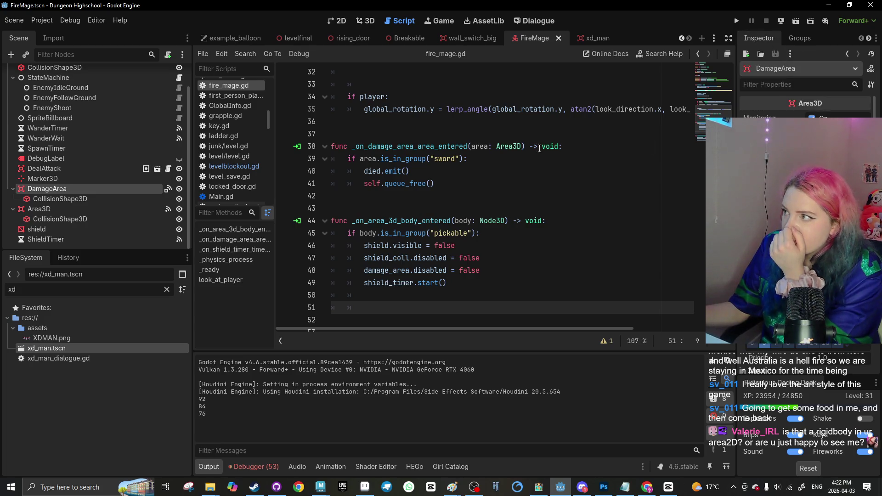
left_click(138, 198)
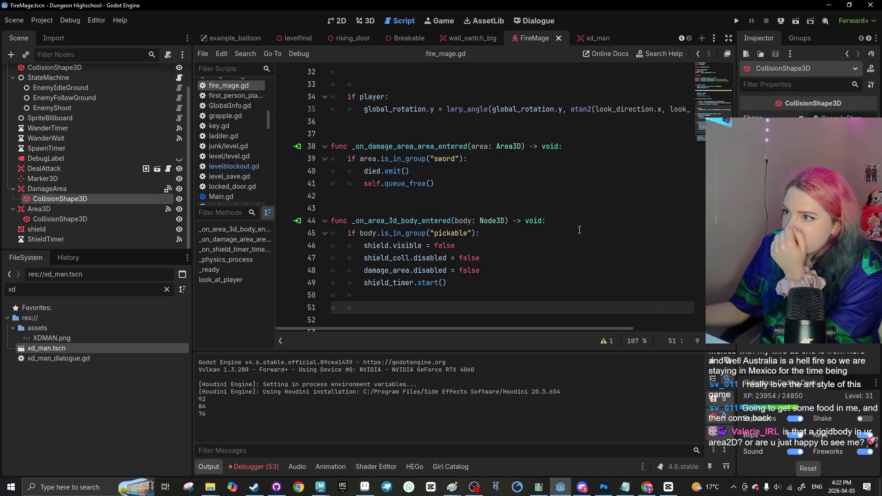
Cut the stray blank lines from fire_mage.gd, including the one after the timer start
scroll(580, 230, "up", 8)
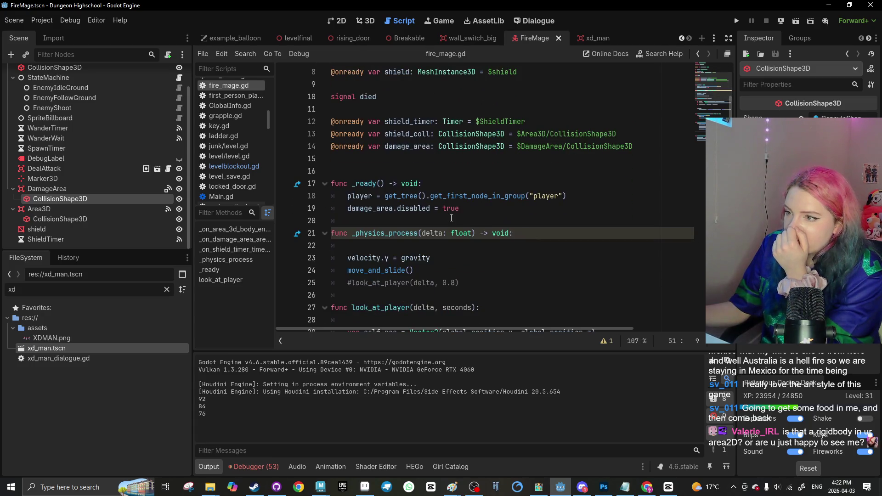
scroll(494, 217, "up", 3)
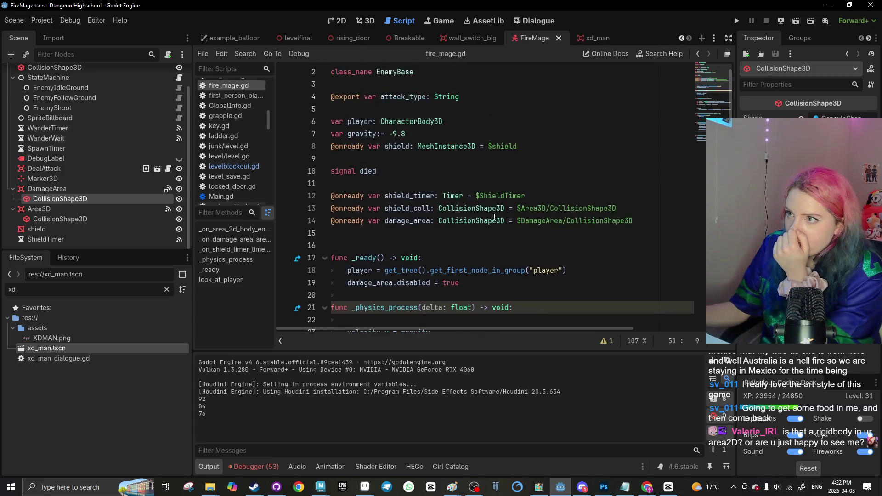
scroll(491, 217, "down", 10)
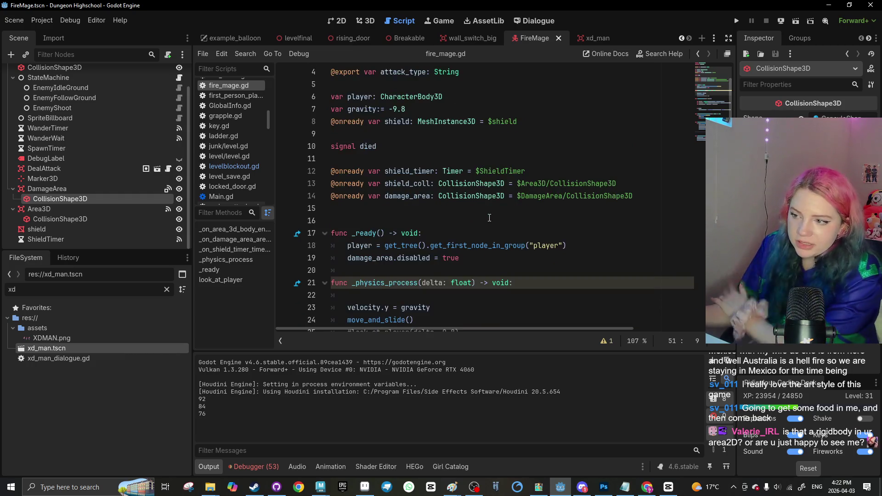
scroll(489, 218, "down", 2)
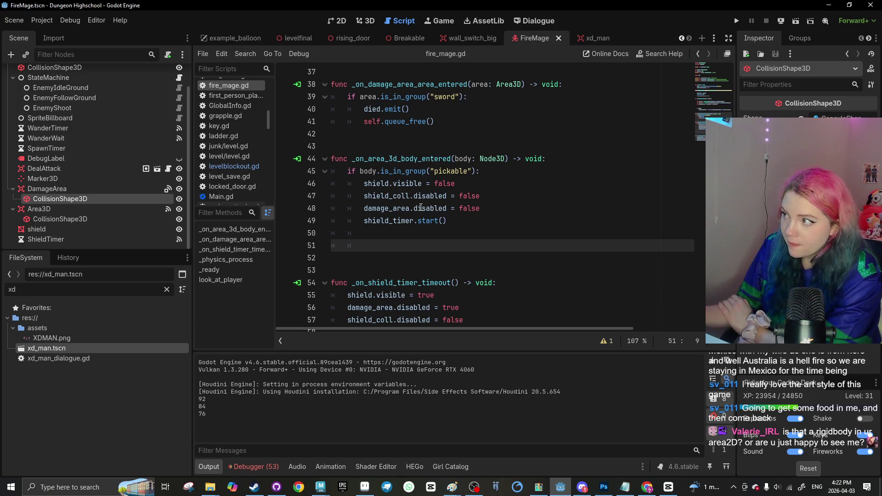
scroll(415, 196, "up", 6)
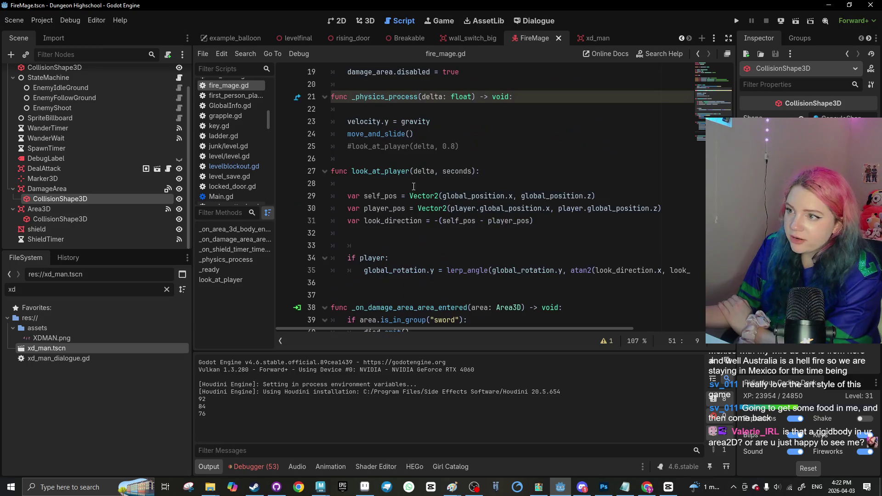
scroll(413, 186, "up", 3)
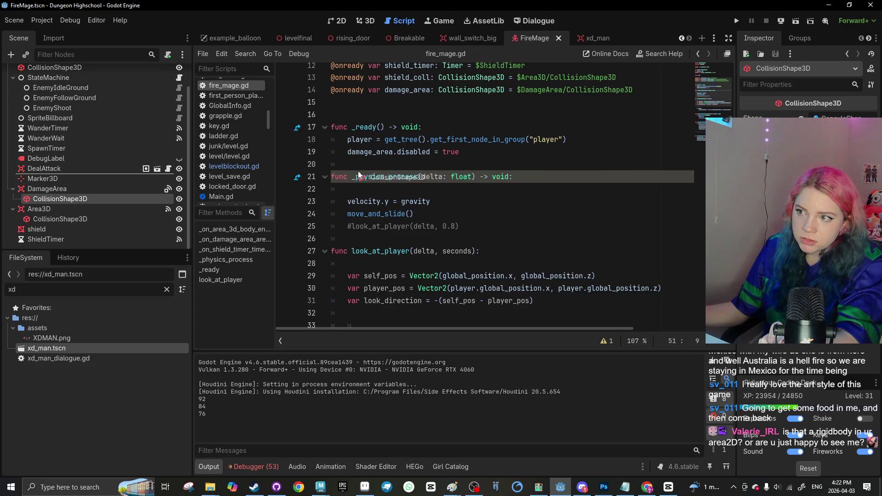
key("ctrl+x")
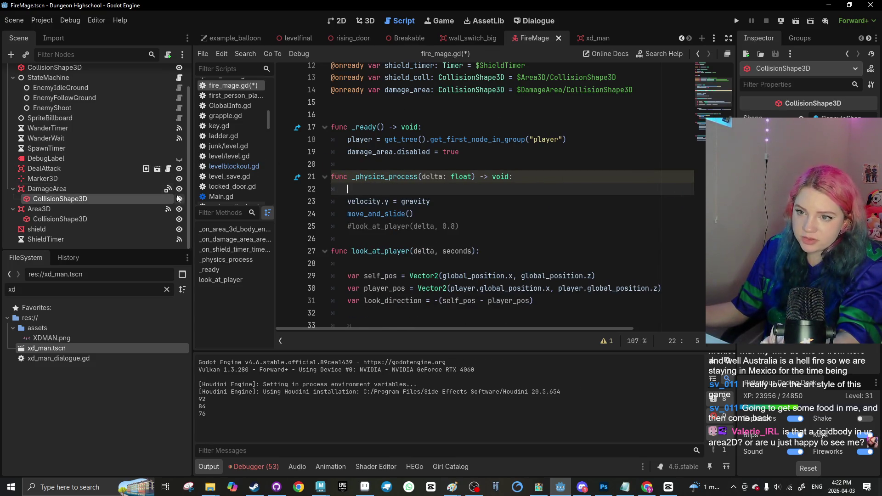
scroll(447, 260, "down", 5)
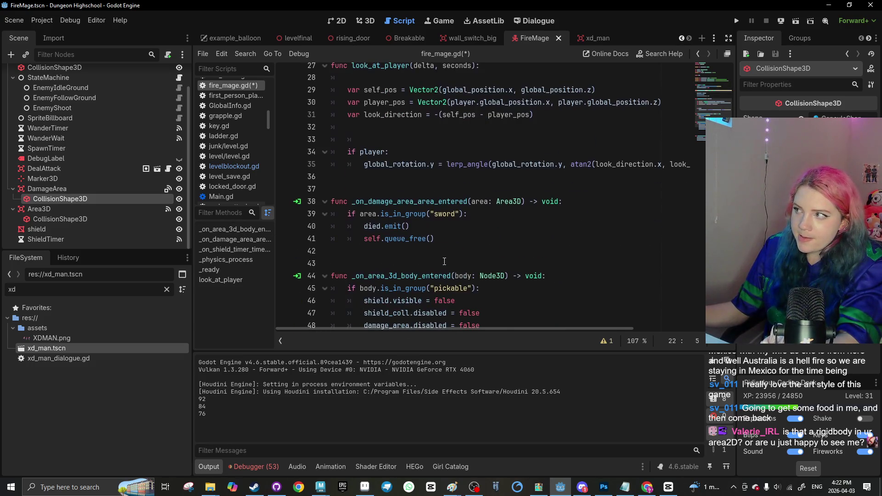
scroll(445, 262, "down", 3)
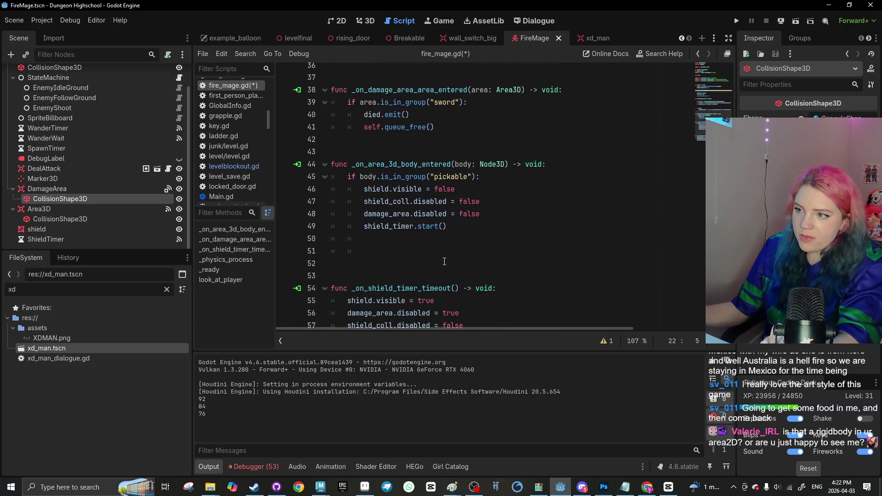
mouse_move(423, 204)
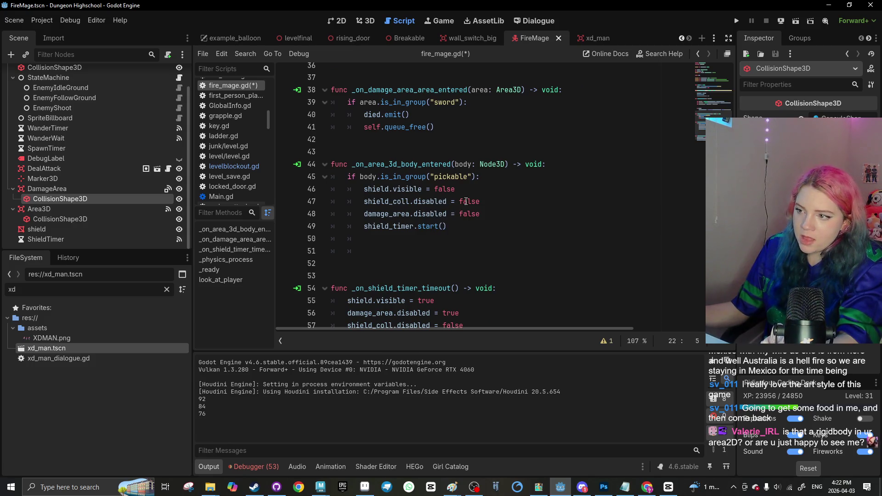
scroll(481, 209, "down", 1)
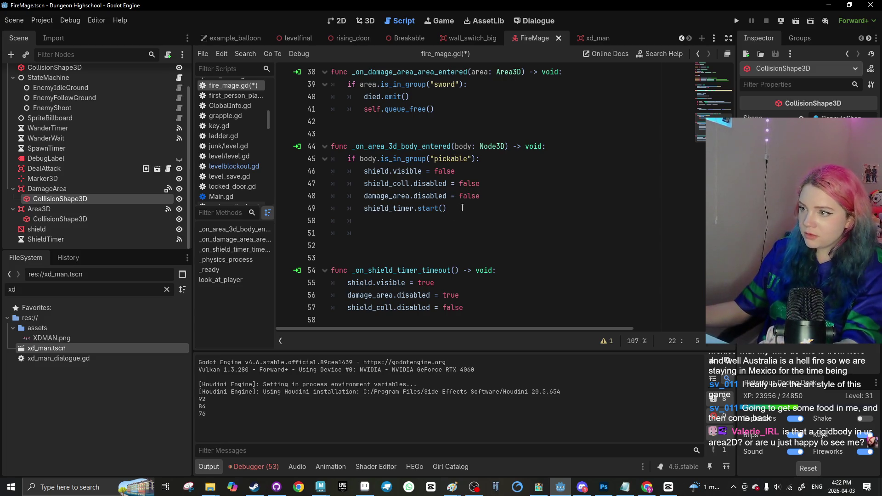
left_click(453, 221)
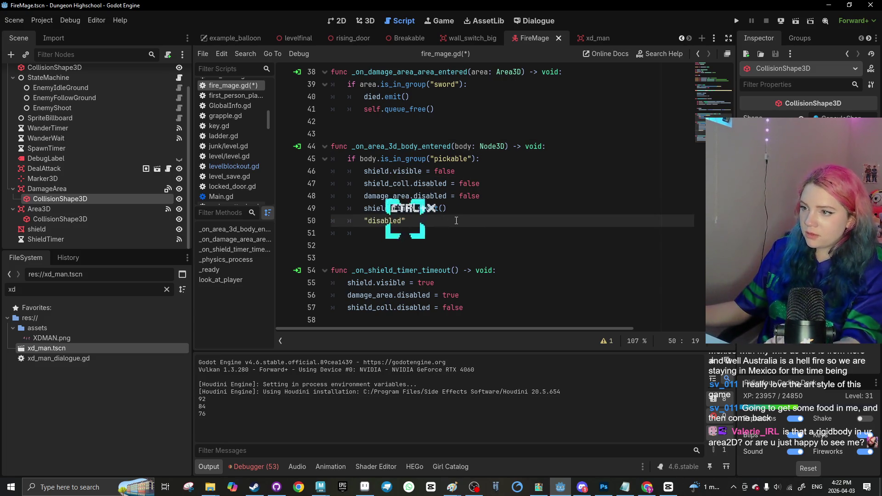
key("ctrl+x")
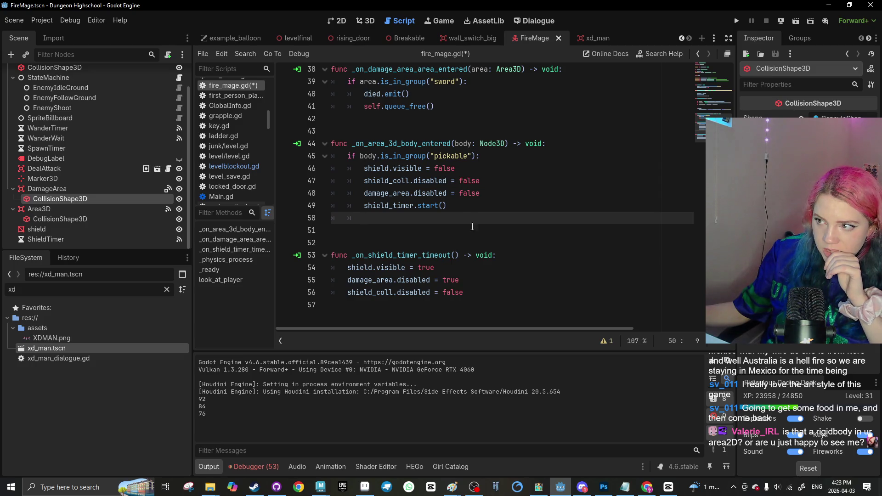
Change shield_coll.disabled on line 47 to true, save, and return to the levelfinal scene
left_click(489, 181)
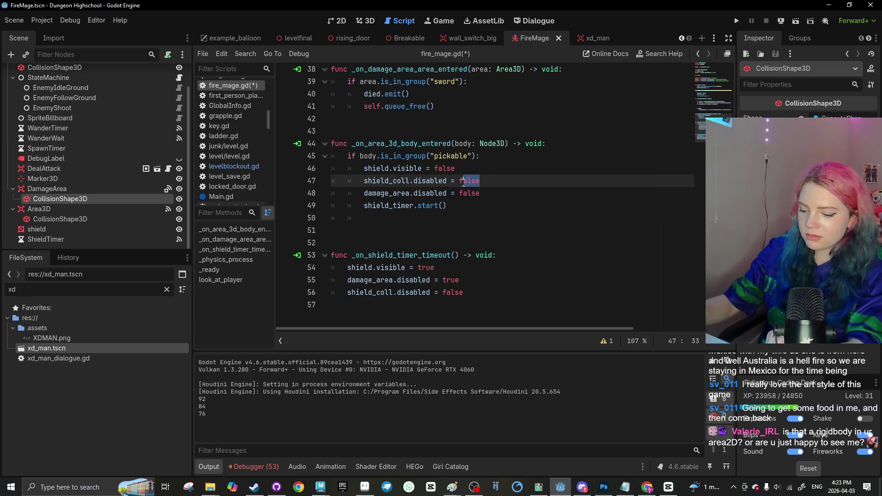
key("BackSpace")
type("true")
key("ctrl+s")
left_click(532, 207)
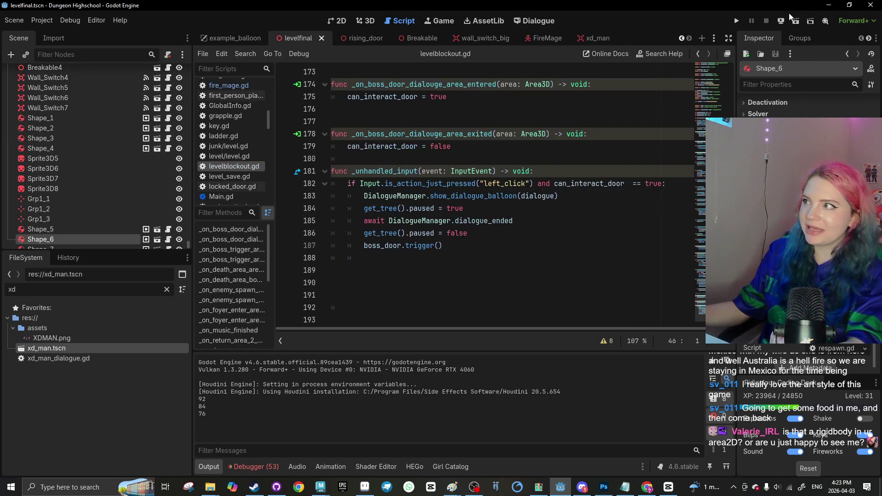
Run the level against the shielded FireMages, then stop it with F8 to return to levelblockout.gd
left_click(796, 22)
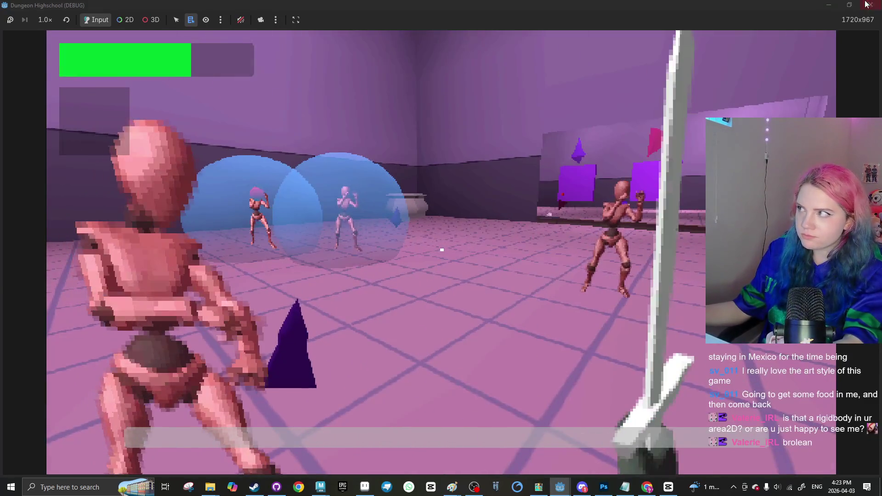
key("F8")
scroll(381, 210, "up", 3)
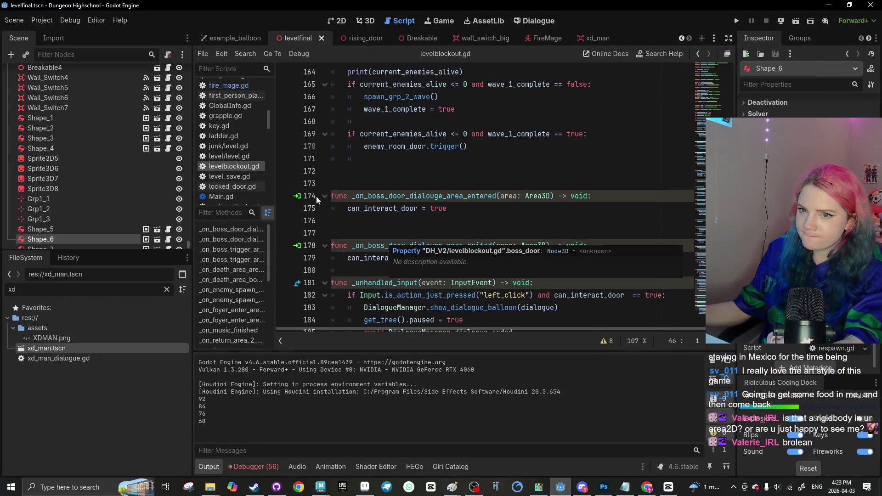
Open the FireMage scene, review fire_mage.gd's sword check, and select the shield area's collision shape
left_click(538, 41)
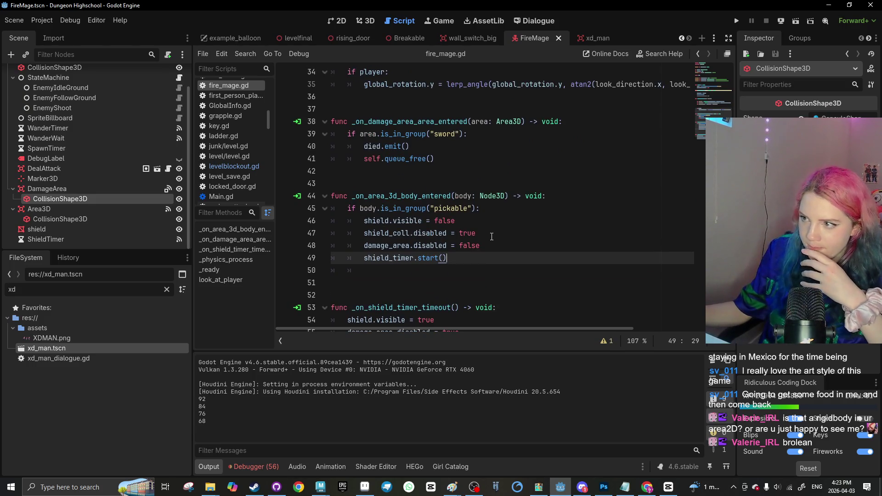
scroll(492, 236, "down", 1)
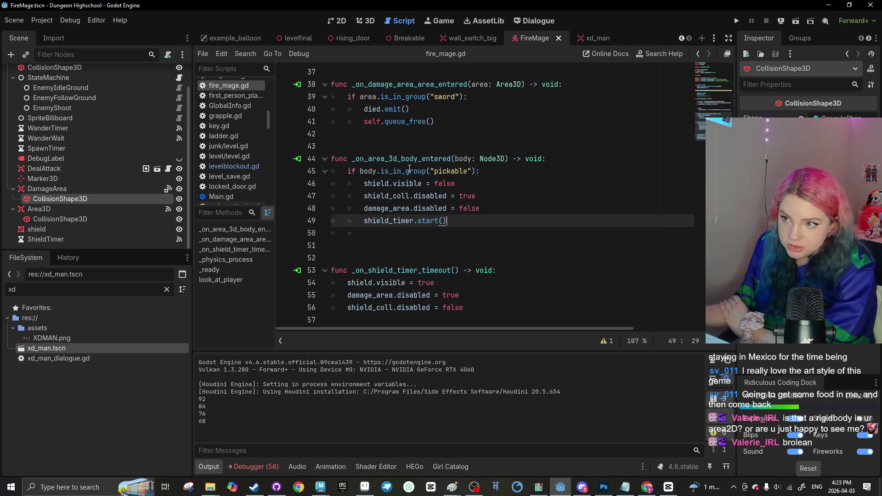
mouse_move(409, 169)
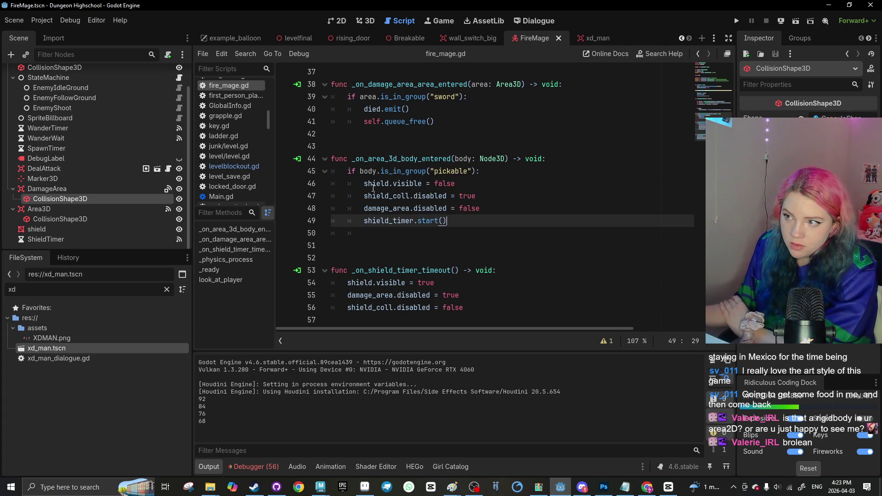
mouse_move(442, 179)
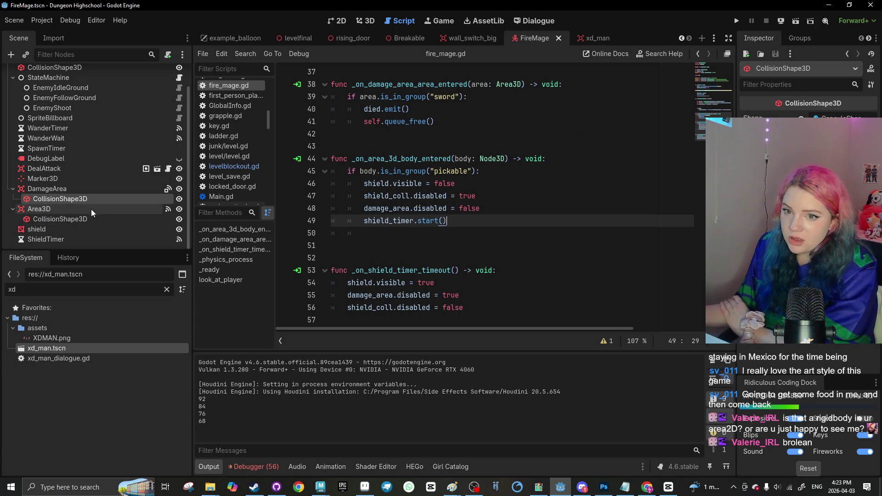
left_click(86, 219)
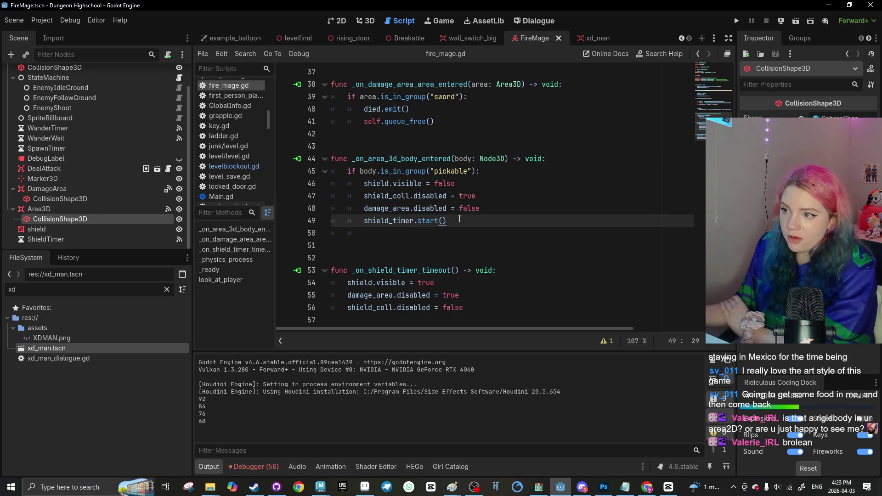
scroll(410, 209, "up", 9)
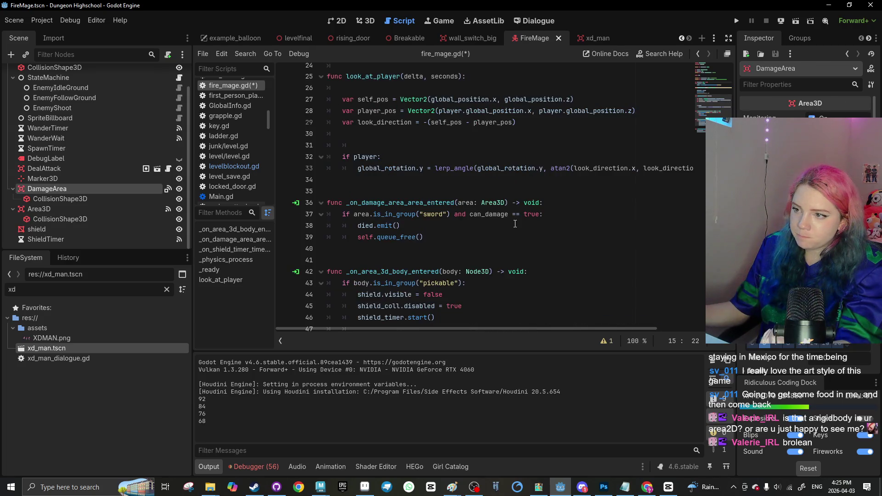
Copy the can_damage == true condition from the sword check into the pickup handler
scroll(515, 224, "down", 1)
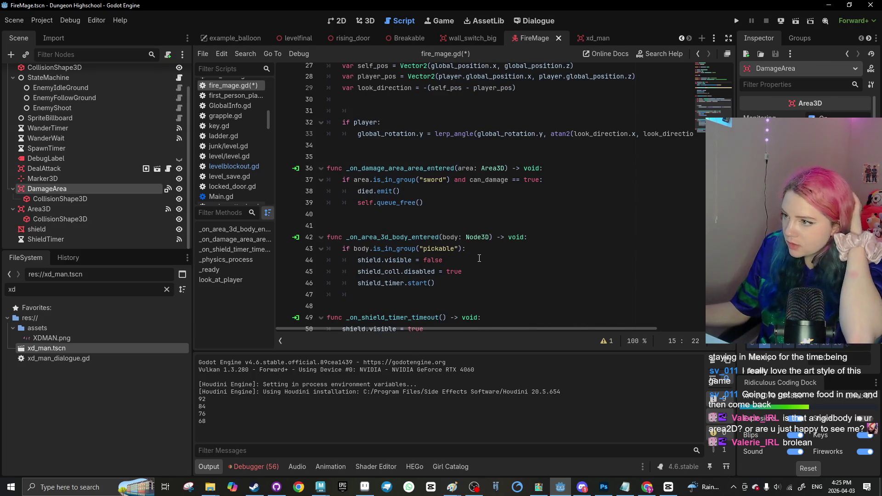
left_click(462, 250)
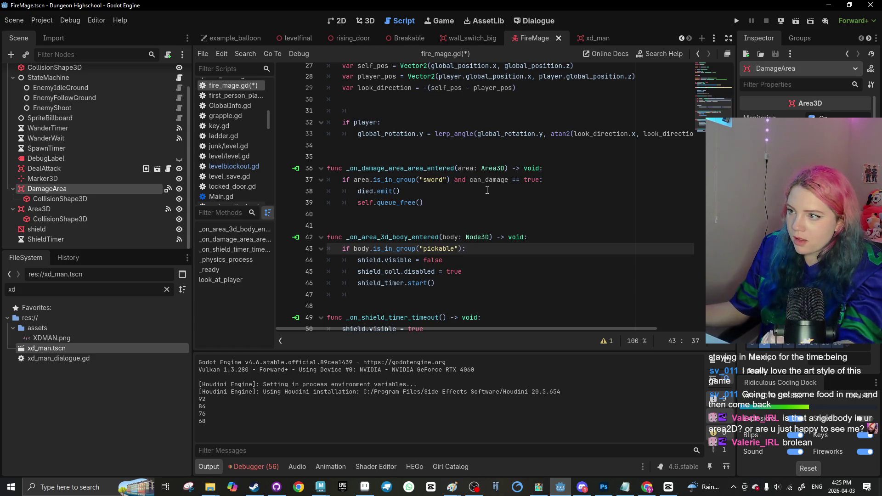
scroll(488, 190, "down", 1)
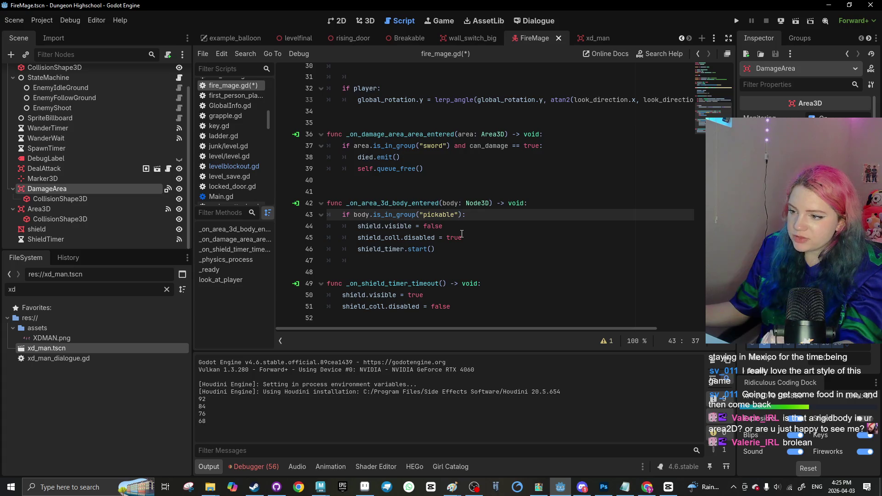
left_click(535, 147)
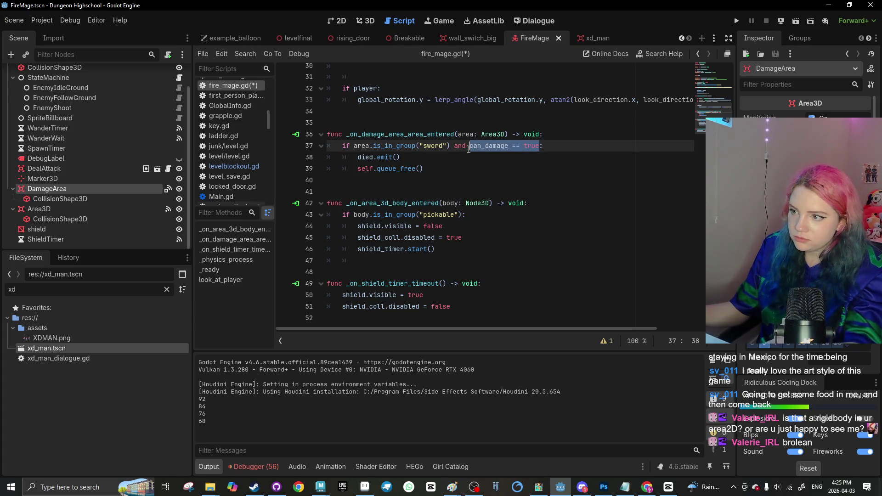
key("ctrl+c")
left_click(481, 240)
key("Return")
key("ctrl+v")
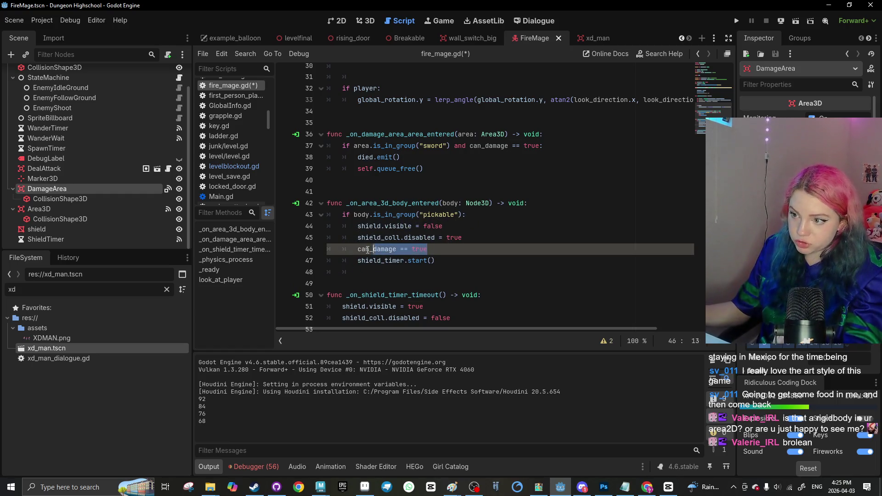
Add can_damage == false to the shield timeout handler on line 53 and run the game
key("ctrl+c")
scroll(413, 276, "down", 1)
left_click(476, 306)
key("Return")
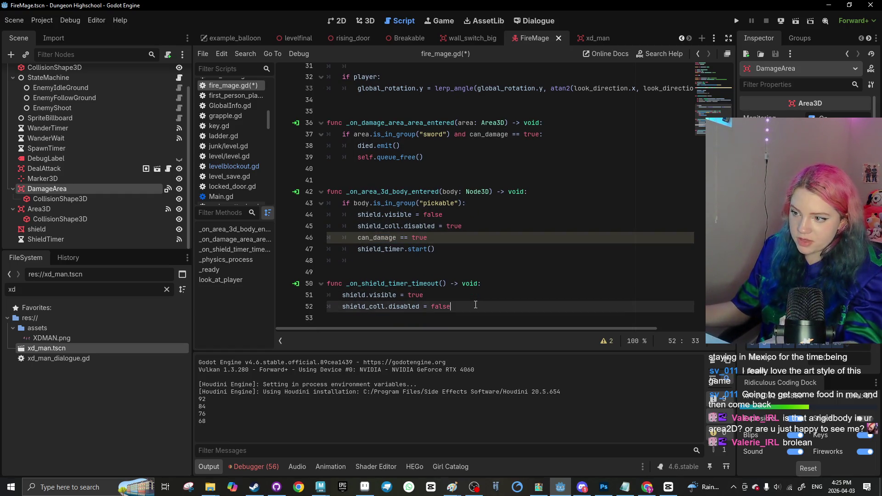
key("ctrl+v")
key("BackSpace")
key("BackSpace")
key("BackSpace")
type("fals")
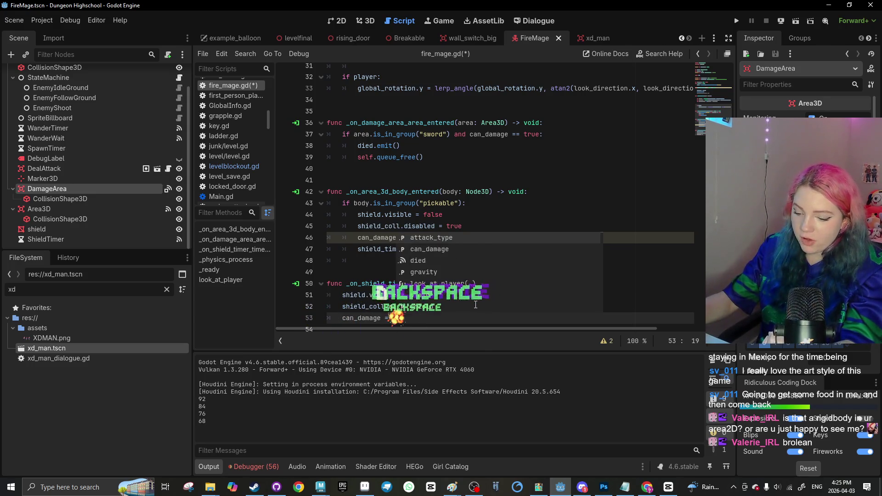
key("Return")
key("F5")
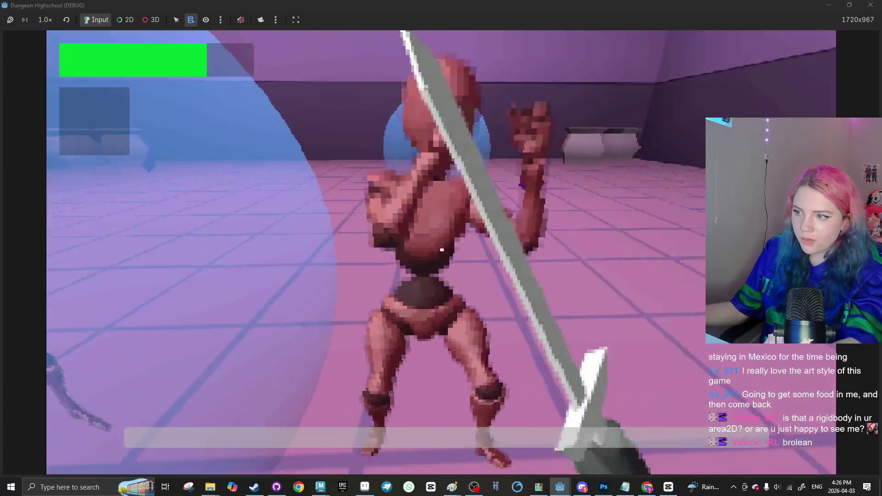
Stop the playtest and go back to fire_mage.gd by way of the Breakable scene tab
key("F8")
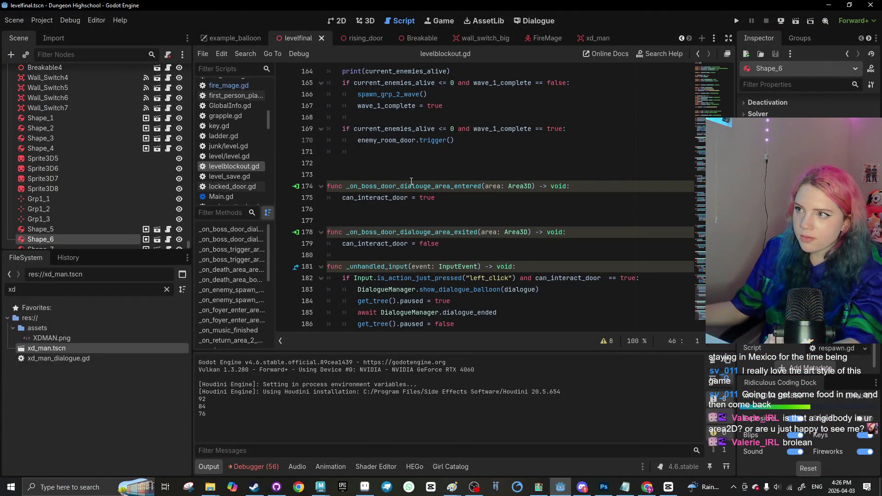
left_click(409, 38)
left_click(547, 38)
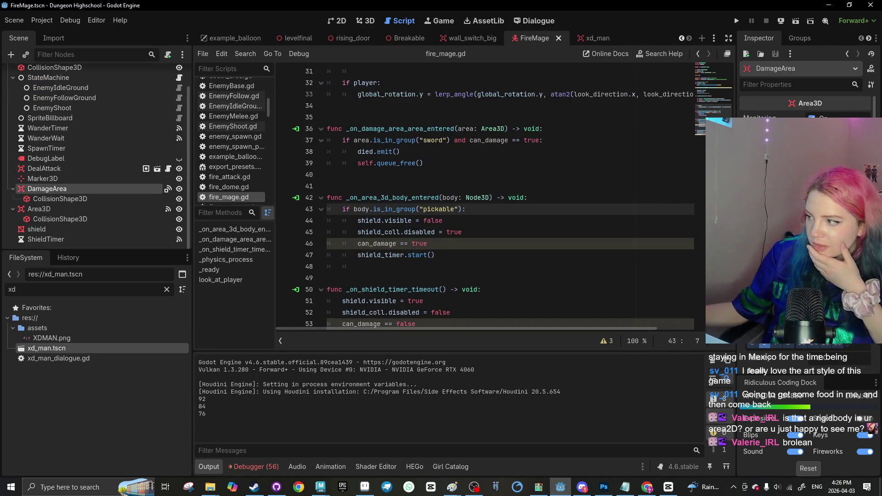
Select the Area3D node and review the can_damage lines around line 45 of fire_mage.gd
left_click(115, 213)
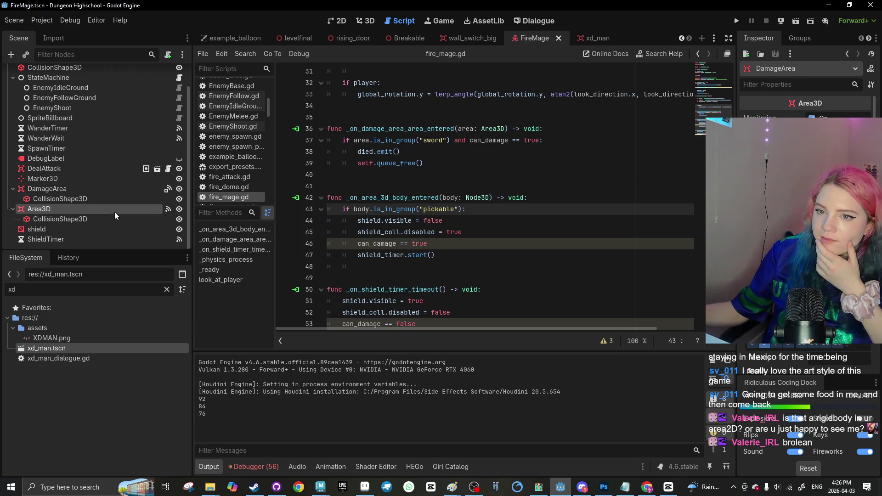
scroll(450, 201, "down", 1)
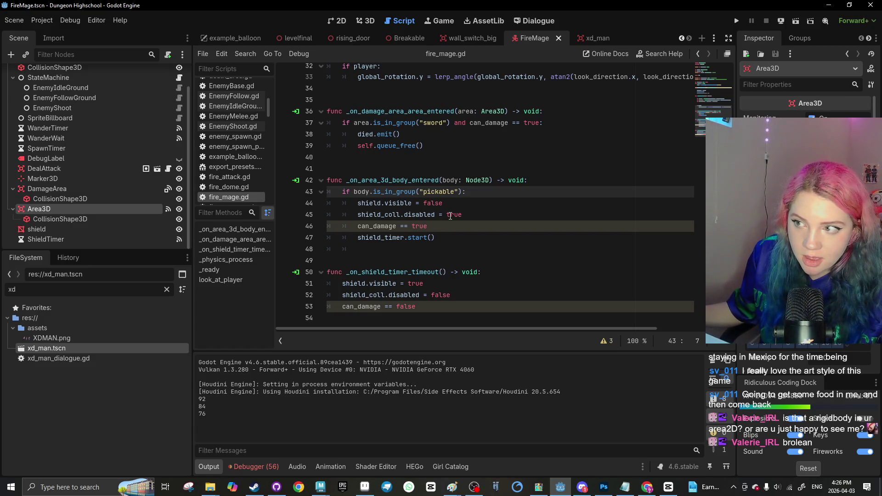
scroll(450, 216, "up", 5)
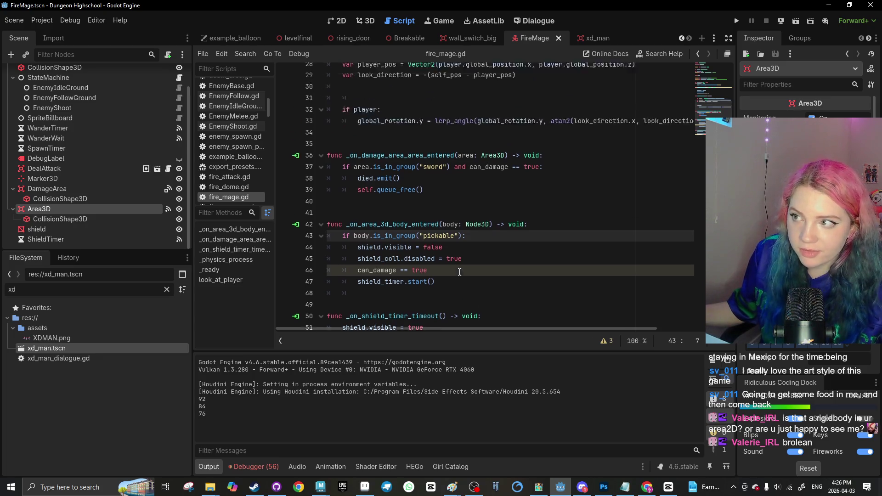
scroll(459, 272, "down", 5)
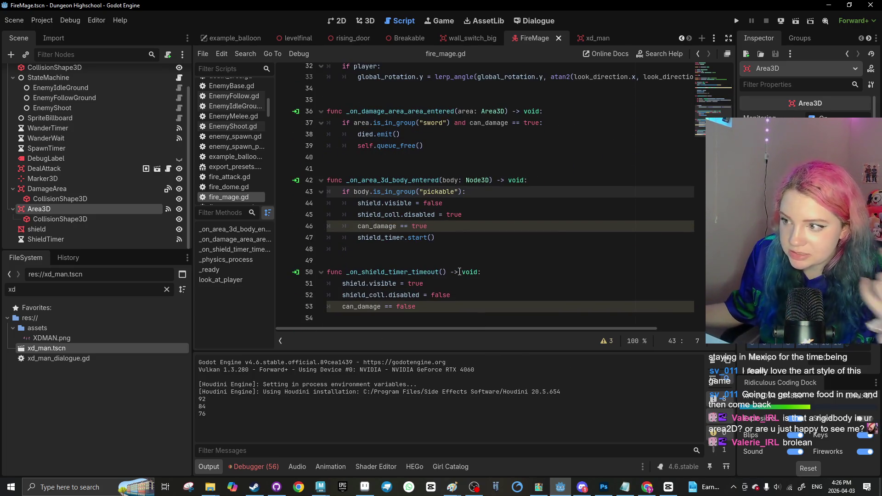
double_click(455, 215)
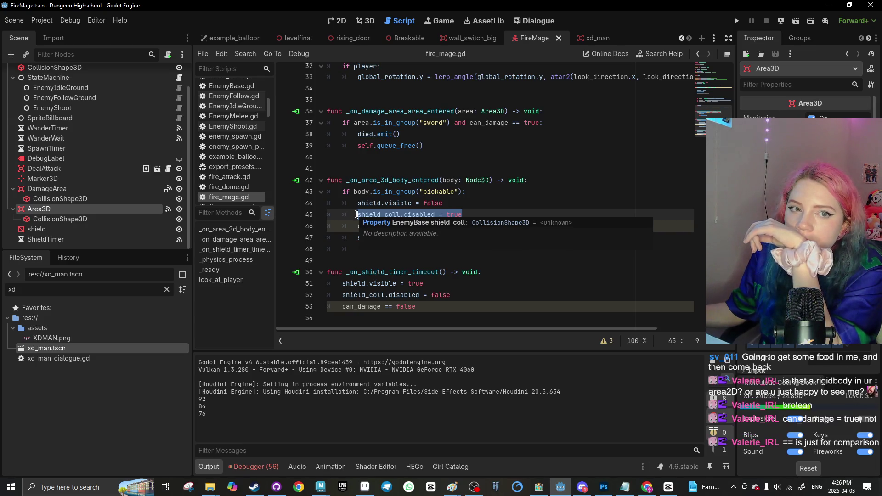
left_click(400, 253)
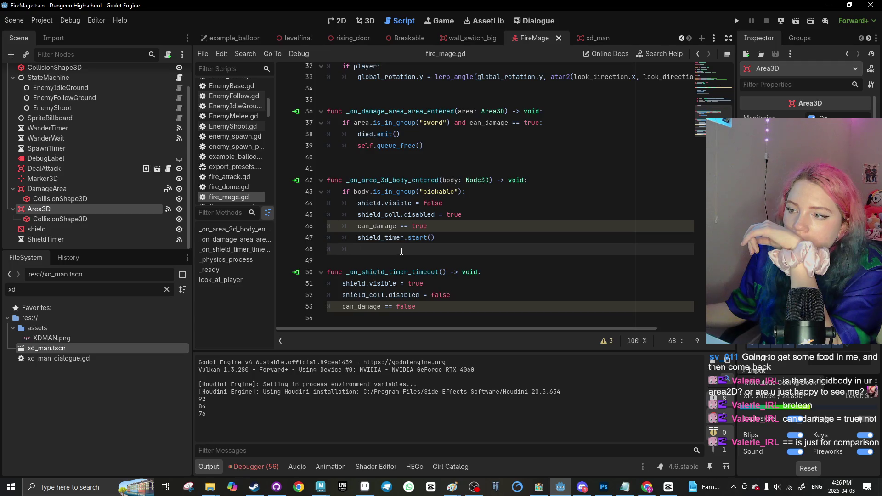
Turn the == on lines 46 and 53 into single = assignments, save, and run the game
left_click(399, 226)
key("BackSpace")
left_click(393, 307)
key("BackSpace")
key("ctrl+s")
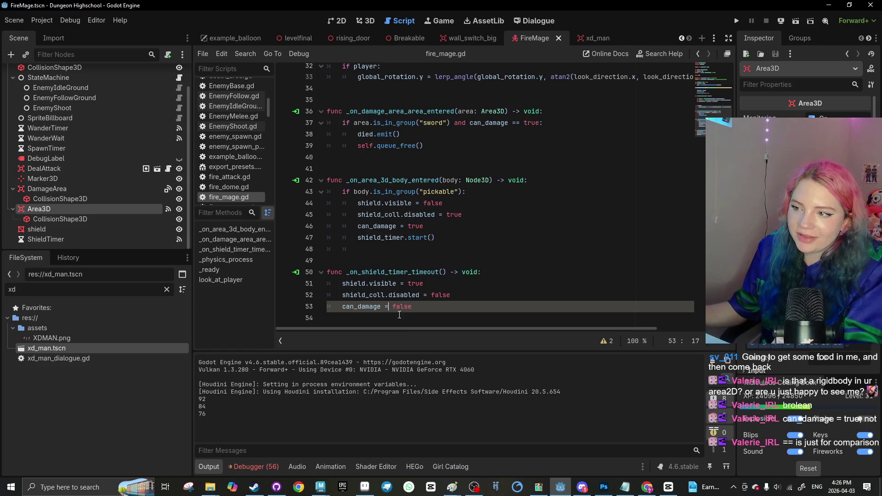
left_click(400, 313)
mouse_move(288, 45)
left_click(796, 21)
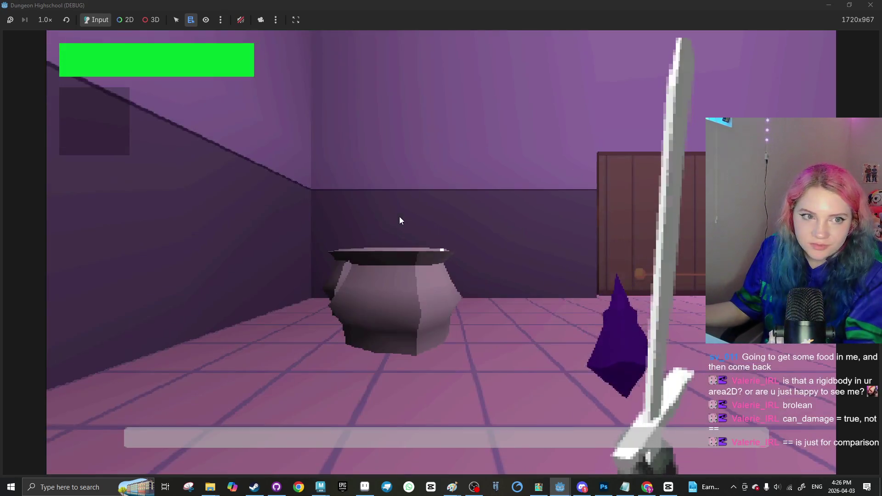
Walk around the room with W and S, swing the sword once, then close the game
key("w")
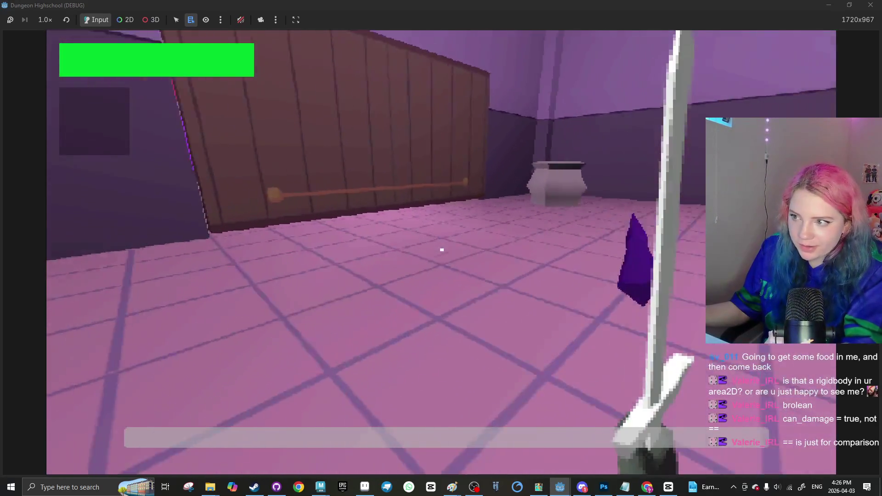
key("s")
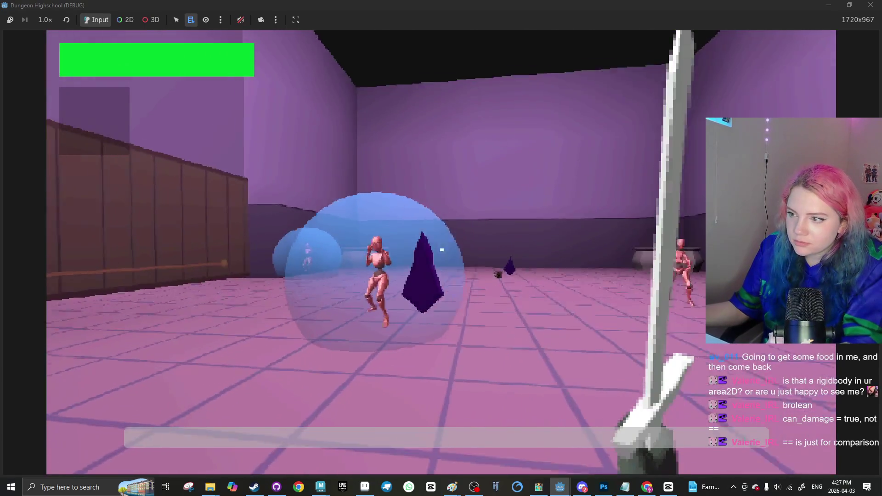
key("s")
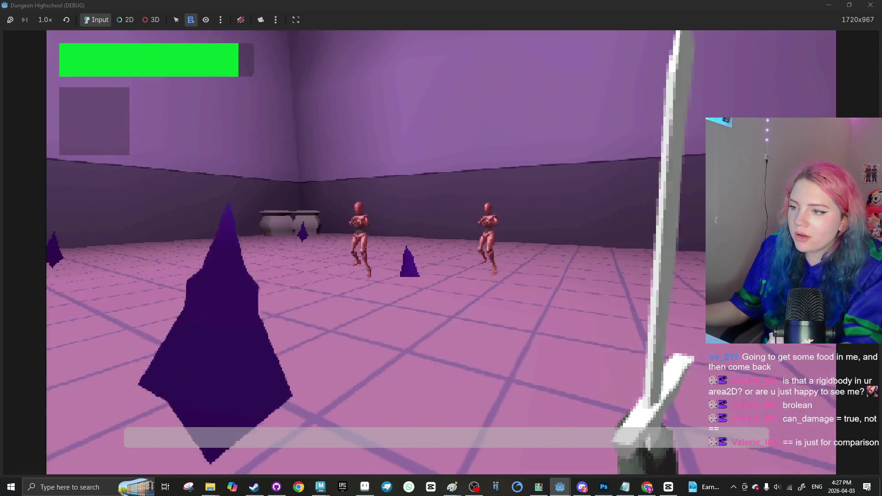
left_click(442, 250)
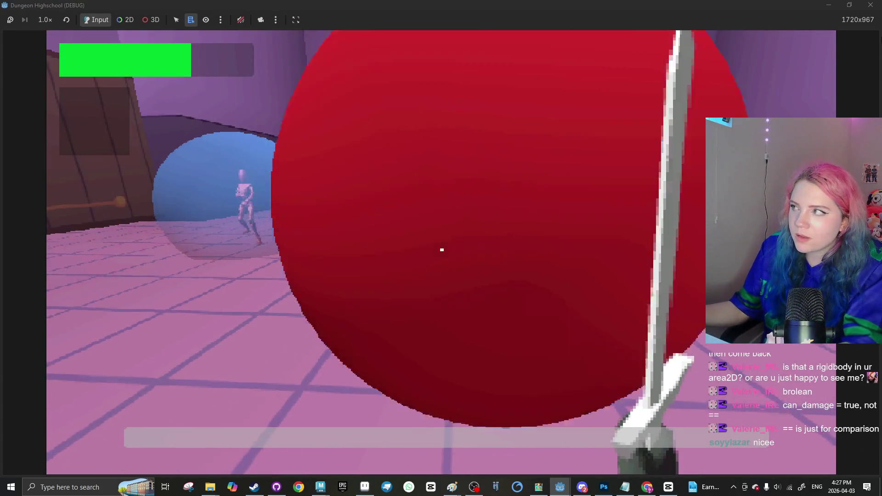
left_click(870, 4)
scroll(117, 197, "down", 3)
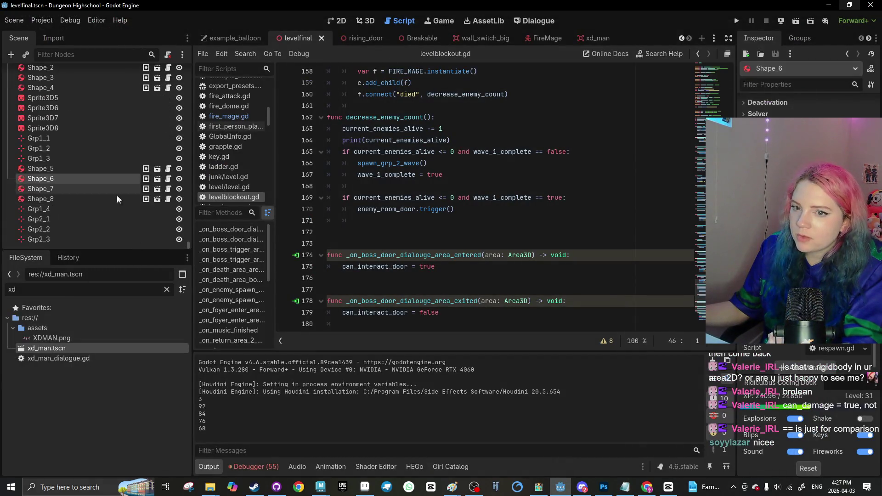
In the 3D view, open the FireMage scene, raise the Area3D sphere along Y and orbit around it
left_click(365, 21)
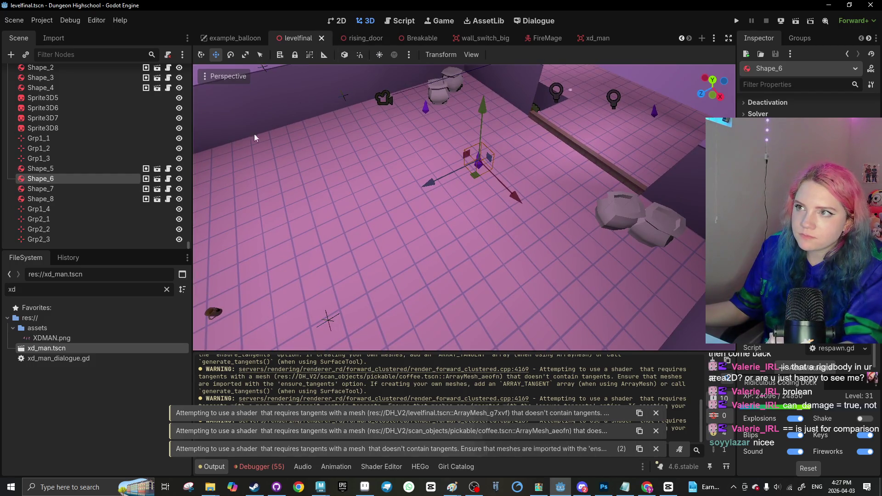
left_click(409, 38)
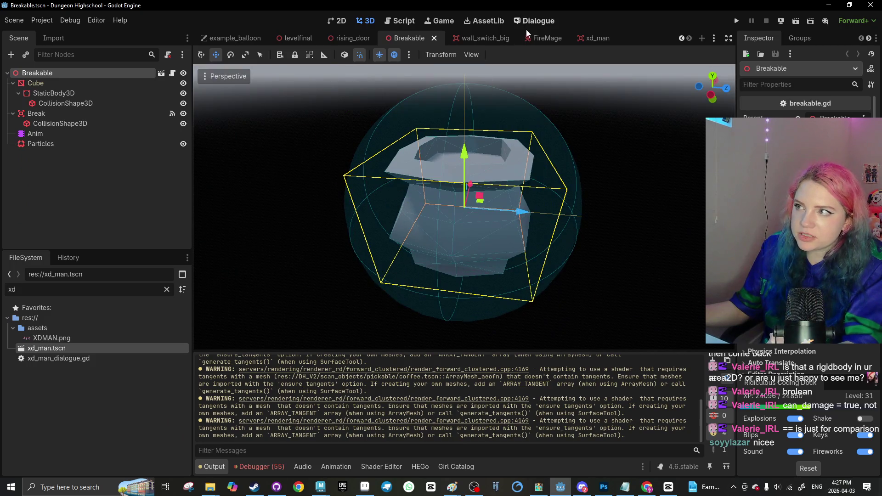
left_click(529, 37)
left_click_drag(457, 160, 472, 112)
mouse_move(362, 197)
left_mouse_down()
mouse_move(500, 169)
mouse_move(480, 216)
mouse_move(552, 222)
mouse_move(407, 209)
mouse_move(473, 241)
mouse_move(441, 260)
mouse_move(543, 153)
left_mouse_up()
Drag the Area3D CollisionShape3D radius handle outward, save the FireMage scene, and run the game
scroll(473, 241, "down", 3)
scroll(511, 260, "up", 3)
scroll(542, 153, "up", 3)
left_click(543, 152)
mouse_move(366, 230)
left_mouse_down()
mouse_move(402, 222)
mouse_move(337, 202)
mouse_move(368, 189)
left_mouse_up()
key("ctrl+s")
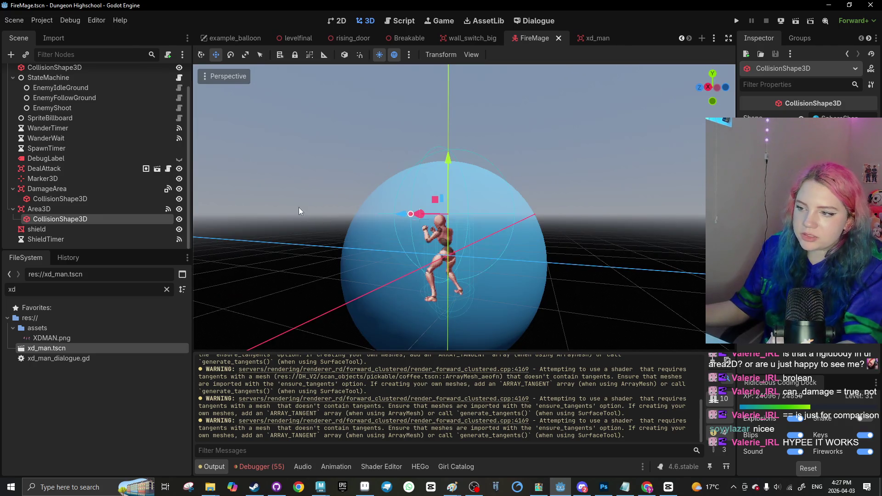
left_click(294, 202)
left_click_drag(295, 202, 410, 187)
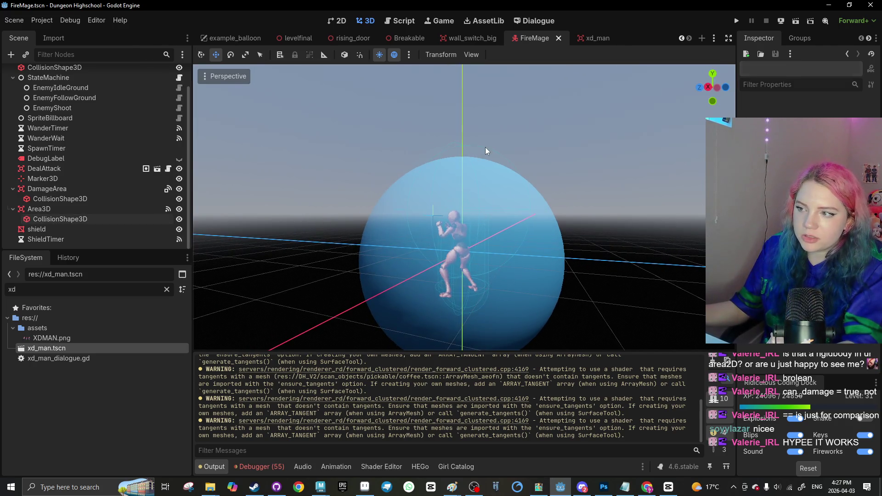
left_click(487, 188)
key("ctrl+s")
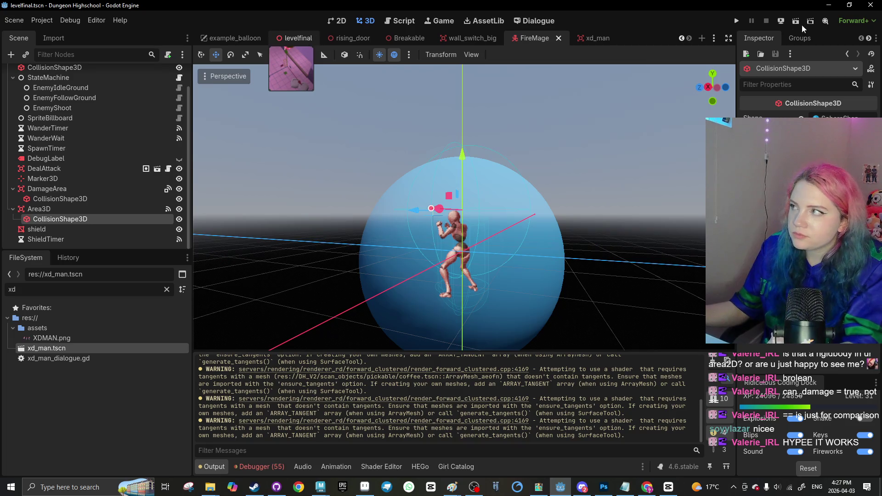
left_click(797, 21)
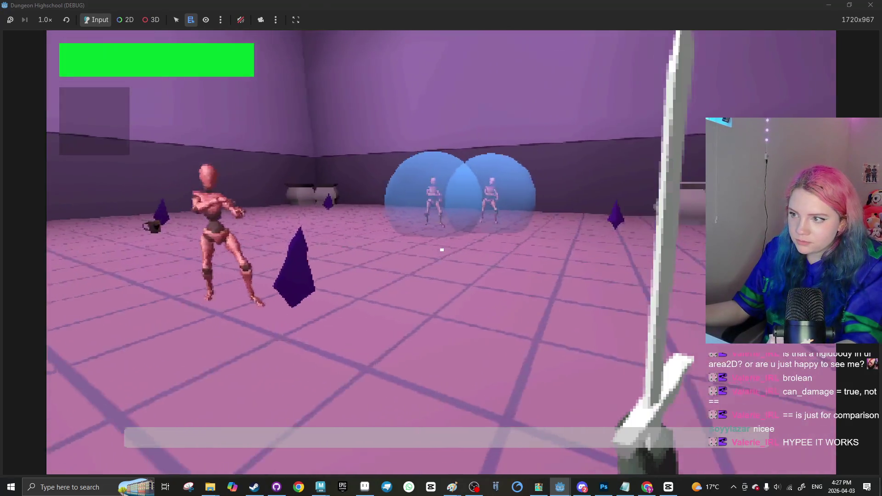
Walk into the shielded enemies, swing the sword, approach the pink dummy, then close the game
key("w")
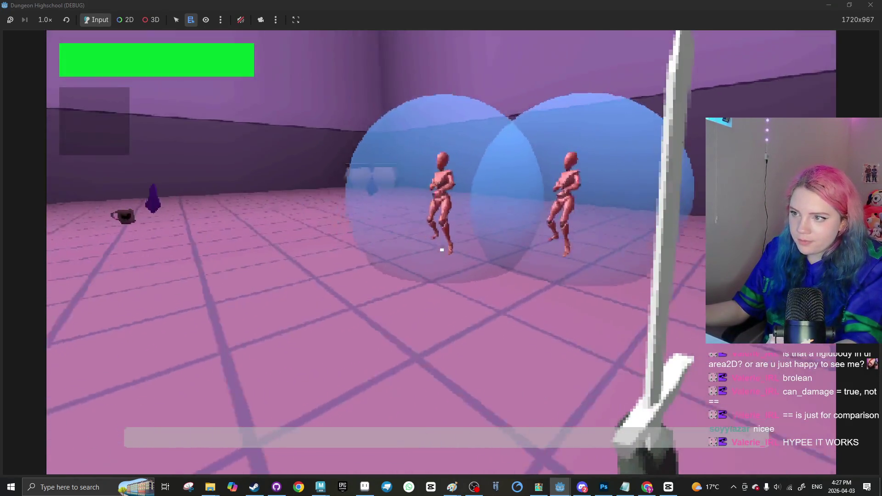
key("w")
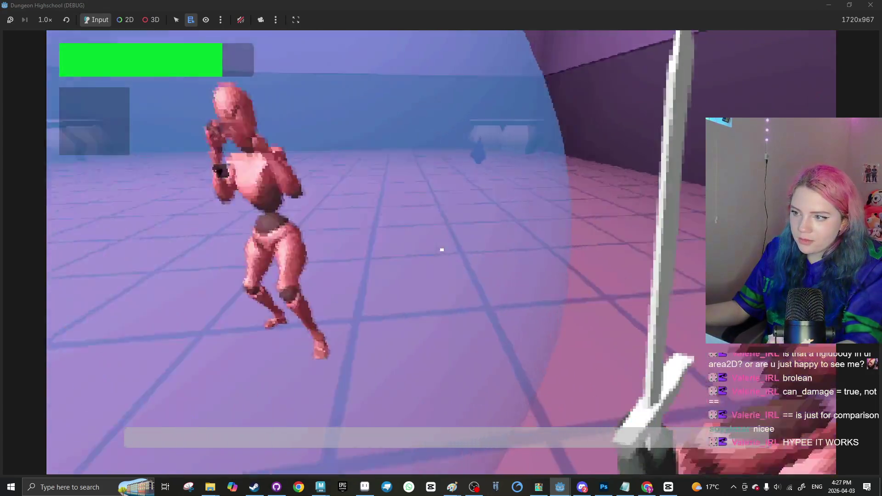
key("w")
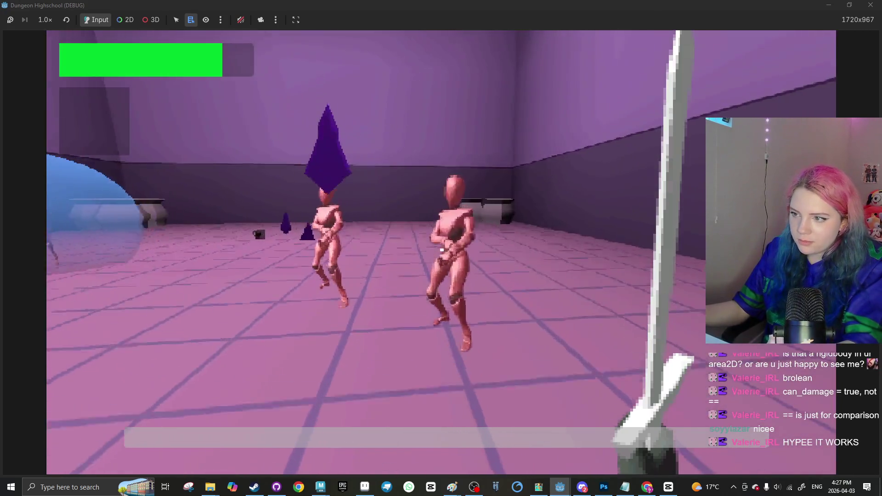
left_click(441, 252)
key("w")
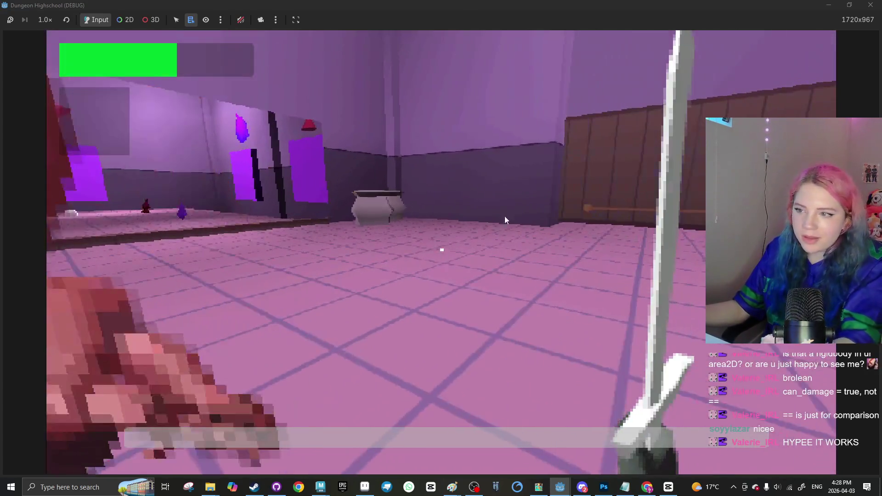
key("Escape")
left_click(871, 5)
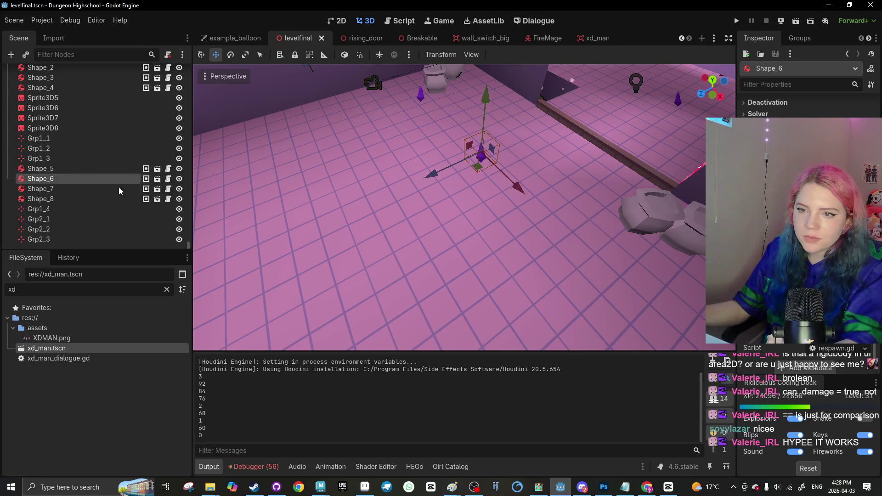
Move through the rising_door and xd_man scene tabs to the FireMage scene
mouse_move(338, 40)
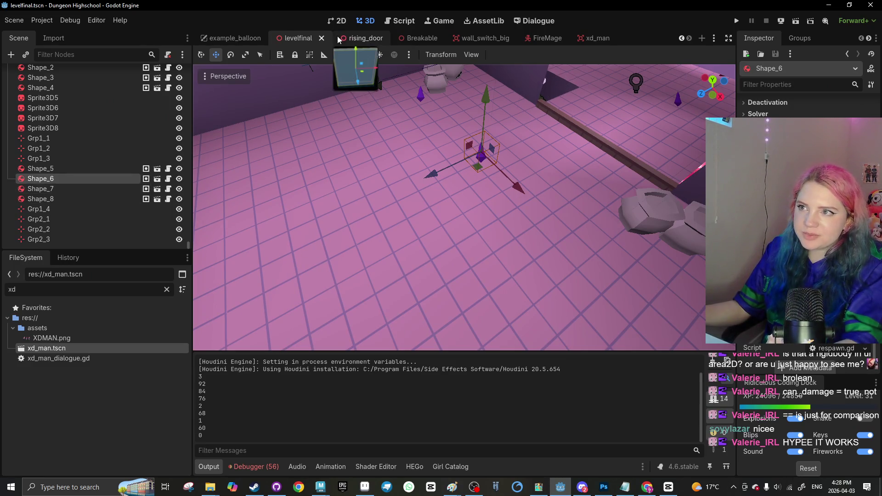
left_click(339, 39)
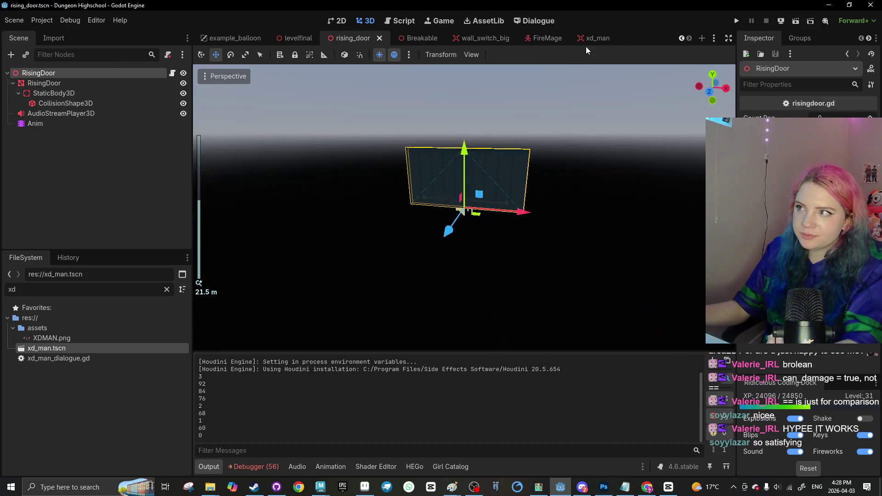
left_click(589, 40)
mouse_move(285, 46)
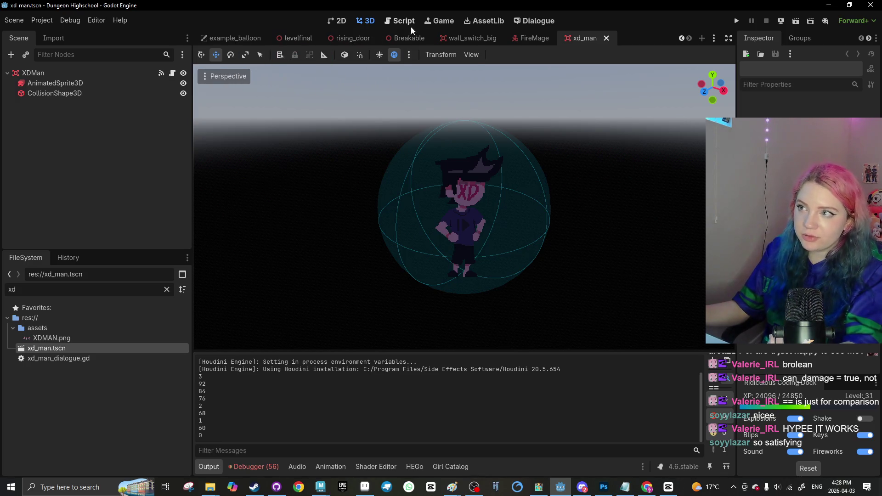
left_click(524, 39)
Enlarge the Area3D collision sphere radius to about 1.37 and save FireMage
scroll(359, 238, "down", 3)
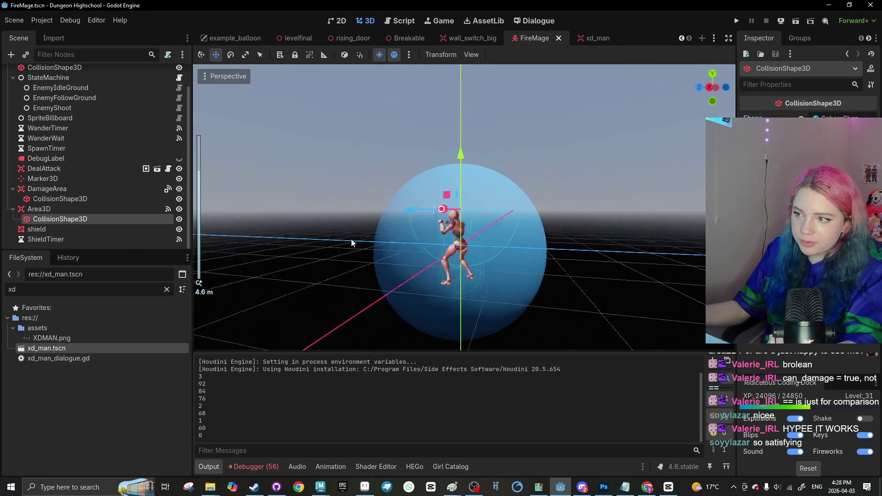
scroll(359, 238, "up", 3)
scroll(359, 238, "down", 1)
left_click_drag(480, 212, 496, 212)
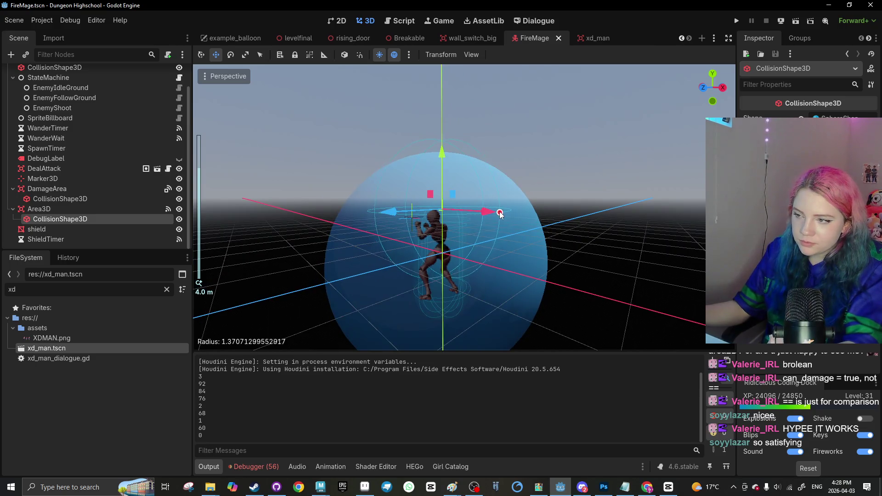
key("ctrl+s")
Select the shield mesh, view it from above, save again and return to levelfinal
left_click_drag(302, 246, 459, 212)
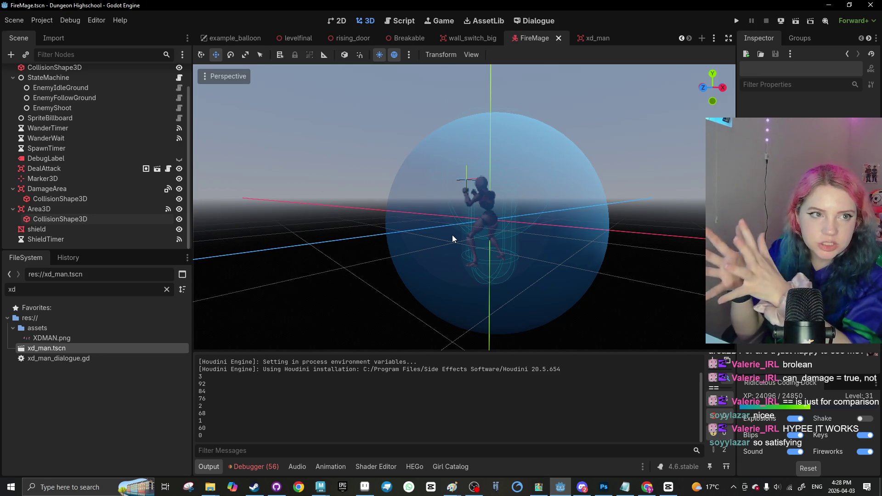
left_click(64, 228)
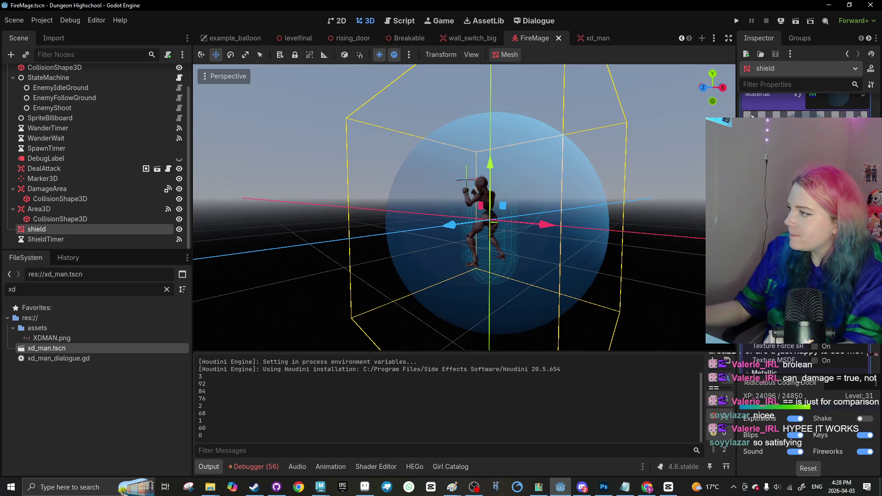
left_click_drag(459, 211, 501, 271)
key("ctrl+s")
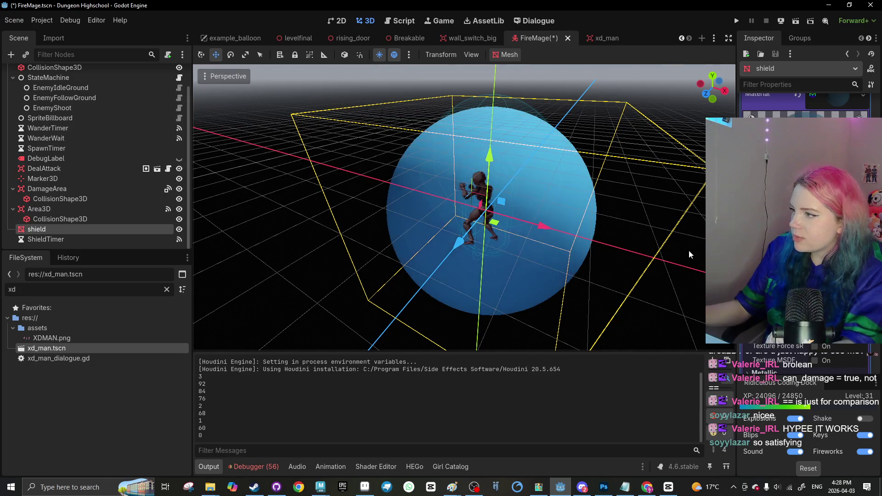
left_click(294, 38)
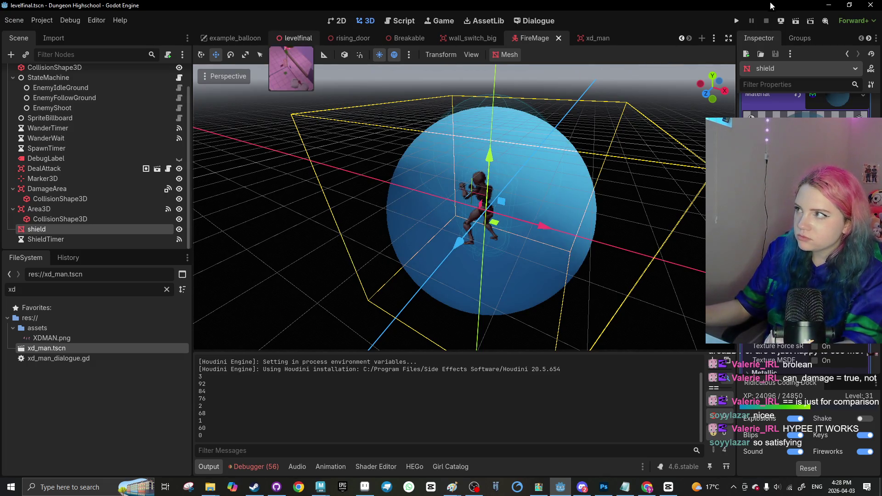
Playtest the level in the Dungeon Highschool debug window, then close it
key("F5")
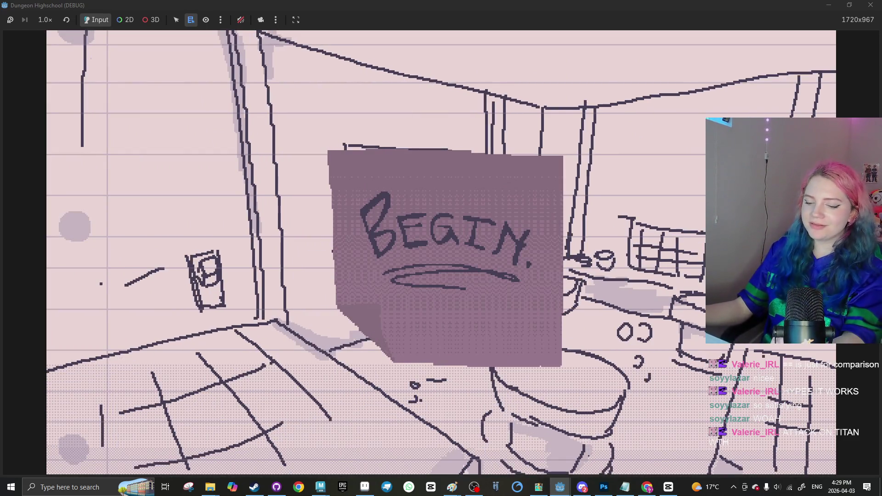
key("super")
left_click(870, 6)
Select lava room floor, pillars and the wooden door's collision shape in the viewport
scroll(486, 251, "down", 10)
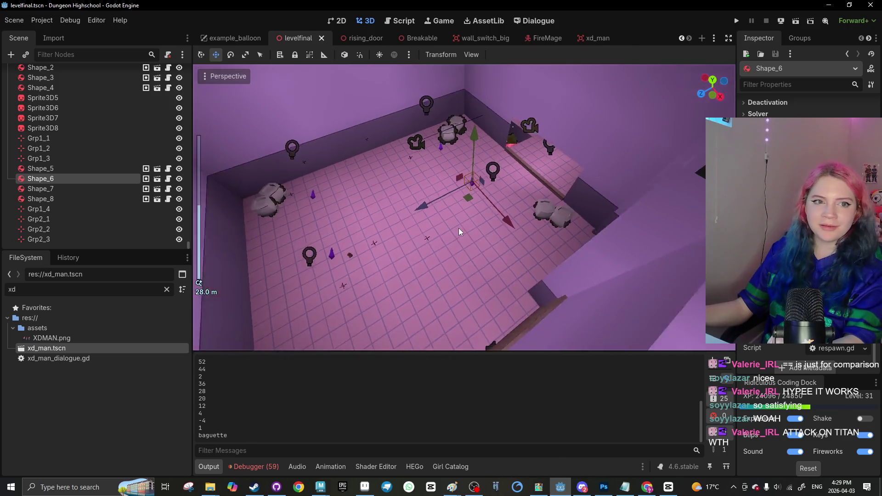
scroll(573, 193, "up", 5)
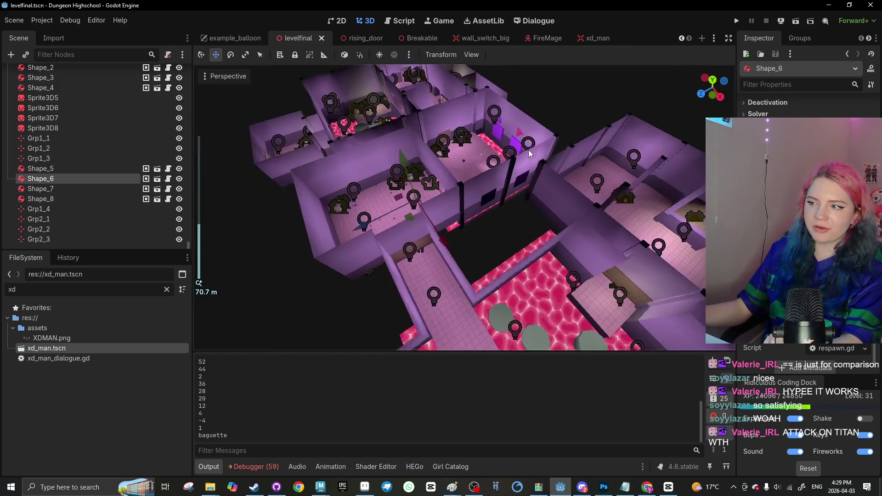
left_click(572, 193)
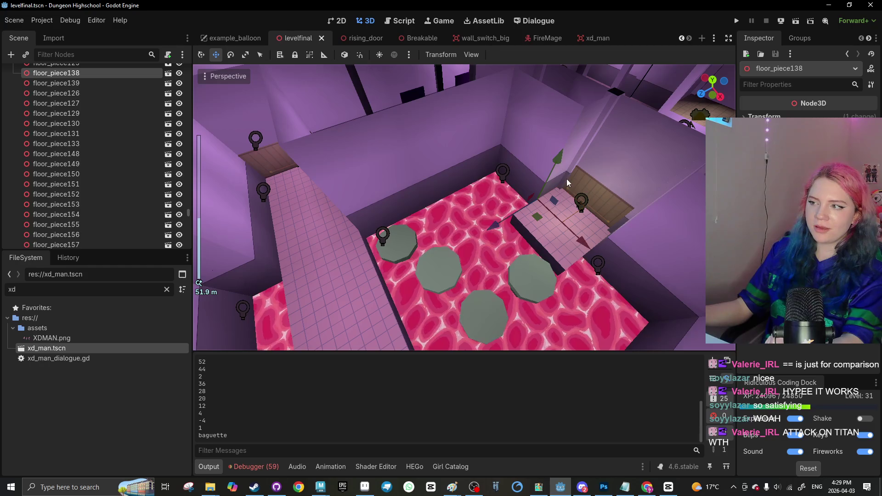
left_click(570, 184)
left_click(543, 216)
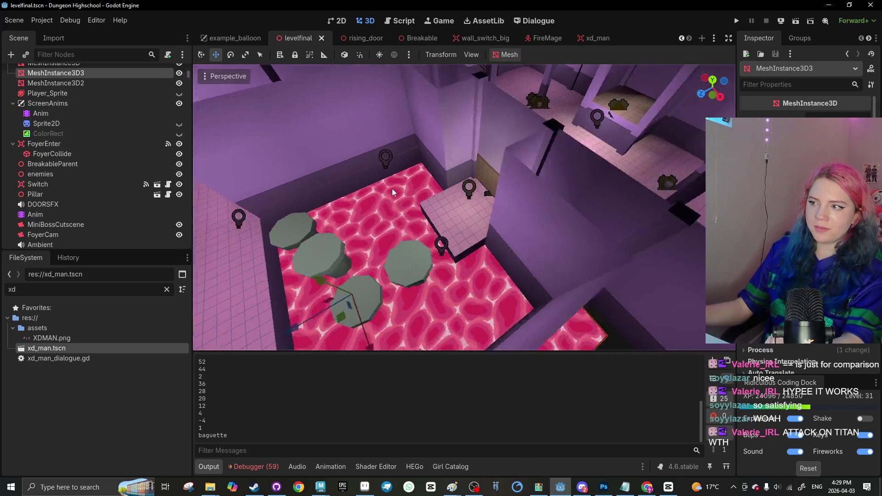
scroll(486, 177, "up", 5)
left_click(489, 177)
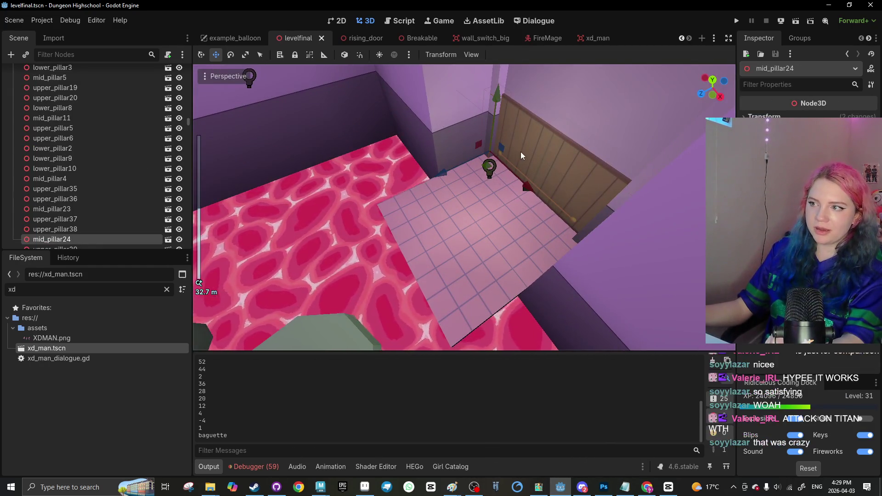
left_click(494, 142)
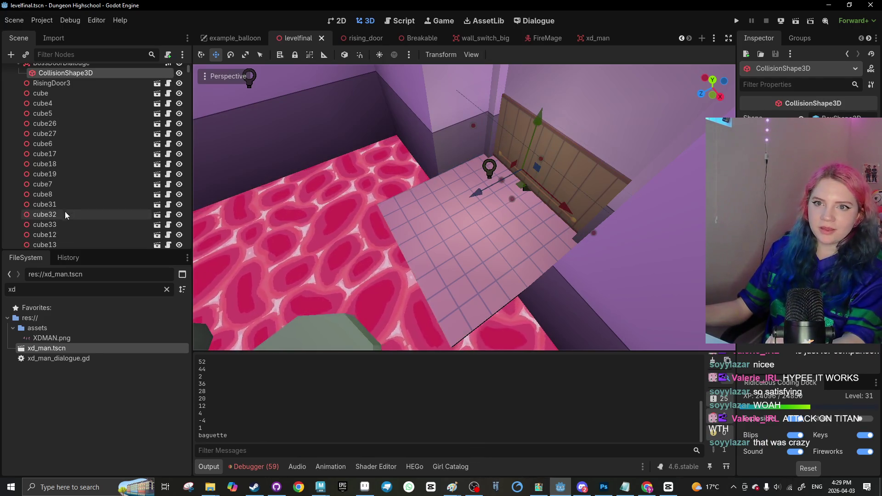
scroll(69, 193, "up", 4)
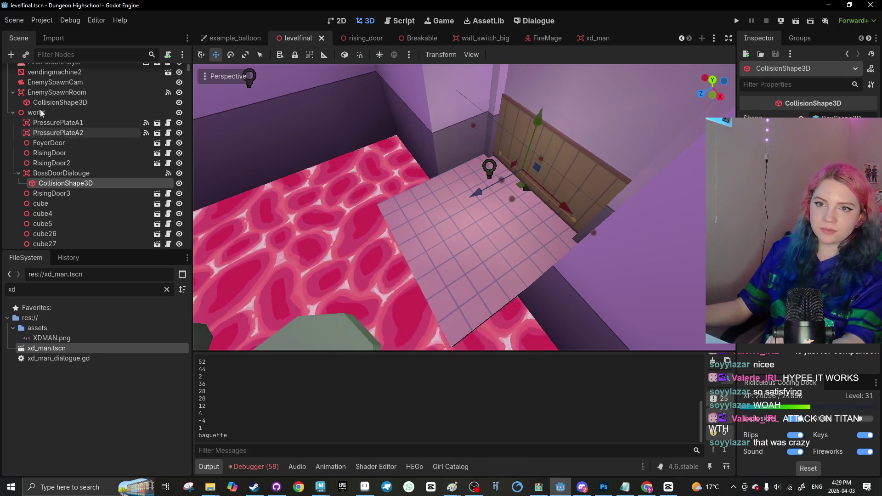
Move BossDoorDialouge out of the world node to just below EnemySpawnCam
left_click(49, 173)
mouse_move(46, 158)
left_mouse_down()
mouse_move(59, 93)
mouse_move(55, 174)
mouse_move(57, 93)
left_mouse_up()
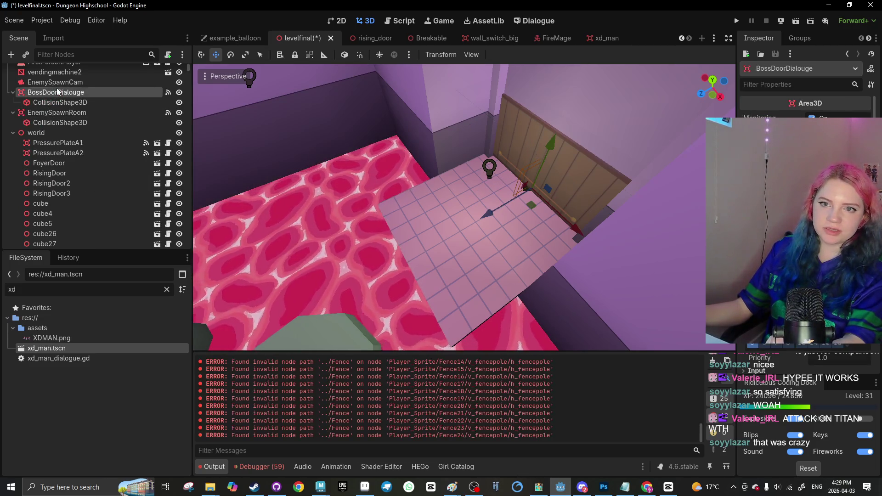
left_click(395, 21)
scroll(446, 232, "up", 15)
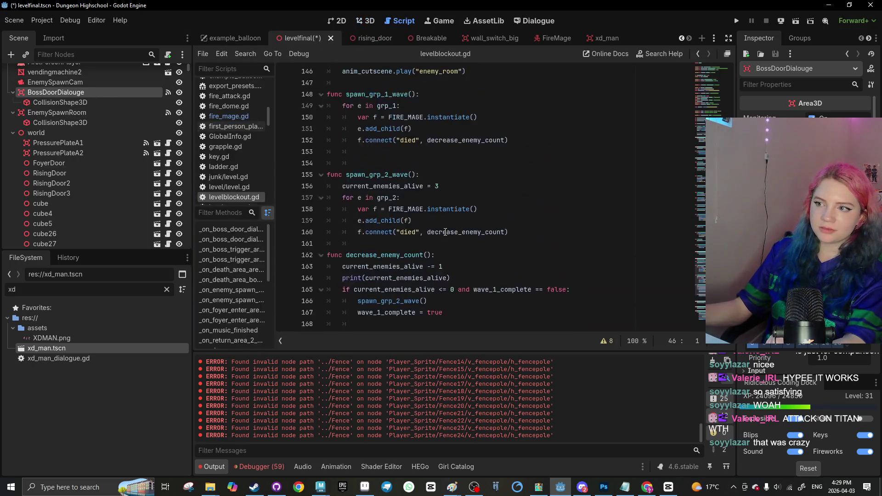
Review levelblockout.gd, save levelfinal, show example_balloon.gd, and run the current scene
scroll(446, 232, "up", 20)
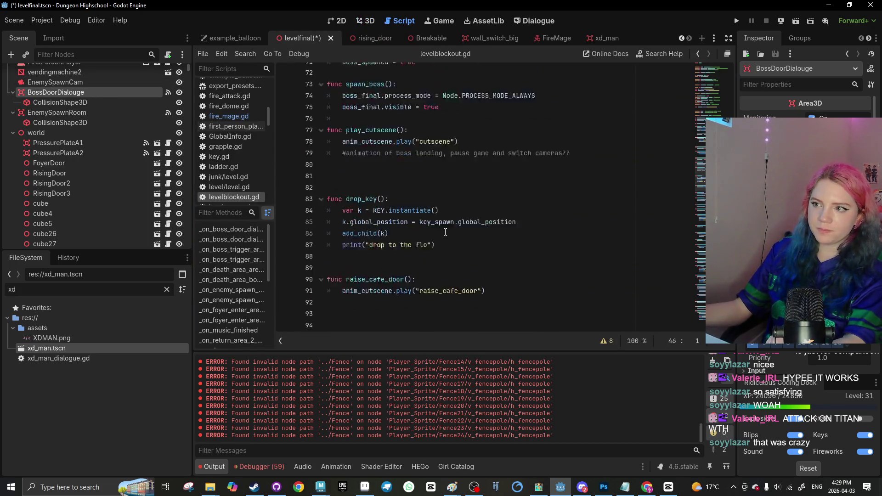
scroll(443, 232, "down", 3)
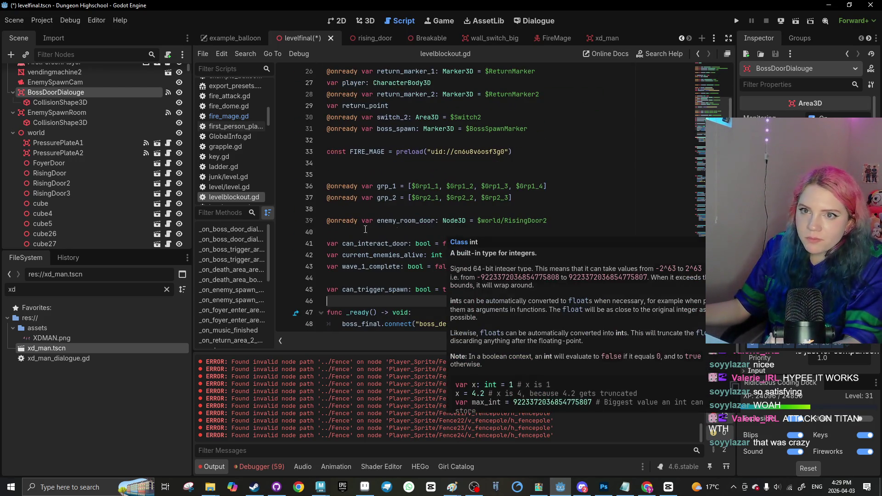
key("ctrl+s")
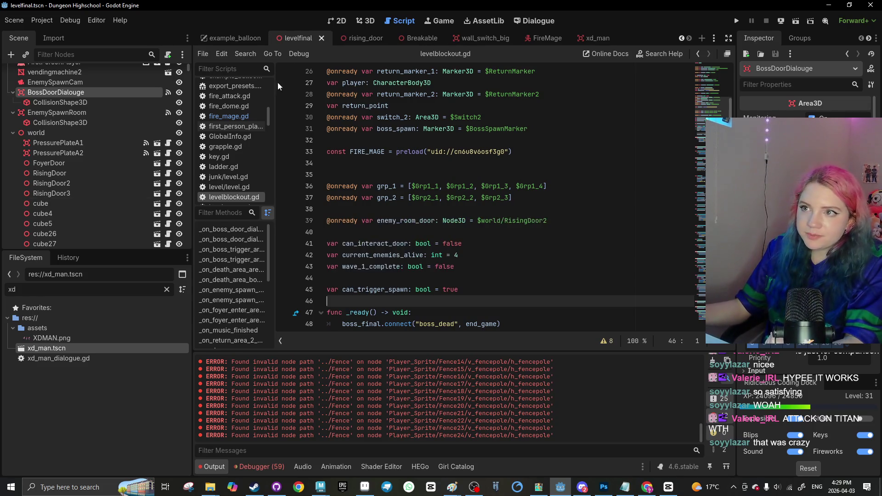
left_click(233, 38)
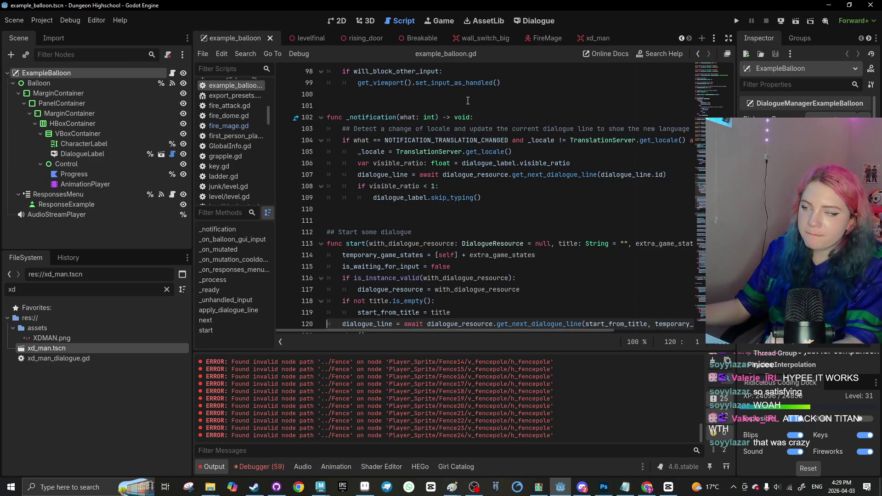
left_click(795, 22)
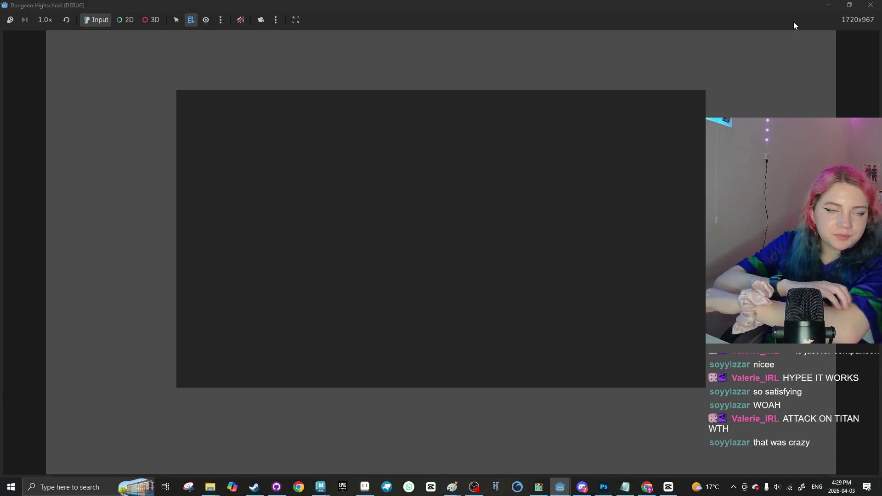
Stop the game with F8 and maximize the YouTube music video in Chrome
key("F8")
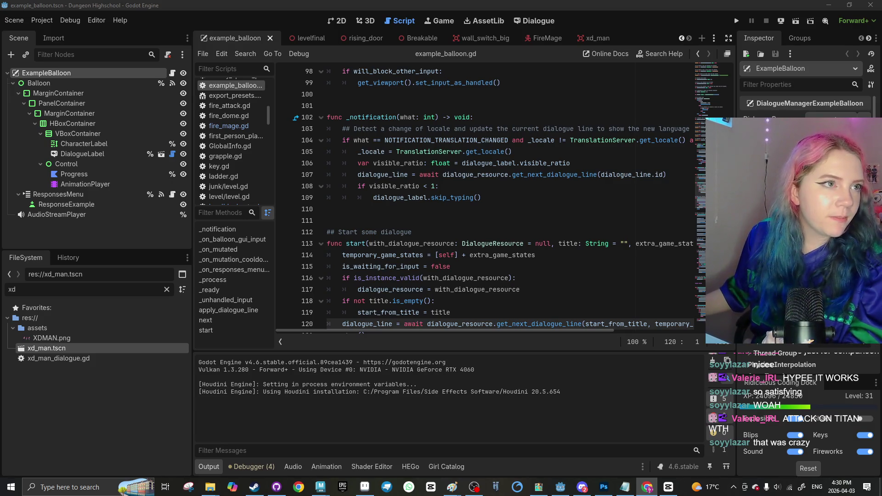
key("alt+Tab")
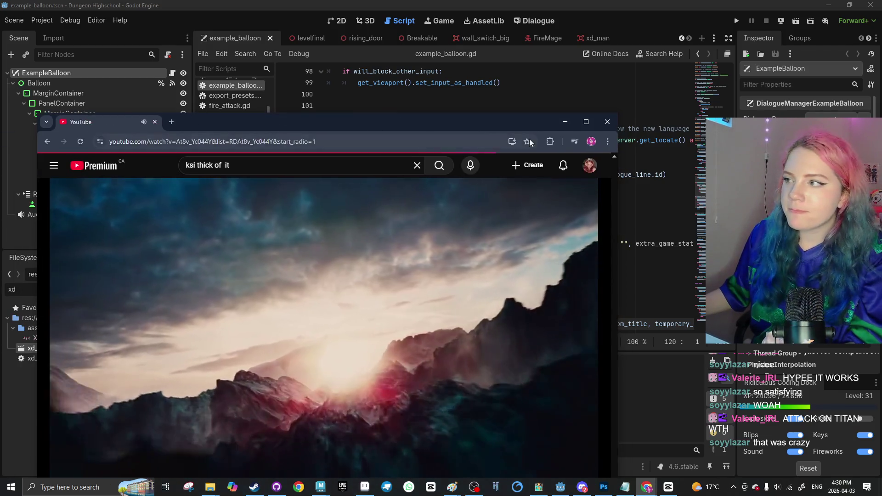
key("super+Up")
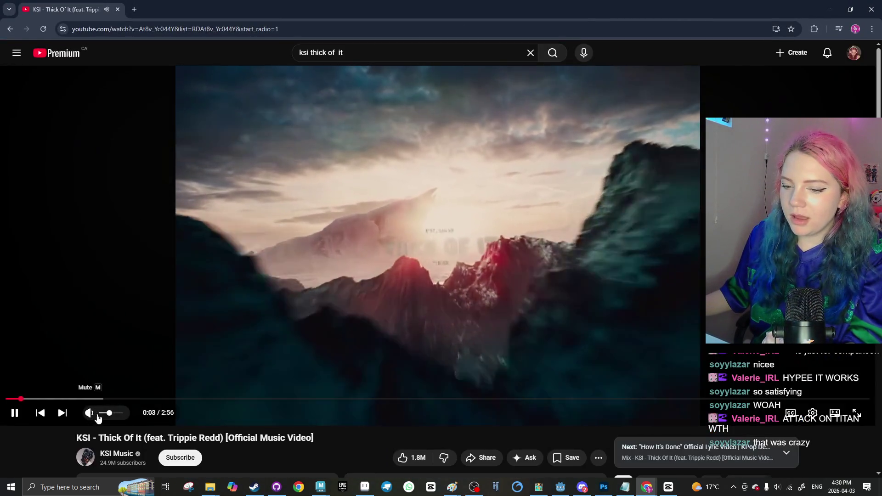
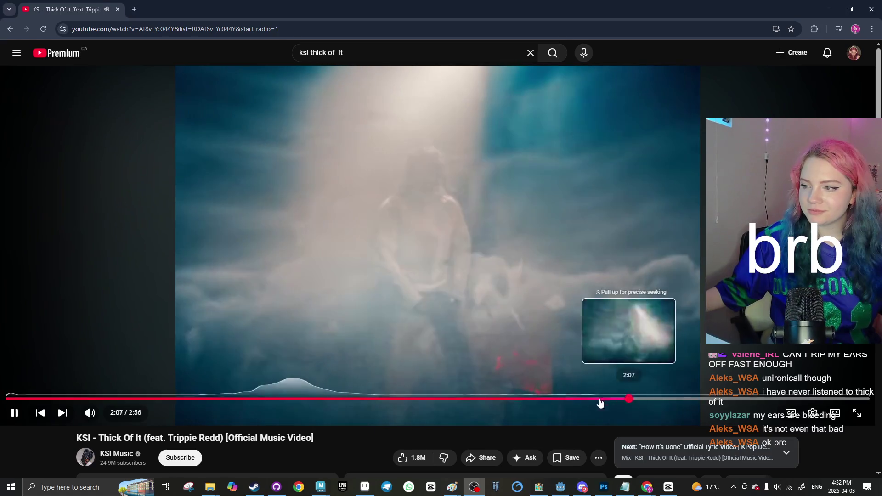
Restart the KSI 'Thick Of It' music video from 0:00
left_click(53, 399)
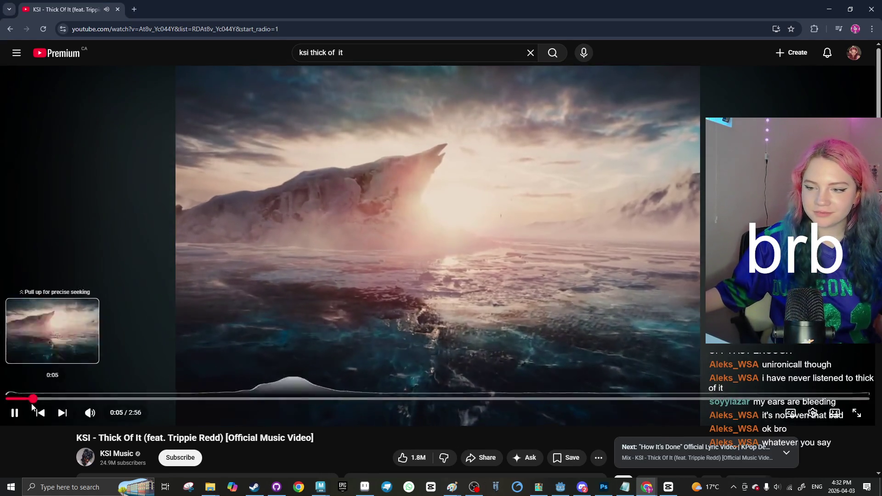
mouse_move(321, 486)
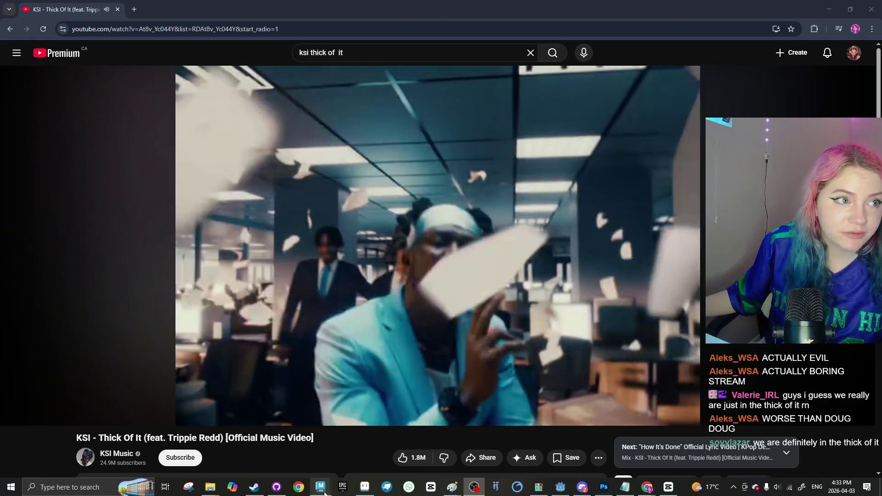
scroll(503, 285, "down", 4)
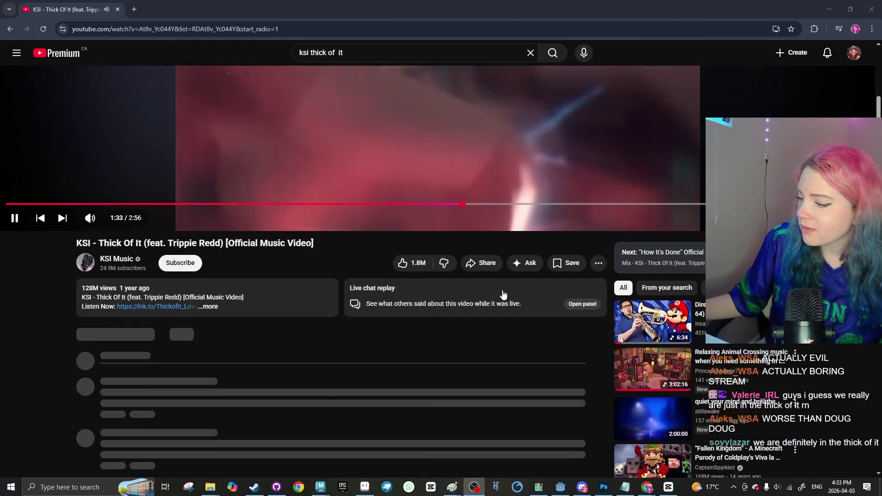
Play the 'Fallen Kingdom' Minecraft parody of Viva la Vida from the sidebar recommendations
left_click(629, 384)
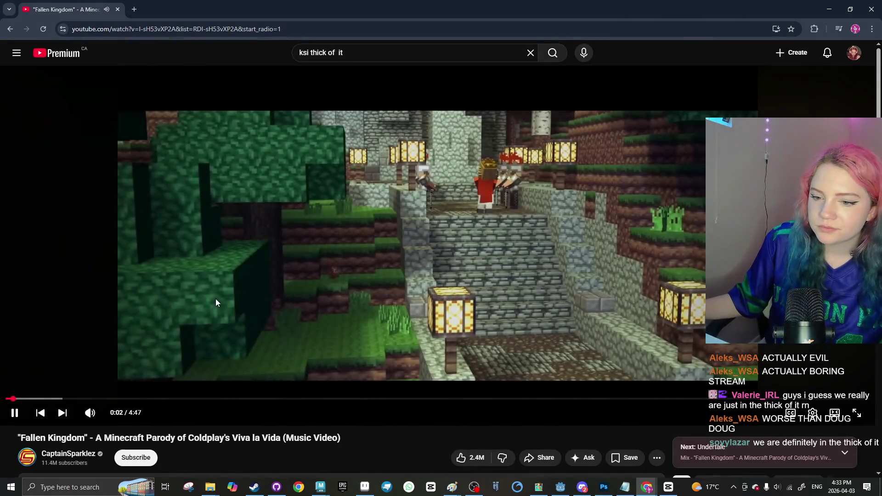
mouse_move(114, 415)
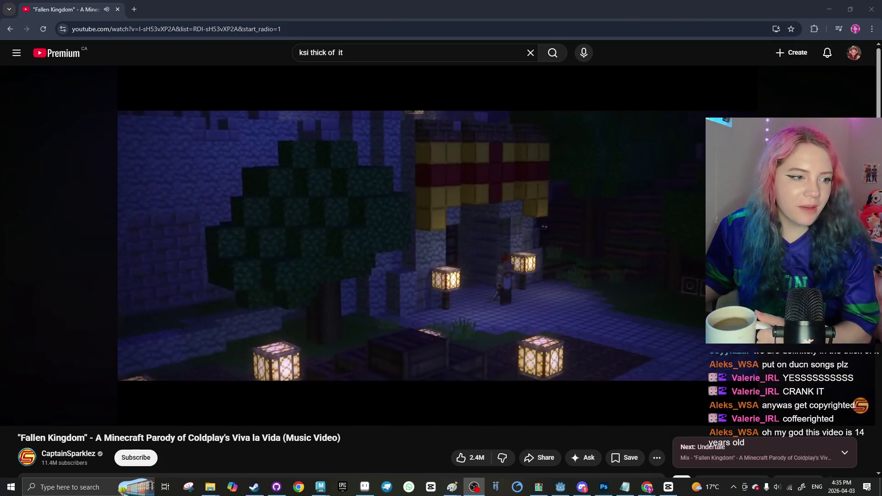
mouse_move(541, 294)
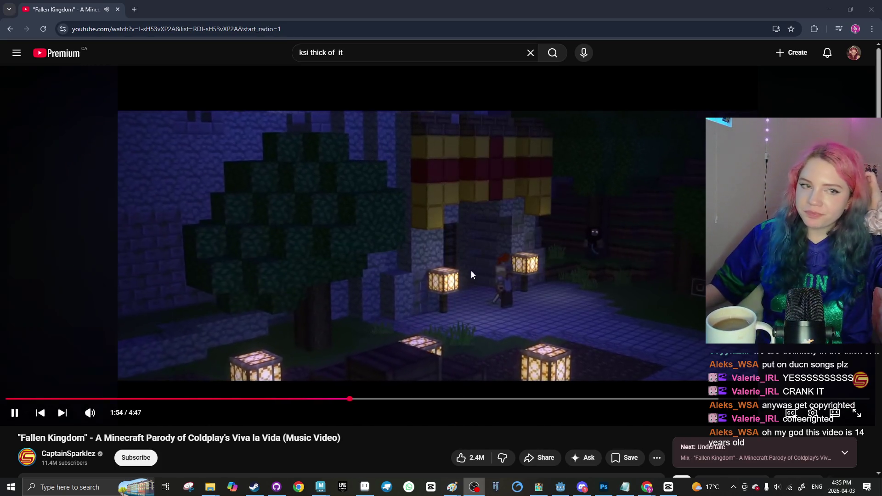
Pause the Fallen Kingdom video and return to Godot's example_balloon.gd script
left_click(432, 287)
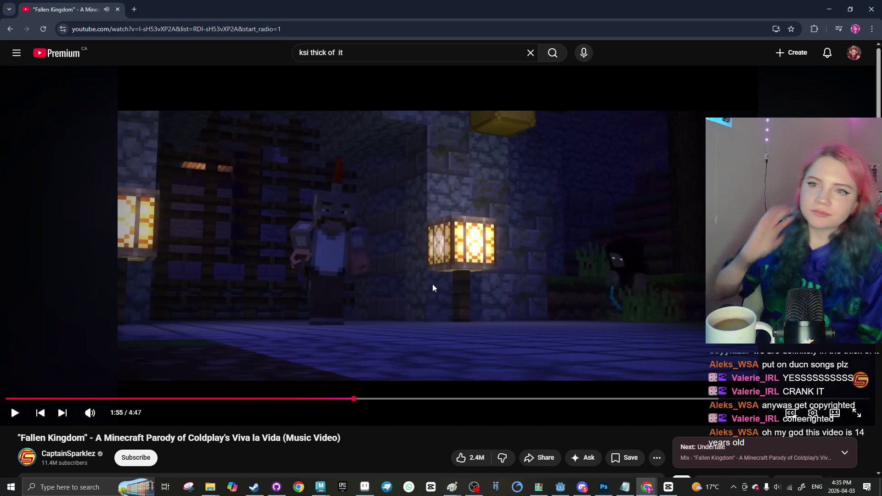
key("alt+Tab")
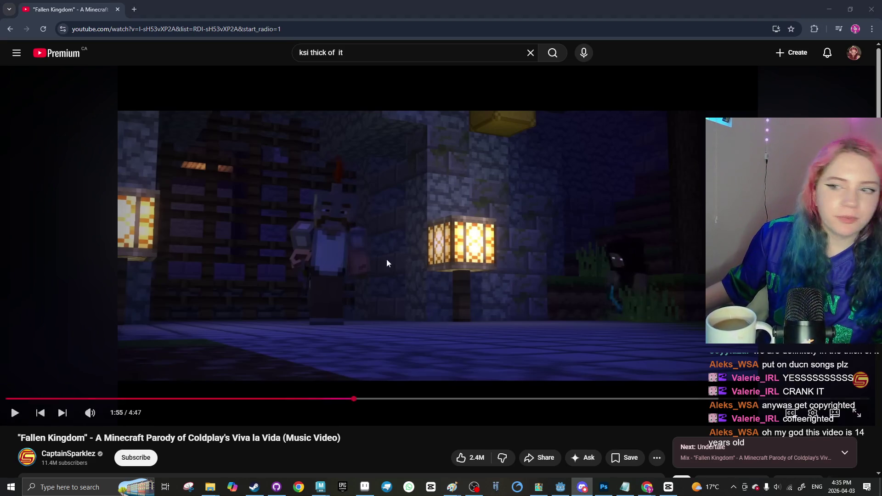
key("alt+Tab")
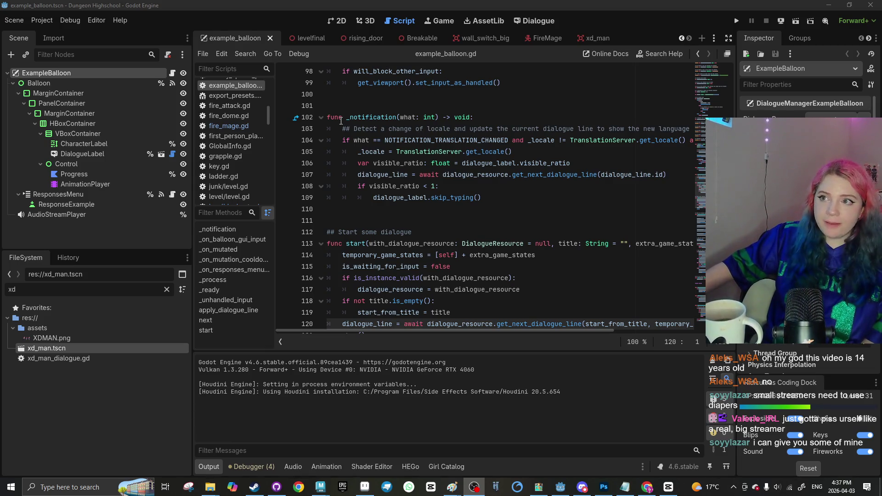
Open the levelfinal scene in the 3D view and pan across the level
left_click(309, 41)
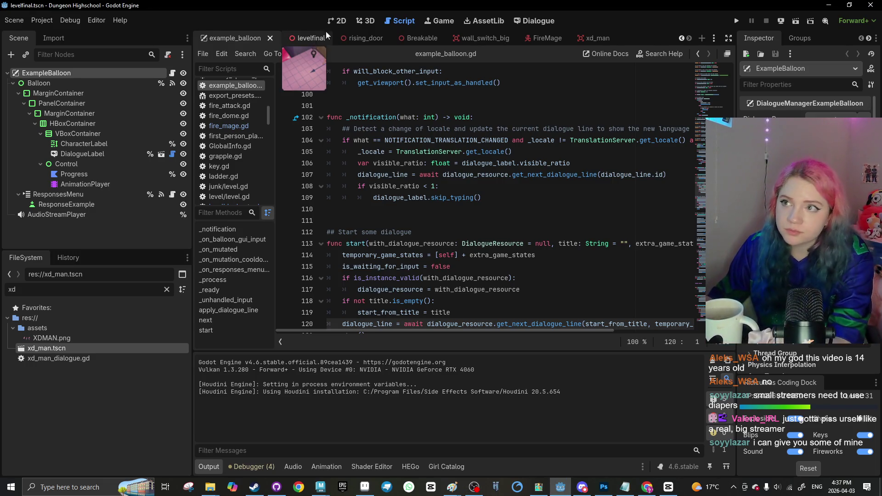
left_click(369, 22)
scroll(542, 227, "down", 10)
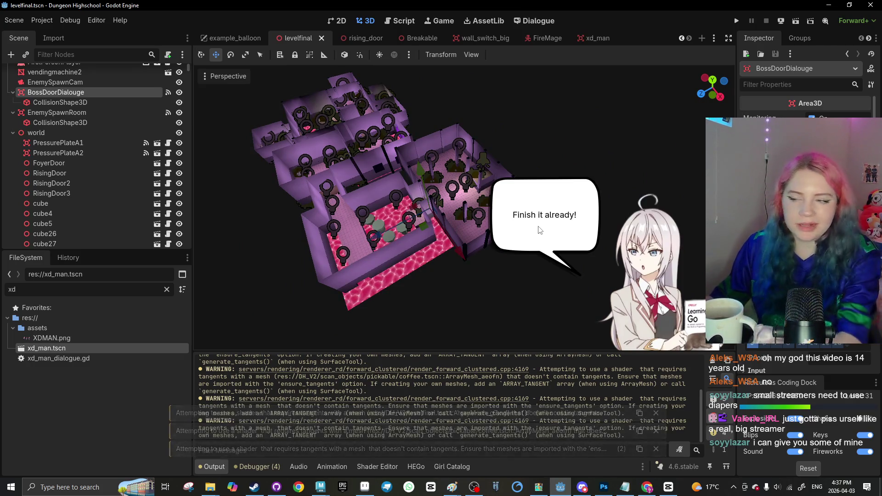
scroll(446, 251, "down", 3)
scroll(418, 250, "up", 4)
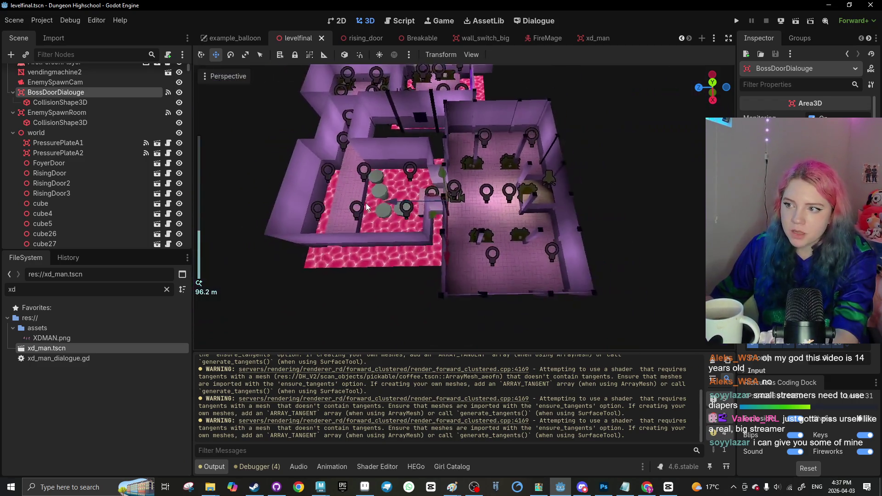
left_click_drag(367, 207, 419, 198)
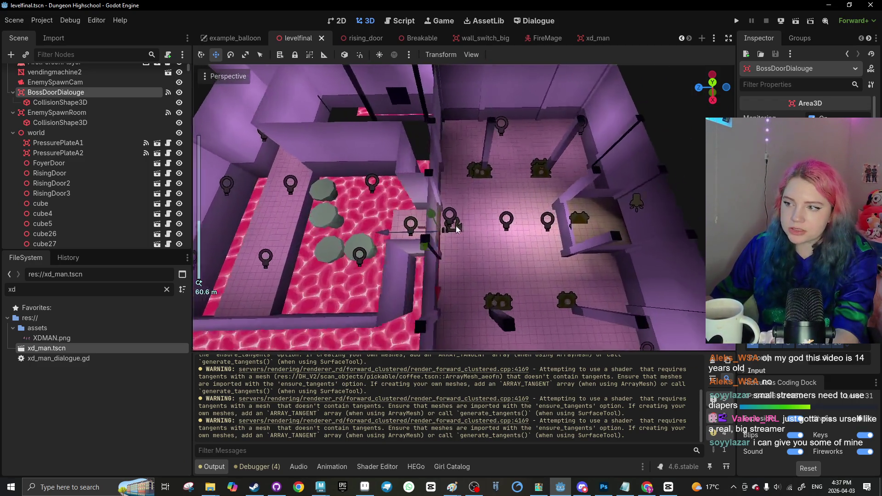
Select the MiniBossCutscene camera beside the lava room and show the Animation panel
left_click(444, 212)
left_click(416, 282)
mouse_move(407, 283)
left_mouse_down()
mouse_move(410, 236)
mouse_move(395, 244)
left_mouse_up()
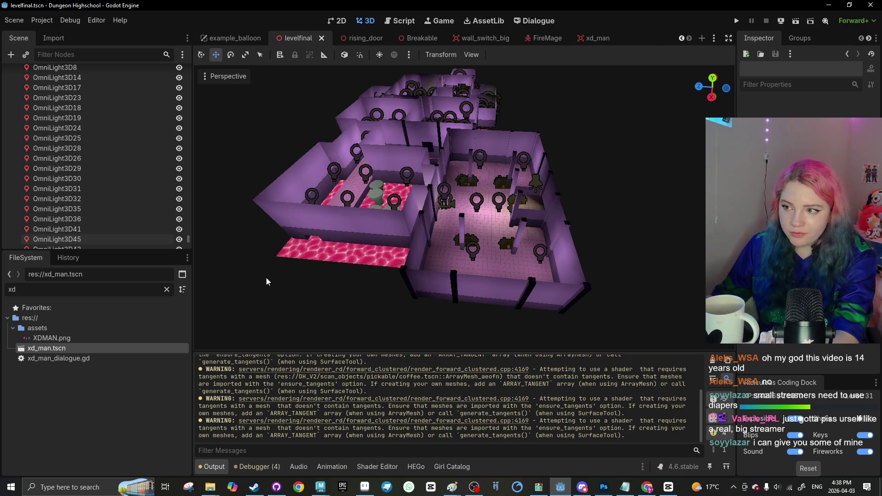
scroll(371, 297, "up", 10)
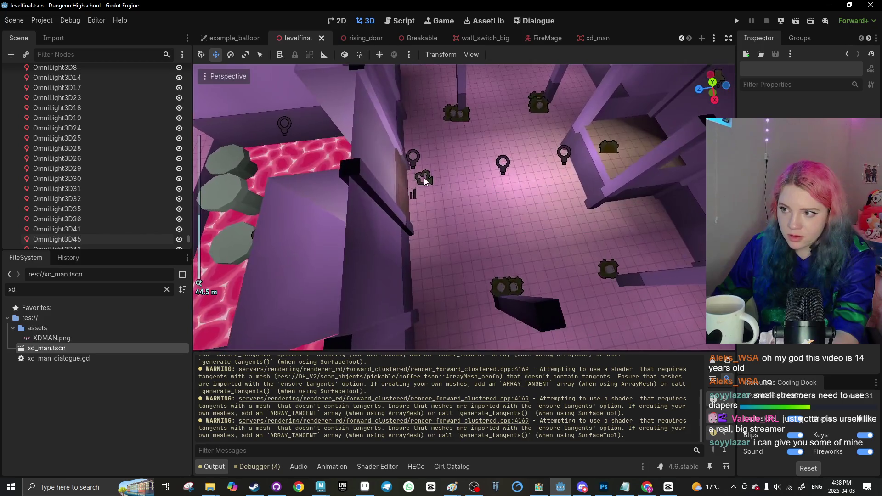
left_click(425, 181)
scroll(296, 225, "down", 5)
scroll(474, 171, "up", 5)
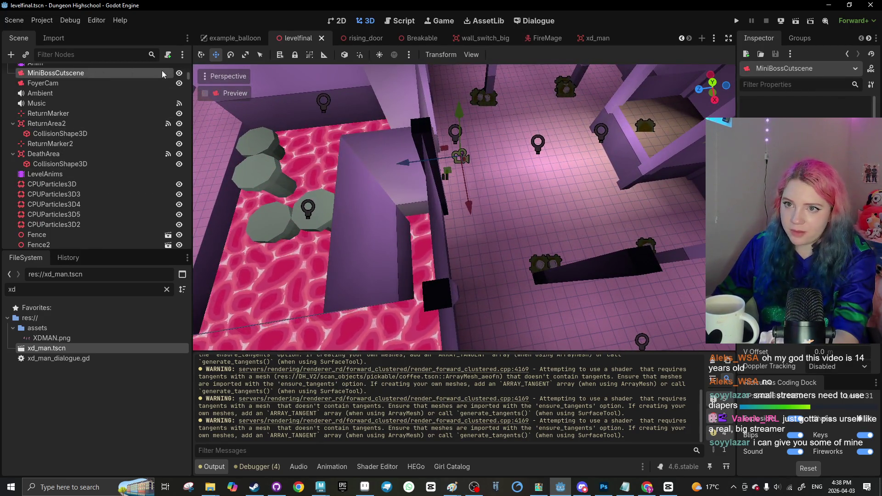
scroll(413, 322, "up", 5)
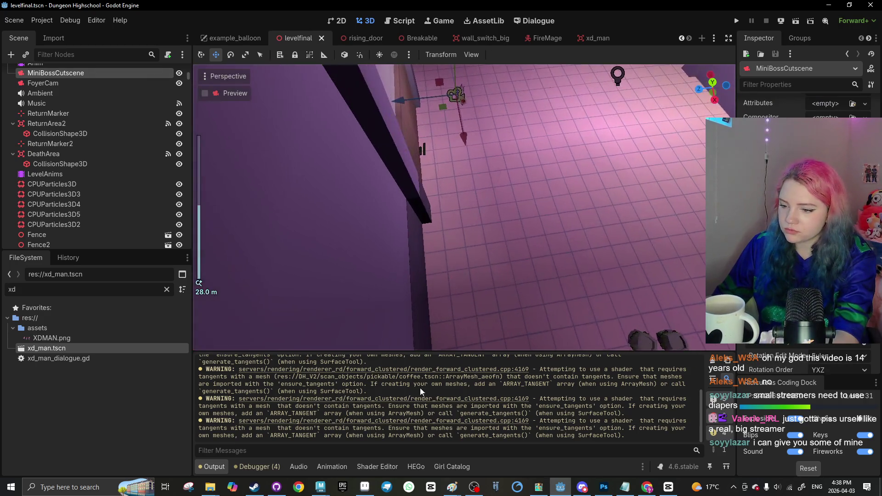
left_click(331, 467)
Browse the LevelAnims and Anim animation players and load Anim's cutscene animation
left_click(102, 173)
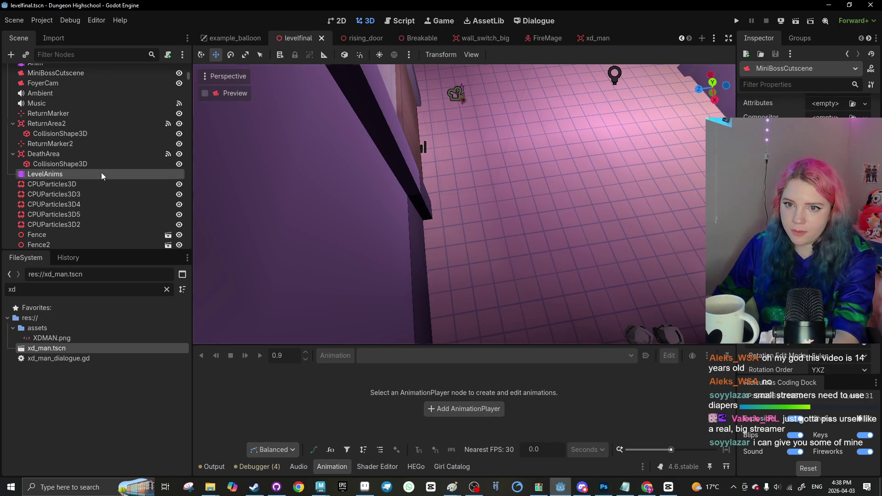
left_click(409, 356)
left_click(392, 383)
scroll(396, 207, "down", 2)
scroll(397, 211, "down", 5)
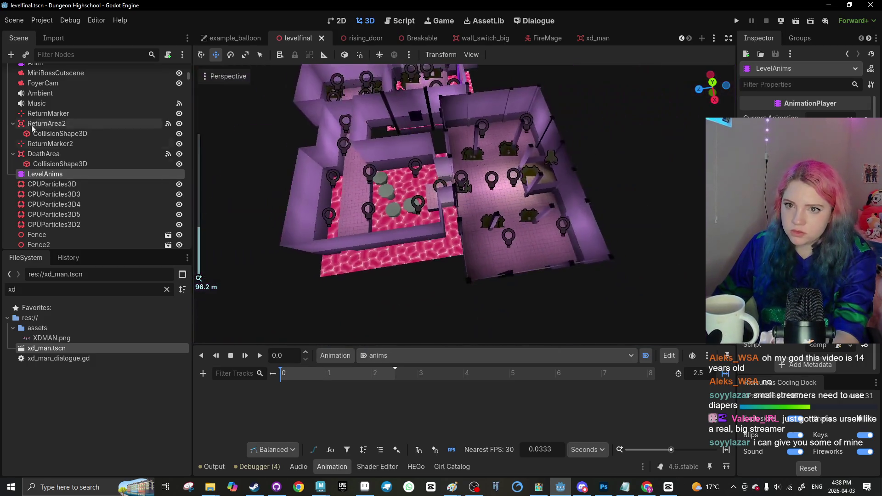
scroll(57, 92, "up", 2)
left_click(57, 87)
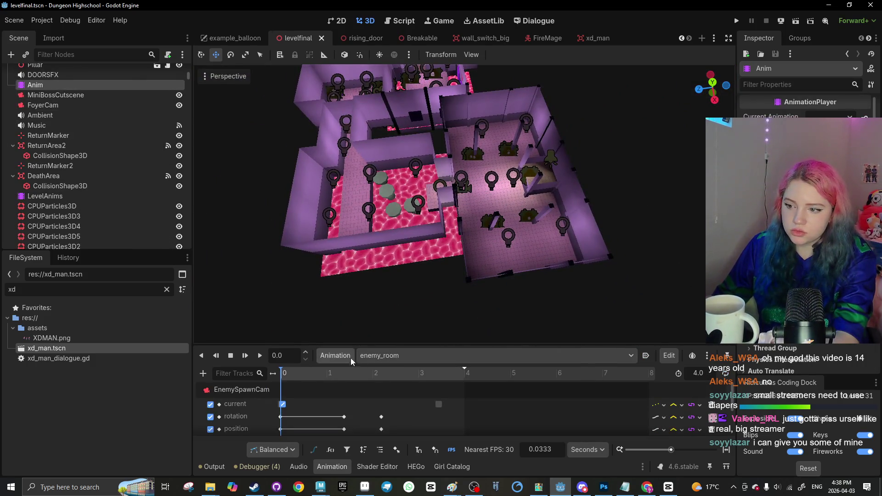
left_click(381, 356)
left_click(387, 389)
left_click(386, 355)
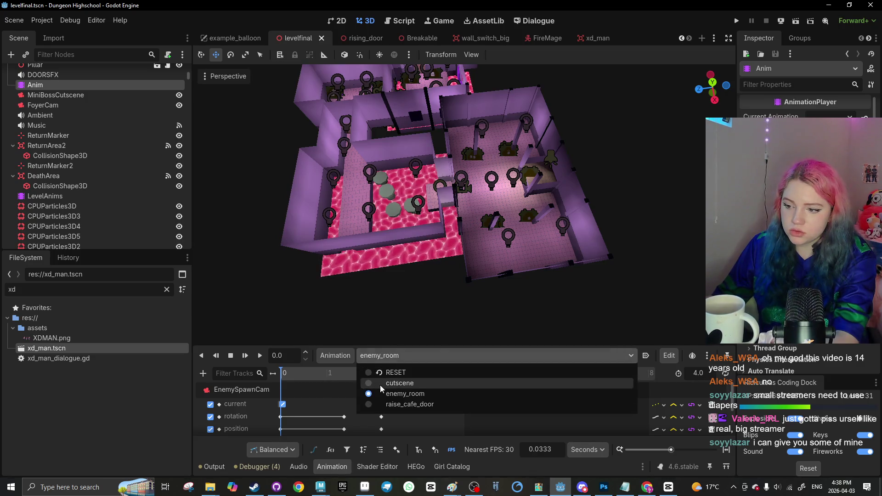
left_click(379, 384)
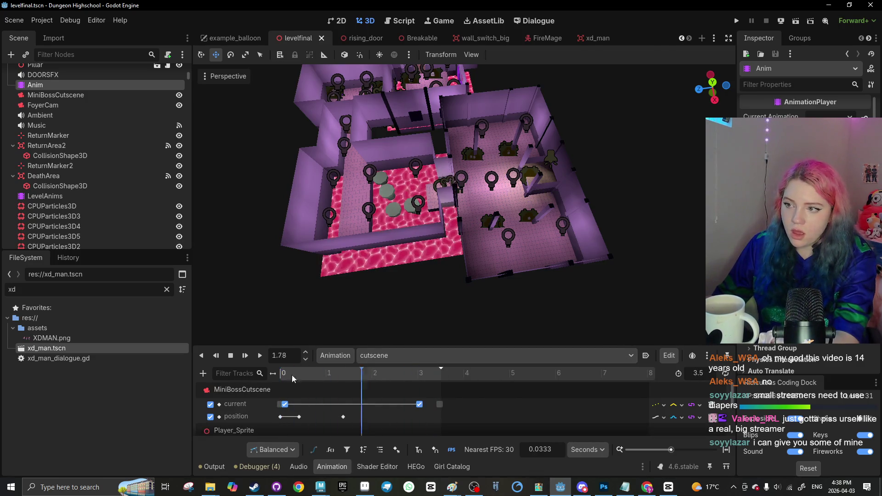
Box-select and delete the MiniBossCutscene position keys in the cutscene animation
scroll(359, 246, "up", 4)
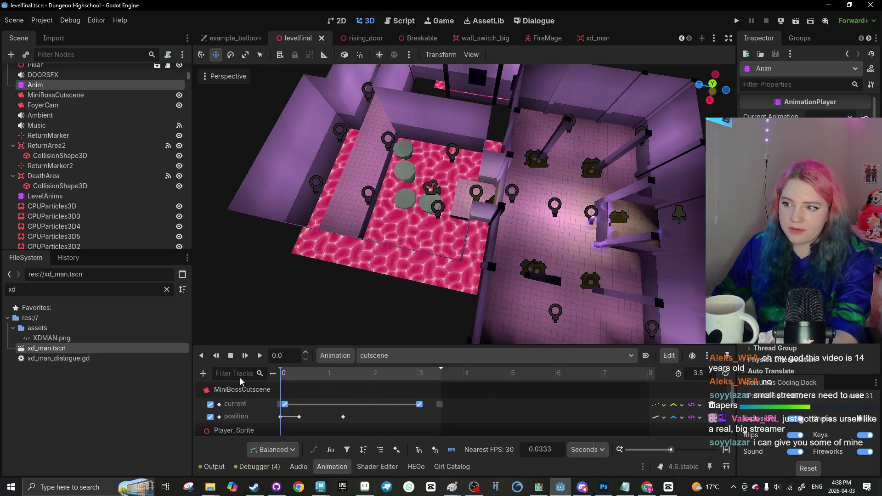
scroll(337, 253, "up", 3)
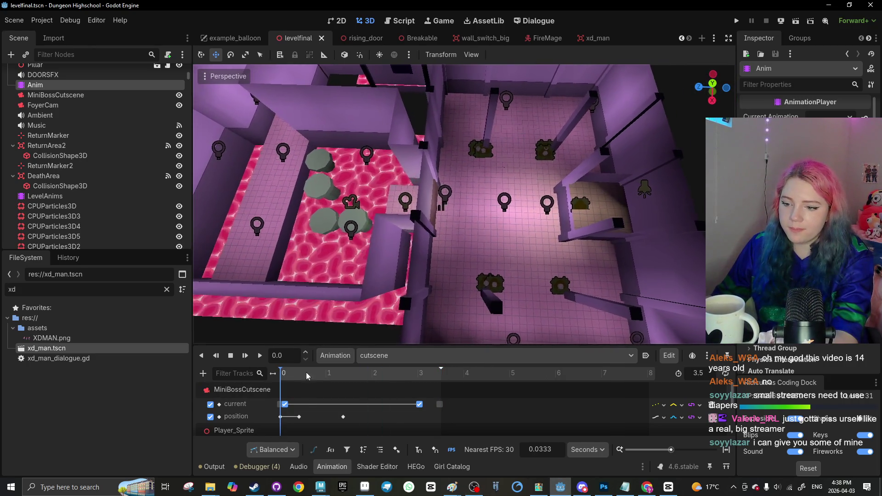
left_click(279, 412)
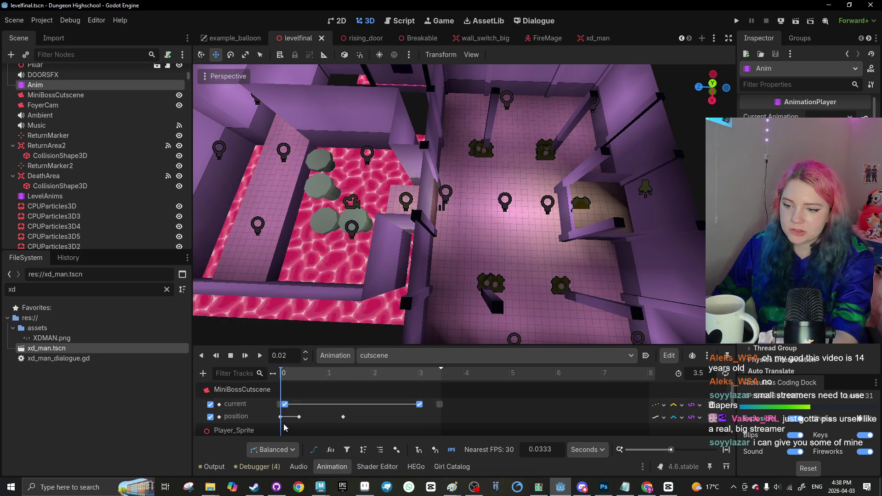
left_click(280, 416)
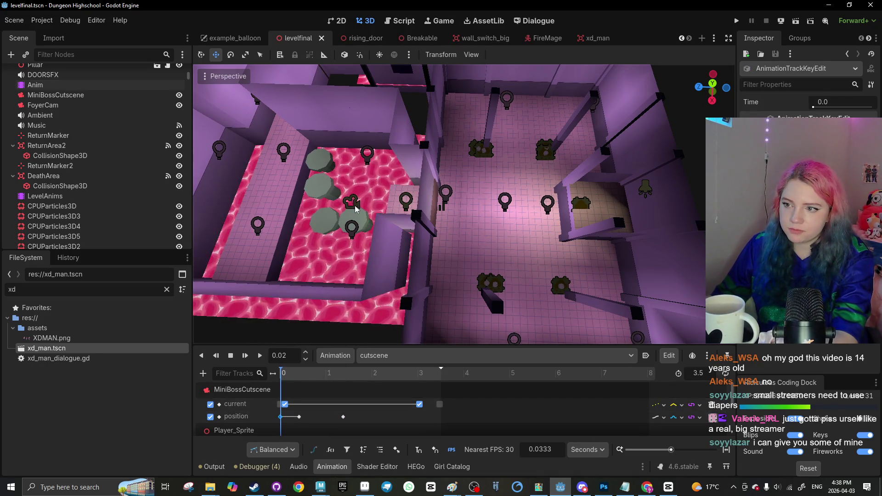
left_click(343, 416)
left_click_drag(348, 421, 282, 416)
key("Delete")
Delete two extra keys from the BossFinal position track
scroll(276, 413, "down", 3)
scroll(271, 407, "up", 2)
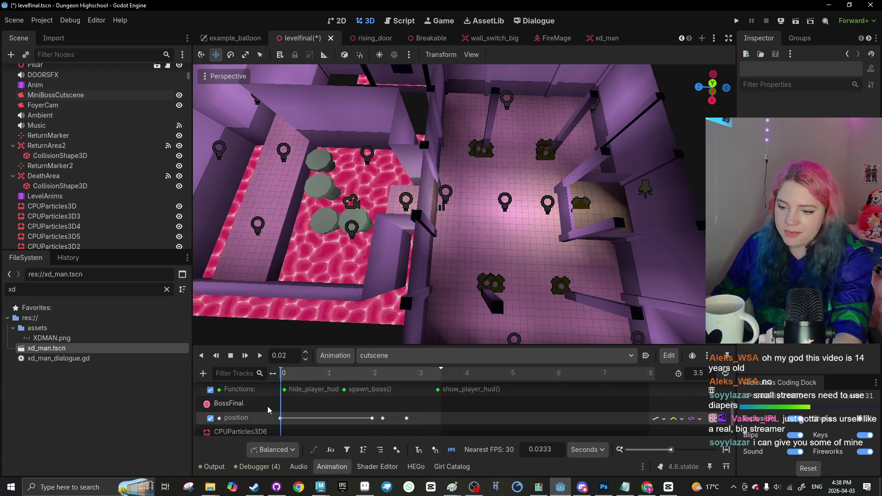
left_click(280, 419)
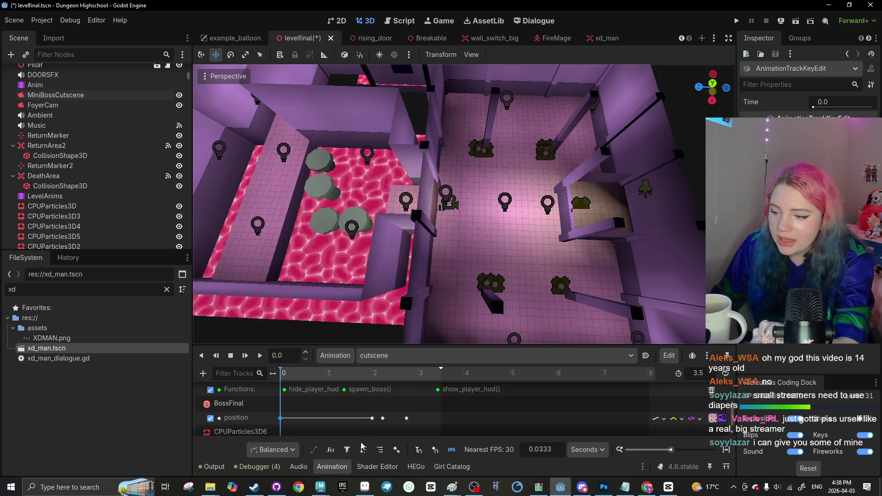
left_click(372, 418)
key("Delete")
left_click(407, 418)
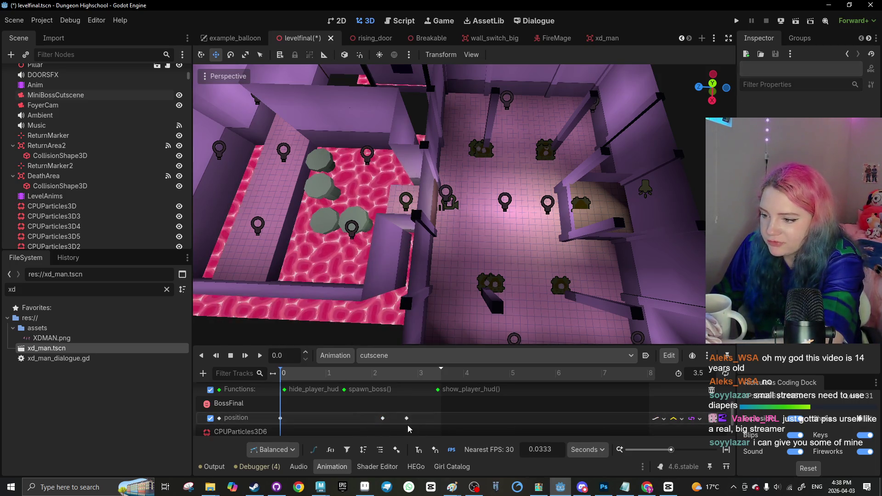
key("Delete")
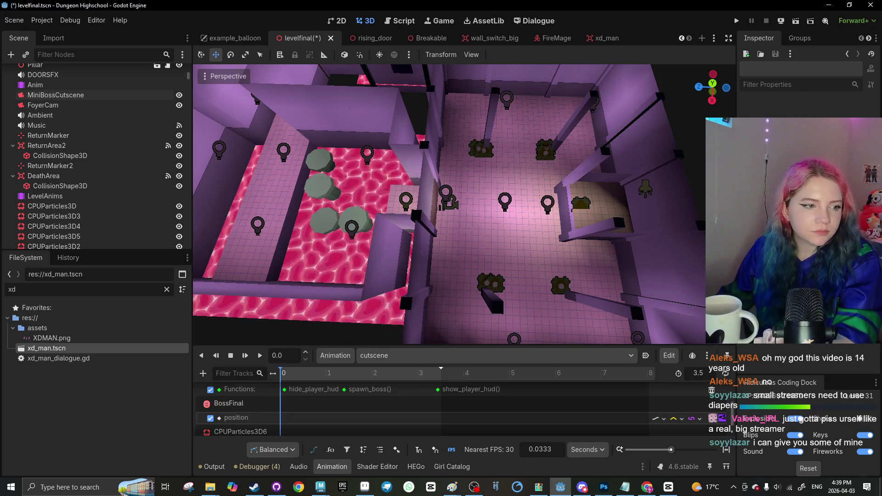
key("alt+Tab")
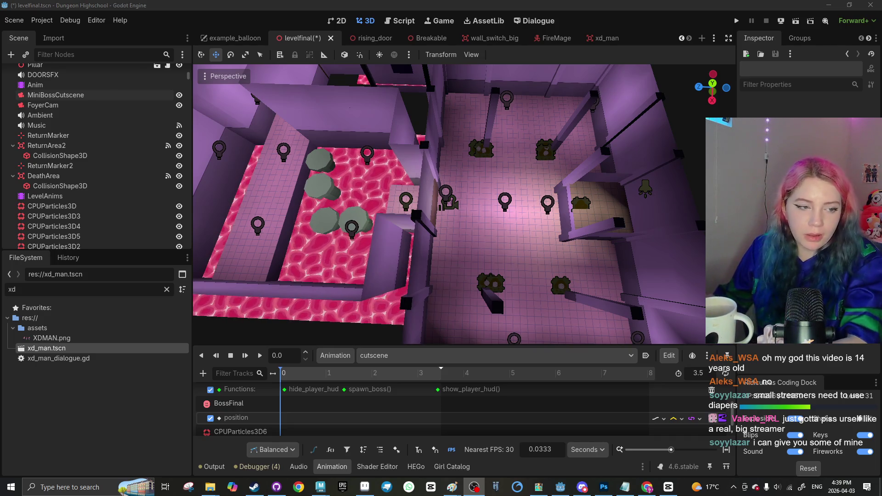
scroll(246, 176, "down", 5)
scroll(406, 261, "up", 5)
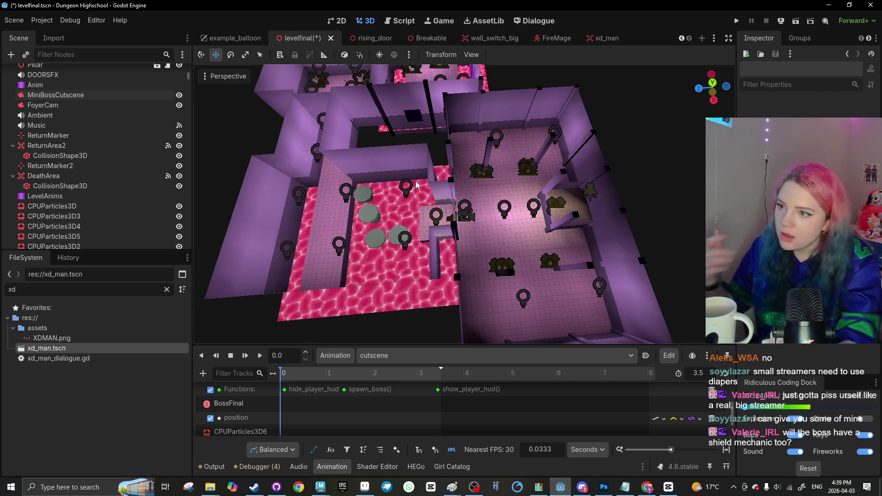
Select the MiniBossCutscene camera and key its starting position at 0.0 with K
scroll(397, 220, "up", 5)
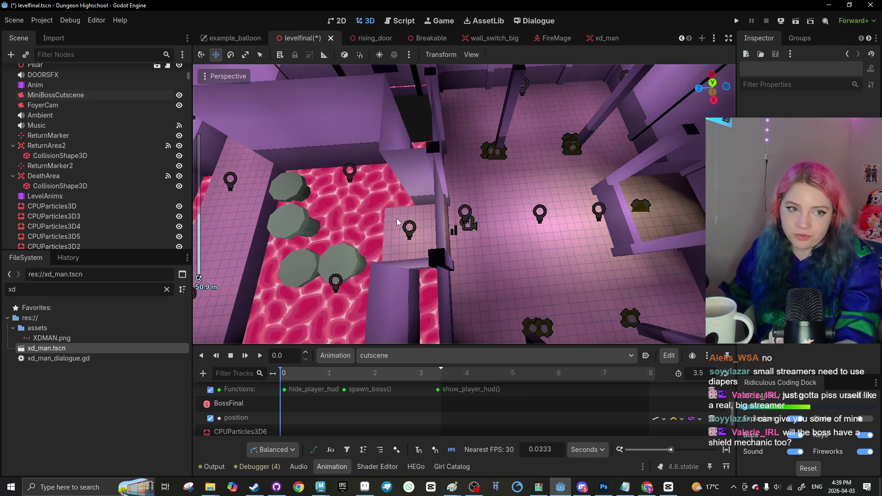
scroll(398, 223, "down", 8)
scroll(462, 244, "up", 6)
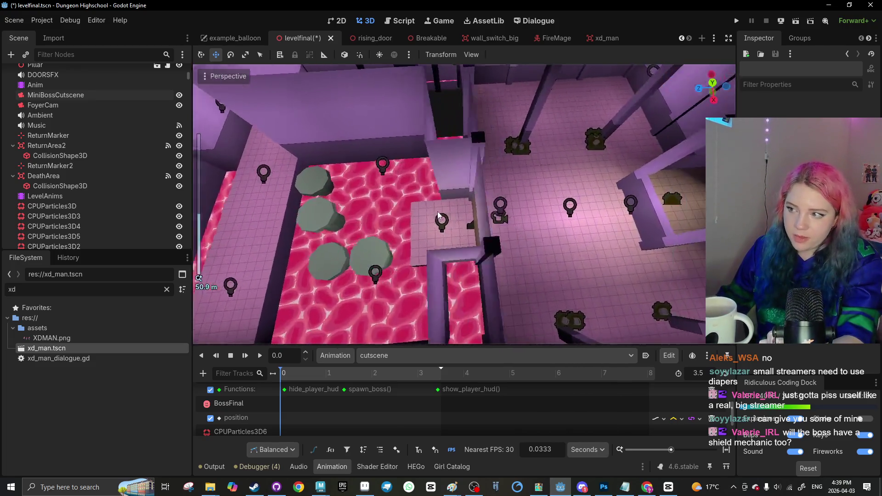
left_click(452, 209)
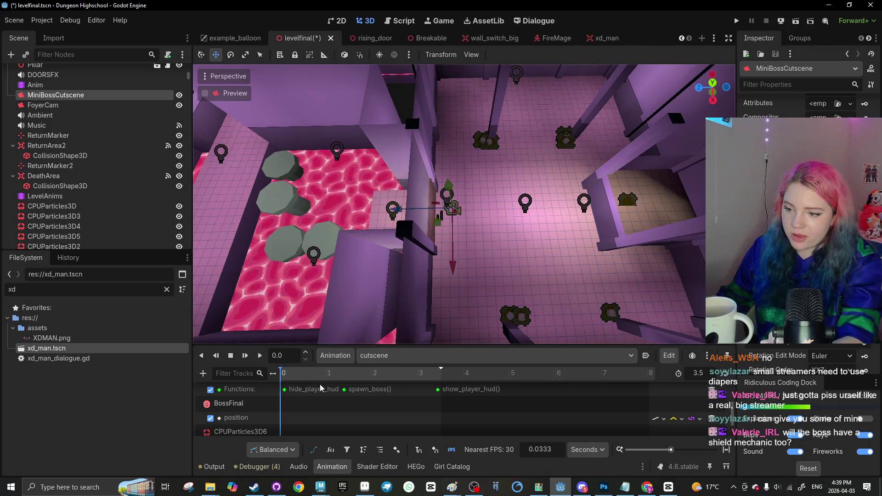
scroll(286, 411, "down", 2)
scroll(285, 414, "up", 3)
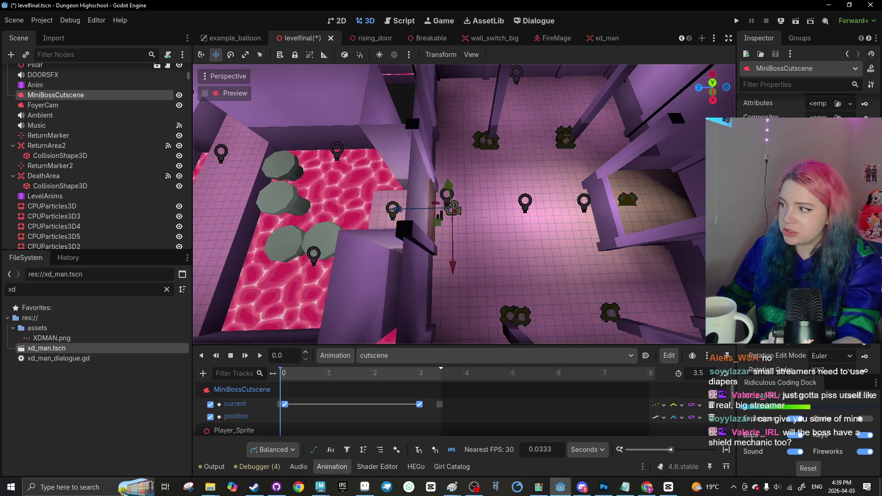
key("k")
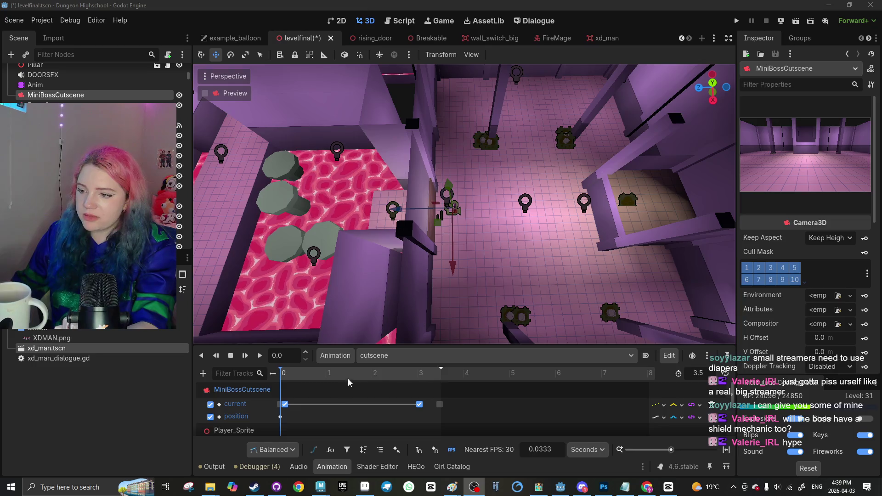
Scrub the cutscene to about 3 seconds and move the camera toward the far room
left_click_drag(349, 382, 408, 382)
mouse_move(392, 215)
left_mouse_down()
mouse_move(573, 182)
mouse_move(619, 146)
left_mouse_up()
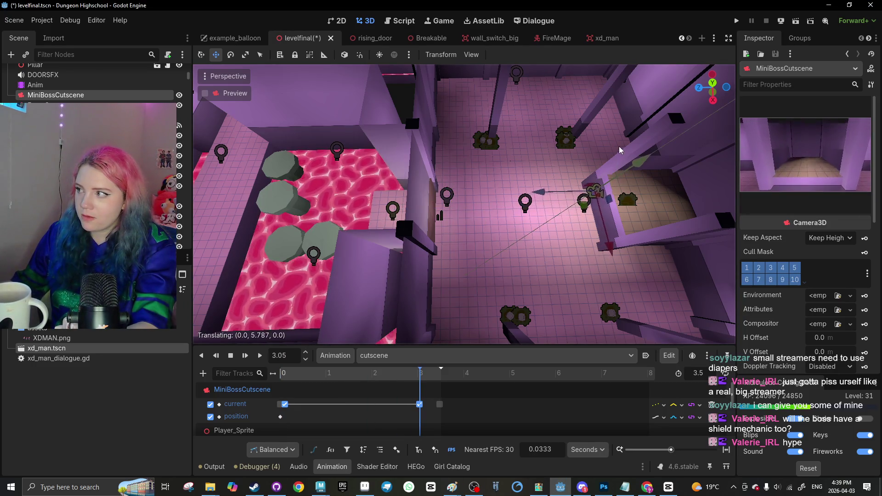
scroll(837, 333, "down", 2)
scroll(837, 333, "down", 5)
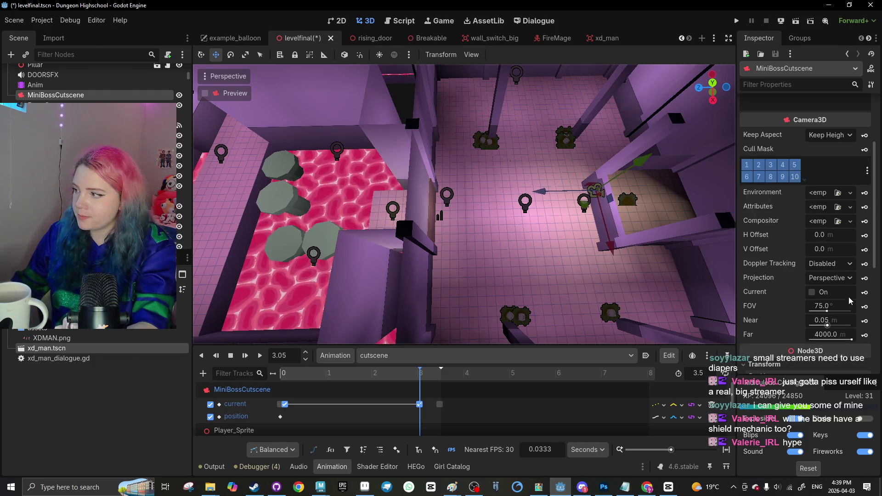
scroll(850, 316, "down", 5)
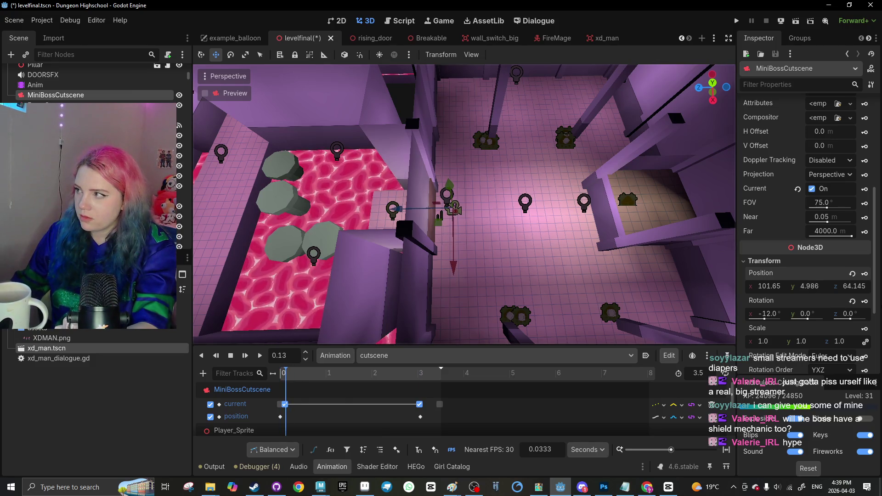
scroll(855, 308, "down", 2)
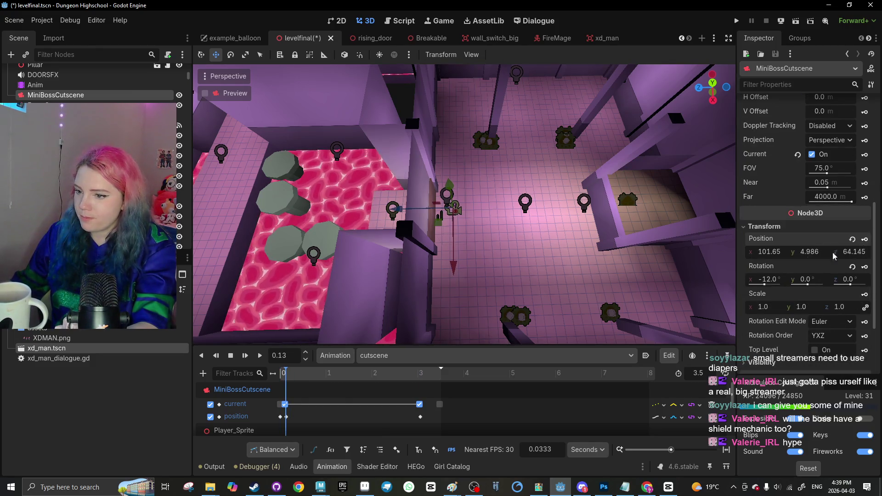
Shift the starting position keyframe back to time 0 and add a second key after it
left_click(283, 417)
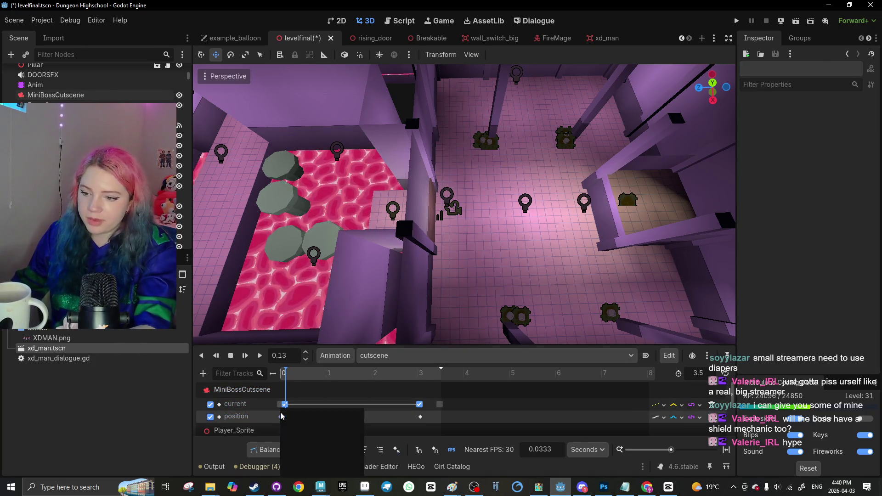
right_click(284, 421)
key("Escape")
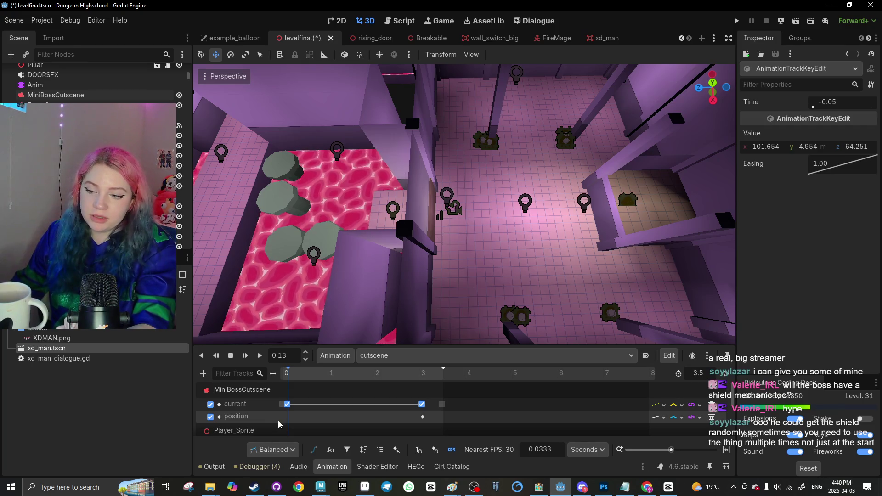
left_click_drag(279, 421, 283, 423)
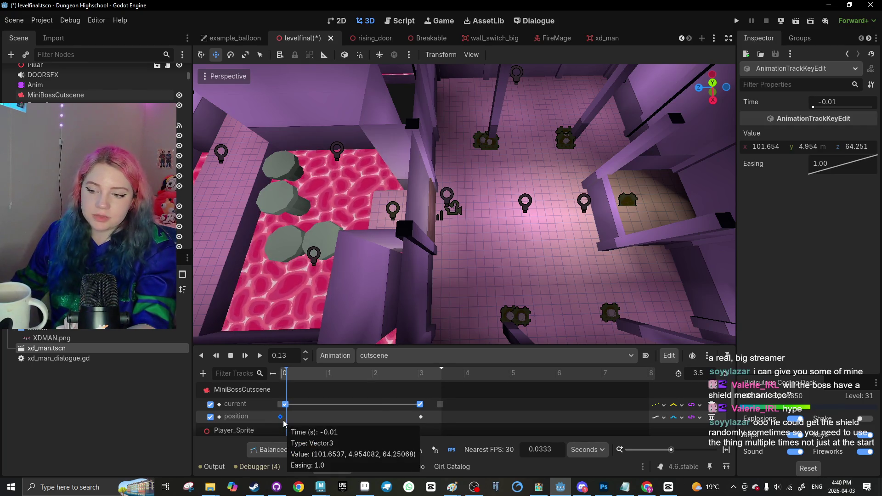
right_click(285, 421)
left_click(295, 416)
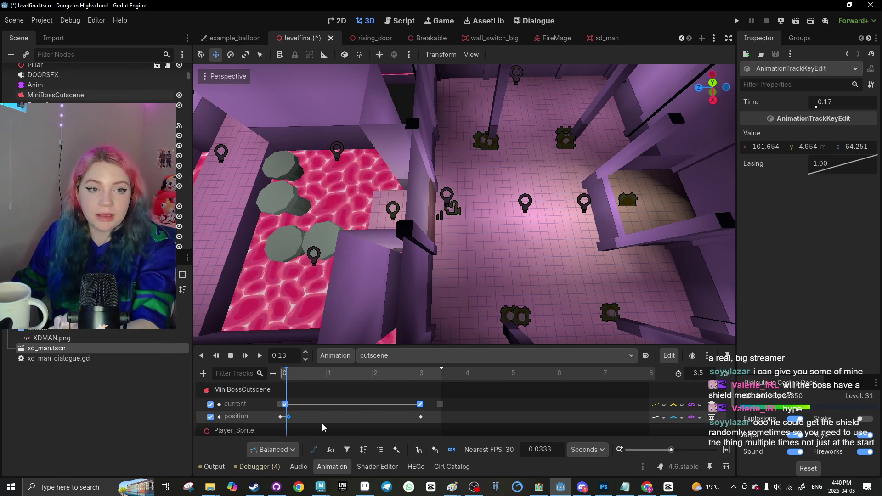
Move the camera's later position keyframe to about 1.43 s and preview the cutscene
left_click_drag(288, 373, 281, 373)
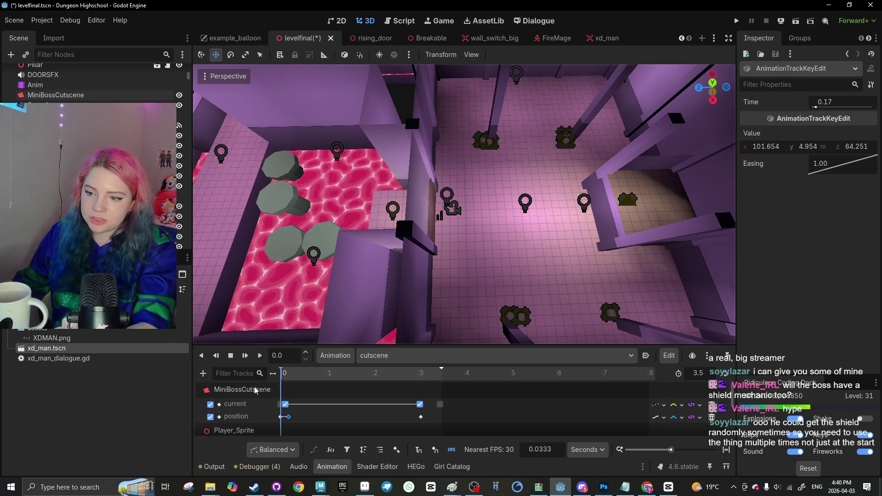
left_click(242, 389)
scroll(869, 222, "up", 5)
left_click(262, 360)
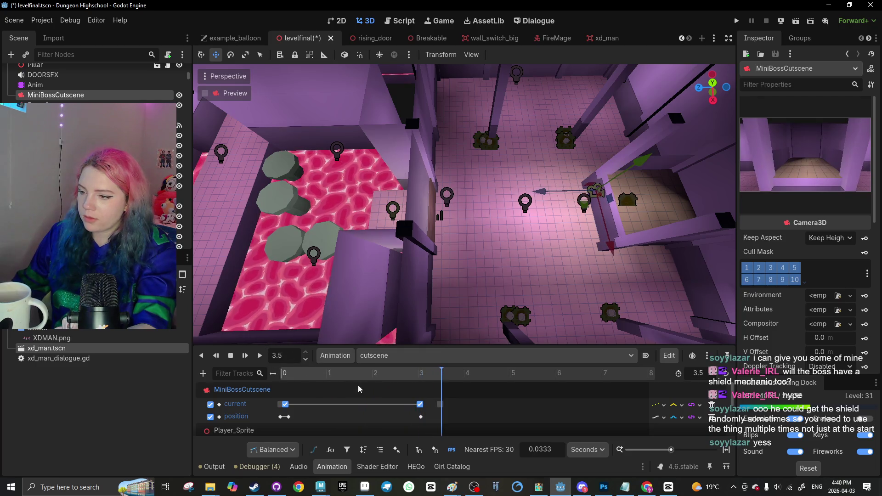
scroll(369, 407, "down", 1)
left_click(418, 402)
left_click_drag(418, 402, 348, 402)
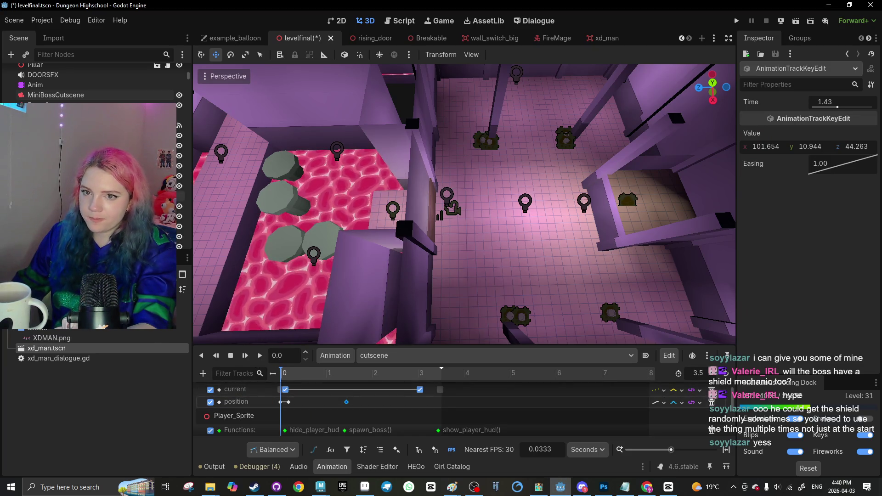
left_click(55, 95)
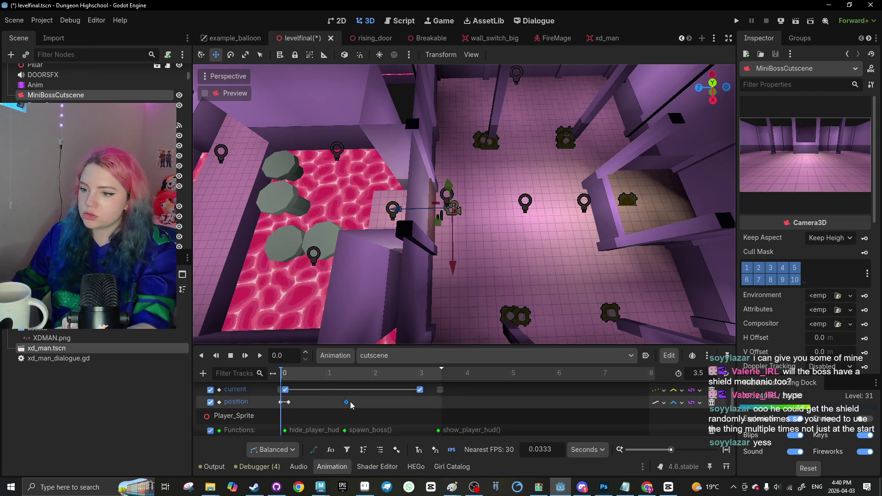
left_click(258, 362)
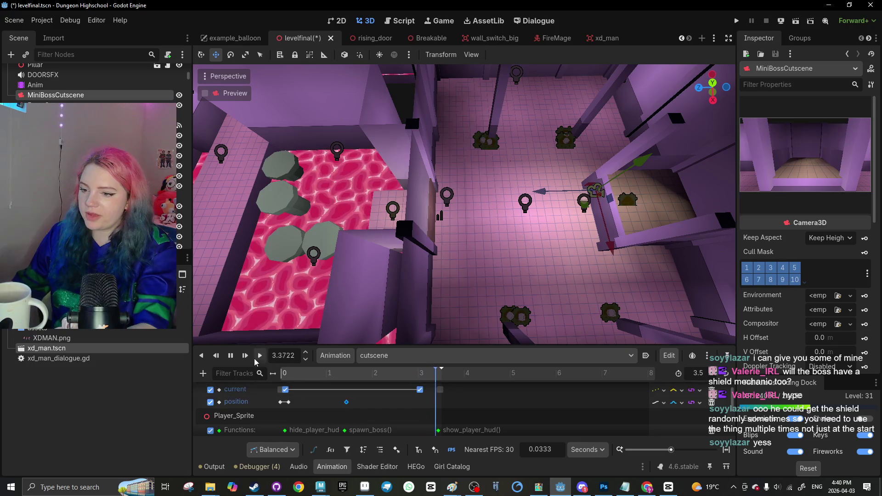
Check the spawn_boss call timing and scrub the preview to about 1.16 seconds
left_click(344, 430)
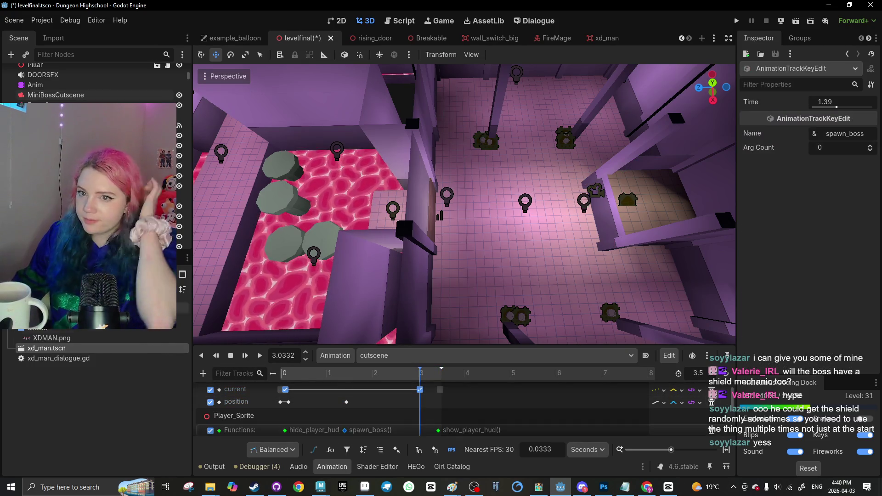
scroll(92, 82, "down", 5)
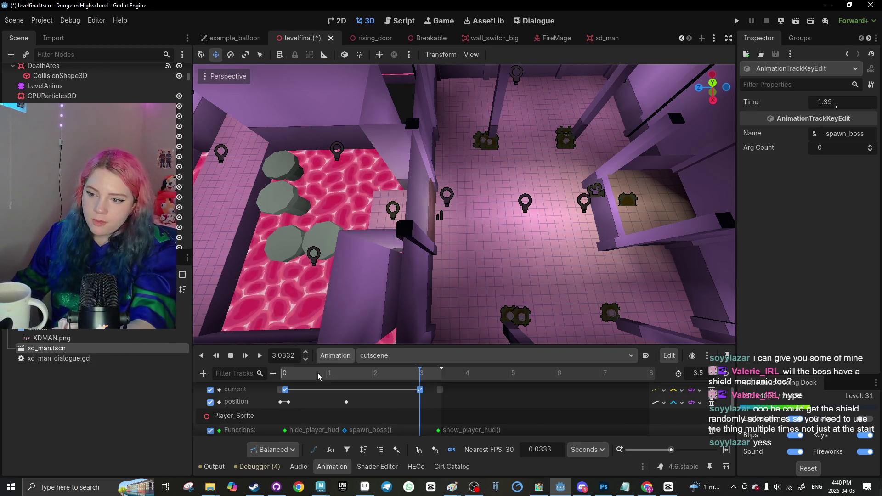
scroll(300, 382, "down", 2)
left_click_drag(299, 374, 260, 379)
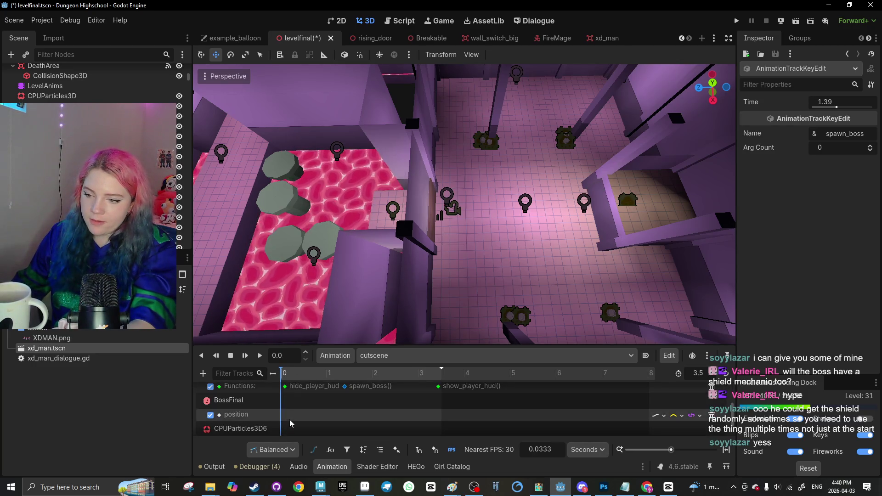
left_click(284, 414)
left_click_drag(285, 375, 337, 375)
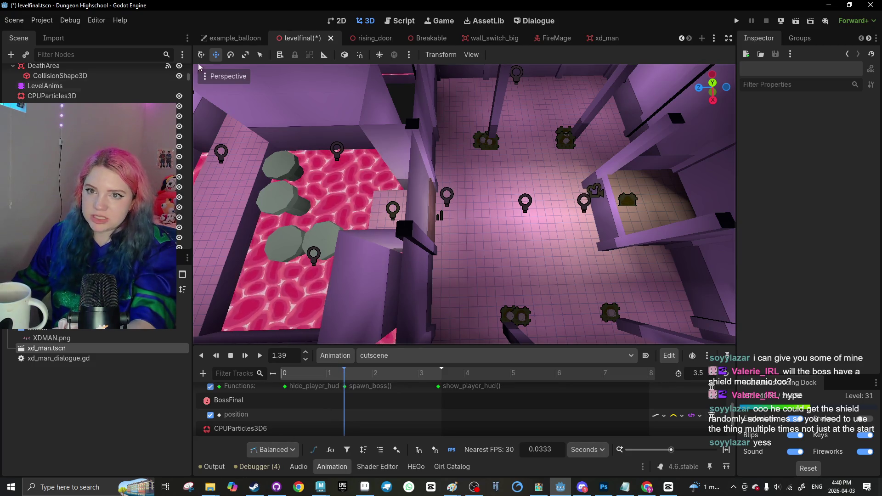
Find BossFinal, make it visible, and lower it onto the room floor
type("boss")
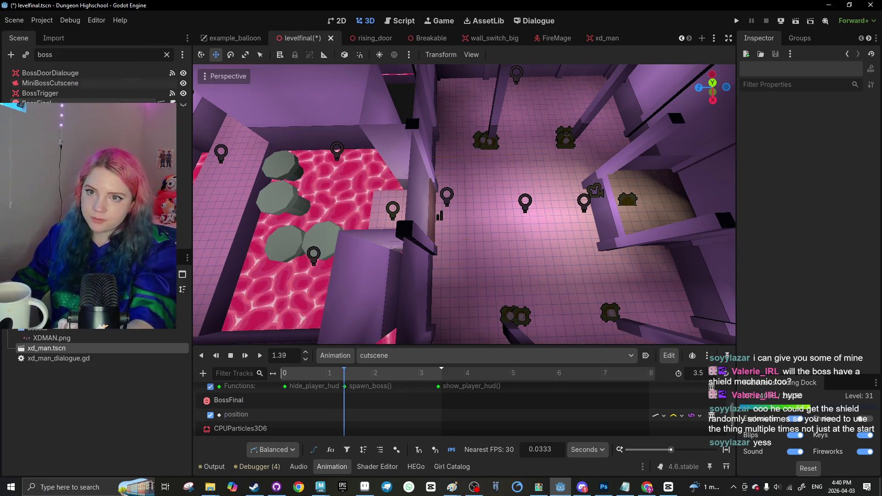
left_click(420, 210)
mouse_move(419, 210)
left_mouse_down()
mouse_move(669, 187)
mouse_move(705, 144)
mouse_move(528, 176)
left_mouse_up()
scroll(458, 239, "down", 5)
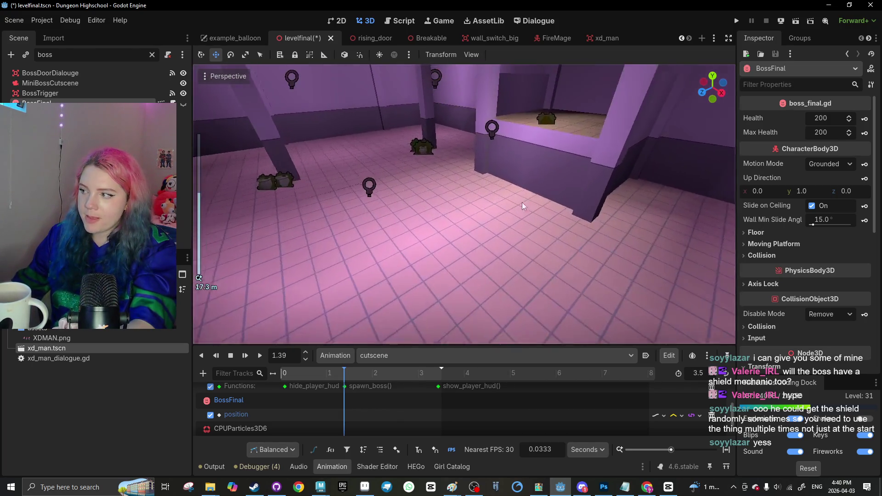
scroll(809, 230, "down", 5)
left_click(830, 311)
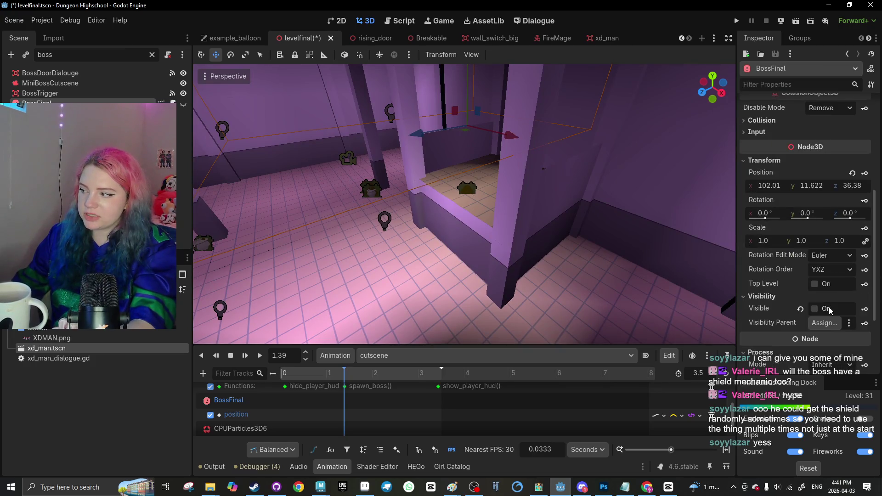
scroll(433, 239, "down", 3)
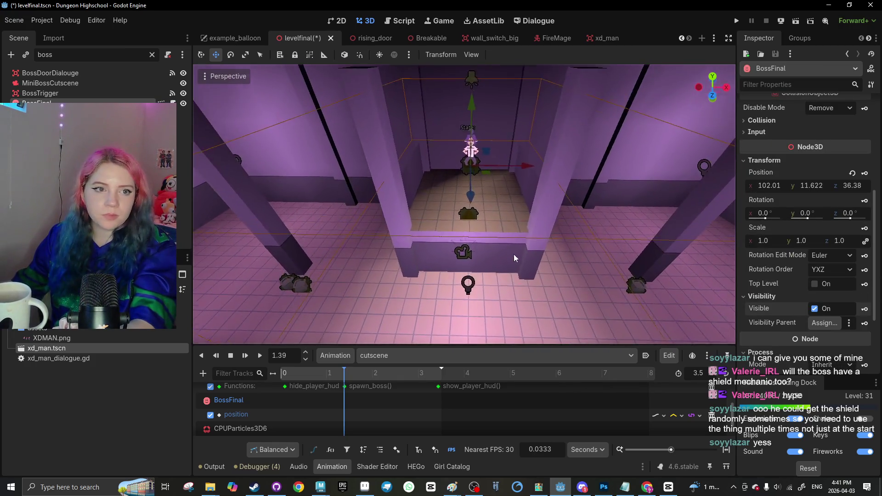
left_click_drag(466, 141, 468, 159)
scroll(467, 159, "up", 6)
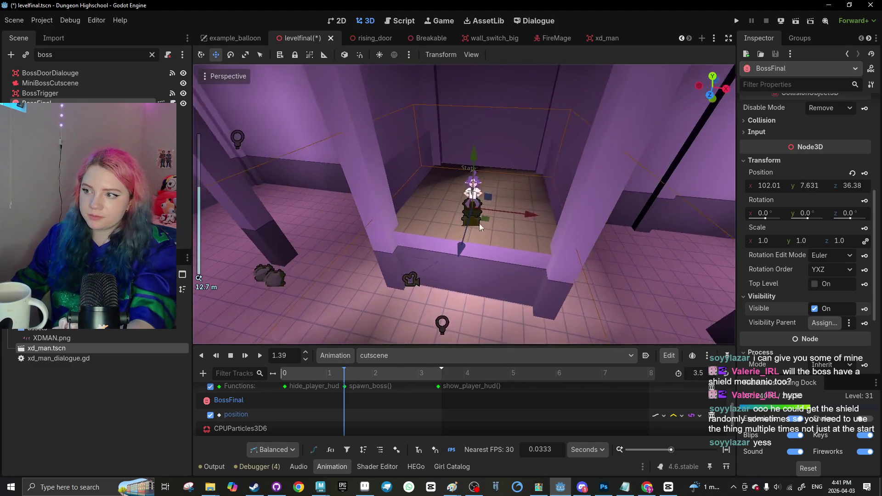
left_click_drag(481, 159, 479, 202)
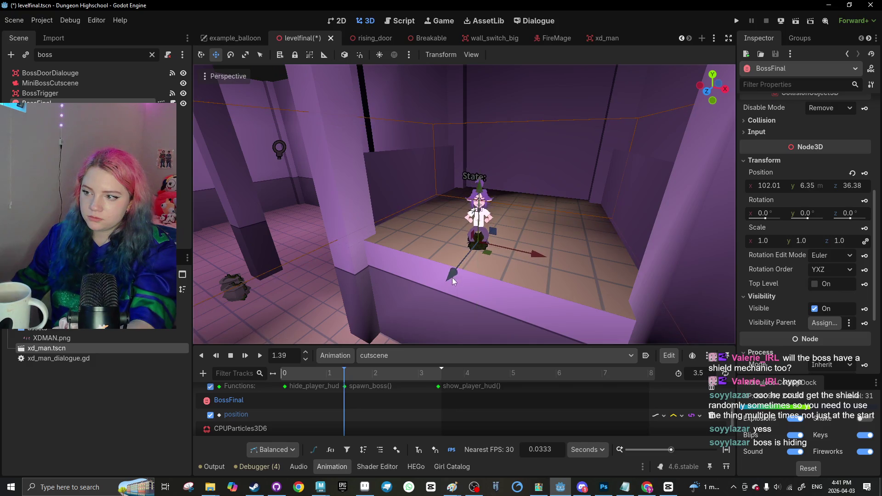
left_click(413, 304)
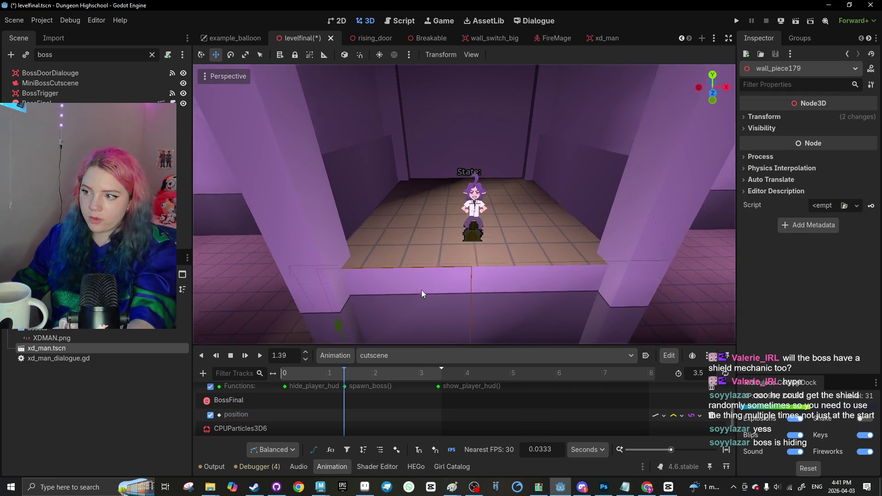
left_click(473, 207)
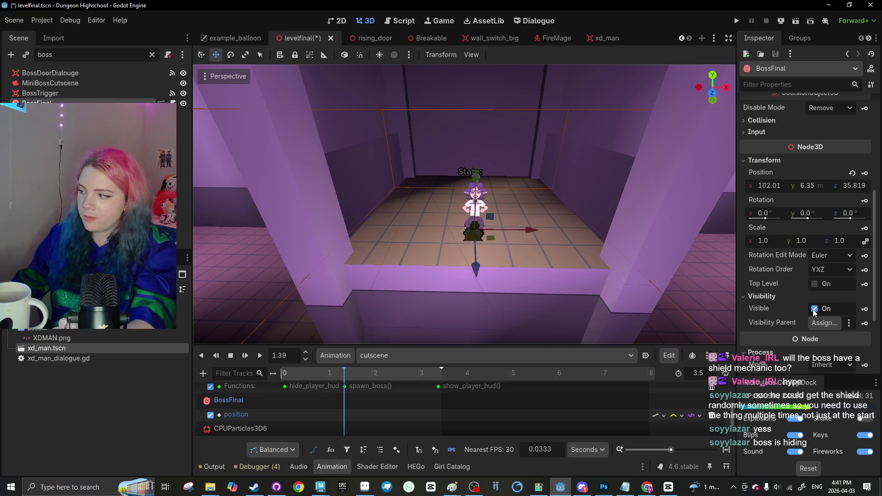
Add a Visible track for BossFinal to the cutscene, then delete its stray keyframe
left_click(865, 309)
left_click(403, 274)
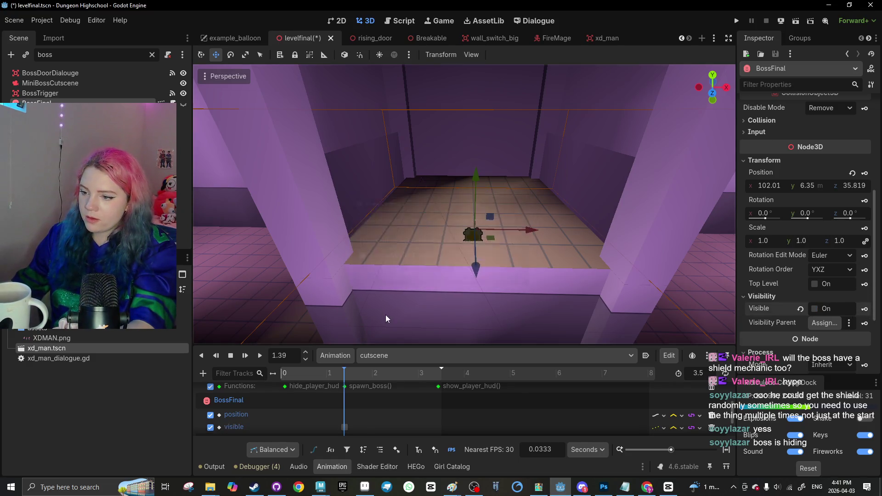
mouse_move(345, 375)
left_mouse_down()
mouse_move(414, 380)
mouse_move(373, 380)
left_mouse_up()
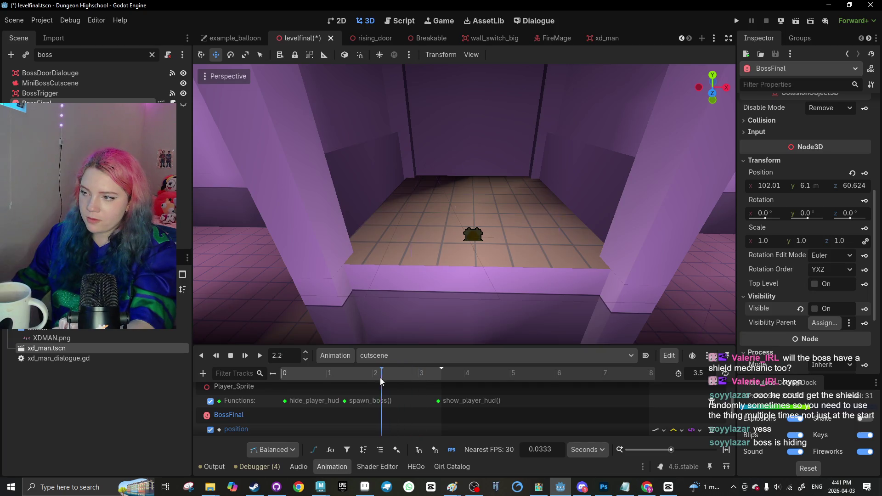
scroll(353, 399, "down", 3)
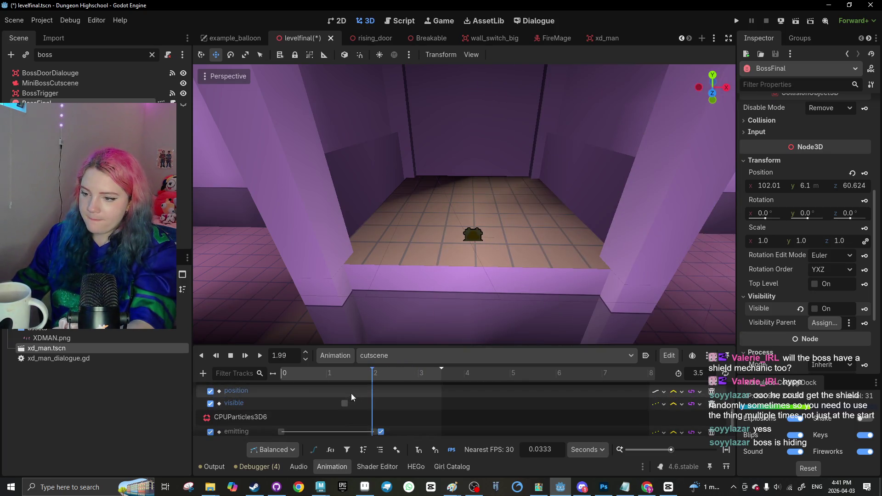
left_click(344, 403)
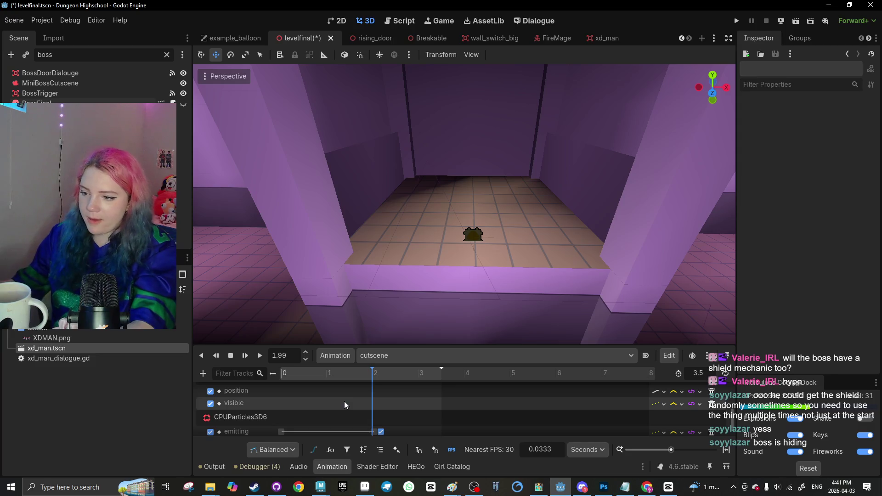
left_click(367, 373)
key("Delete")
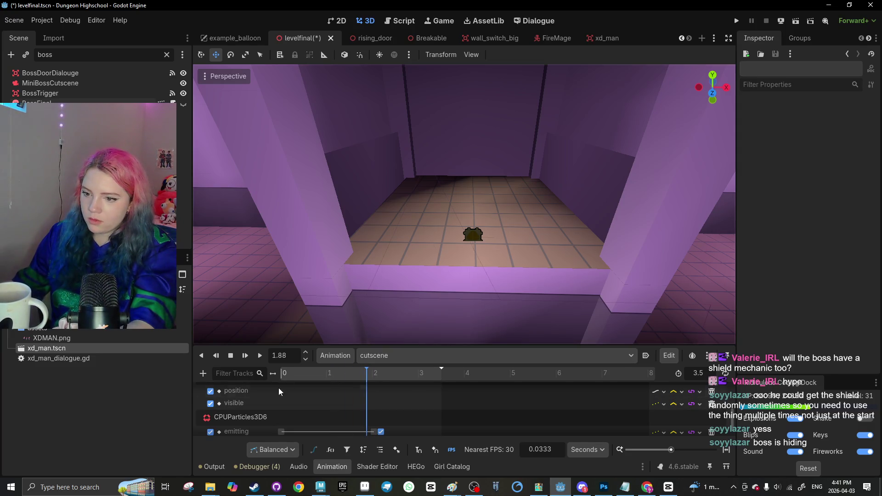
Turn BossFinal's Visible property back on and view the level from above
scroll(279, 391, "up", 3)
left_click(229, 406)
scroll(441, 254, "up", 3)
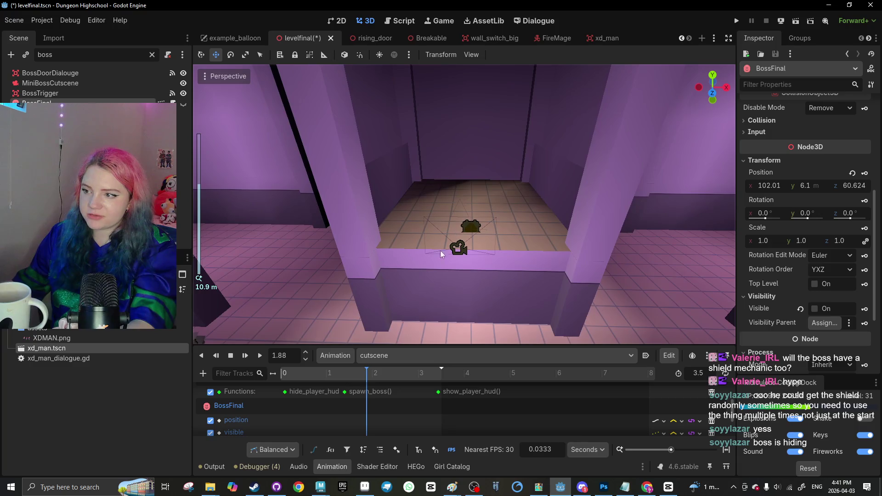
left_click(815, 309)
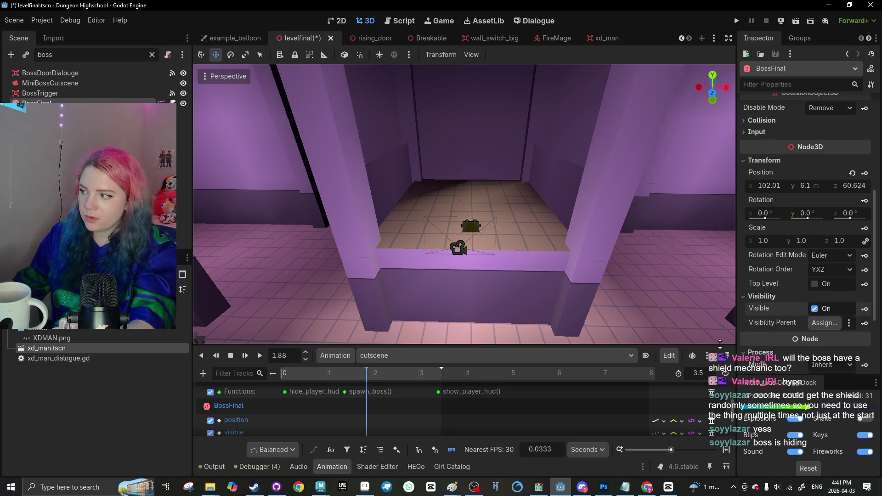
scroll(551, 272, "down", 3)
left_click_drag(550, 271, 354, 267)
scroll(353, 267, "down", 10)
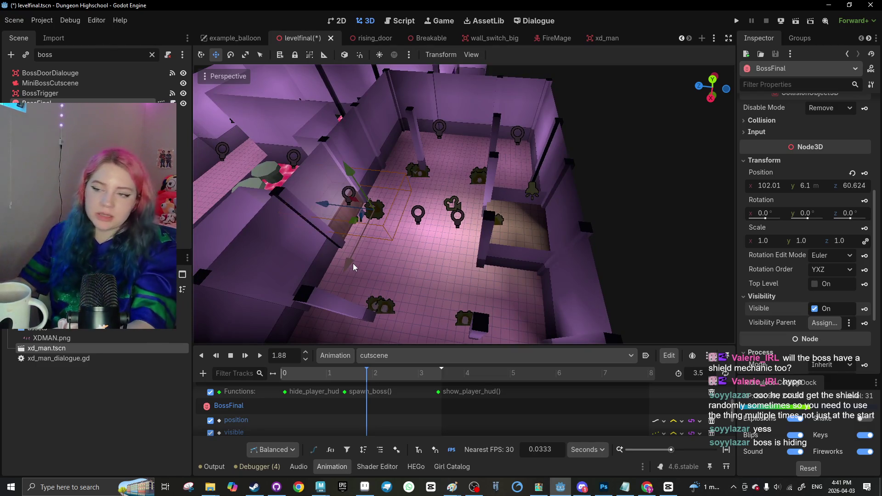
Move BossFinal into the small raised room at x 102.01, y 6.241, z 36.839
mouse_move(324, 207)
left_mouse_down()
mouse_move(487, 230)
mouse_move(512, 167)
left_mouse_up()
scroll(512, 167, "up", 8)
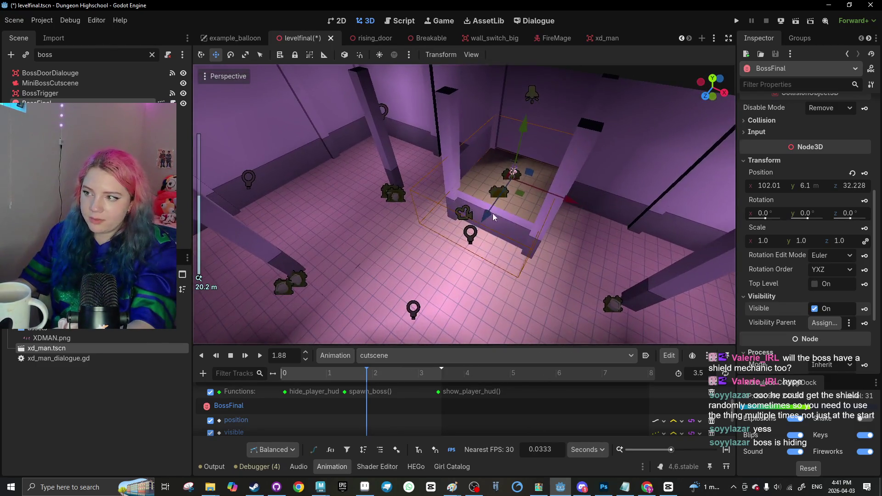
left_click(512, 168)
scroll(465, 201, "up", 10)
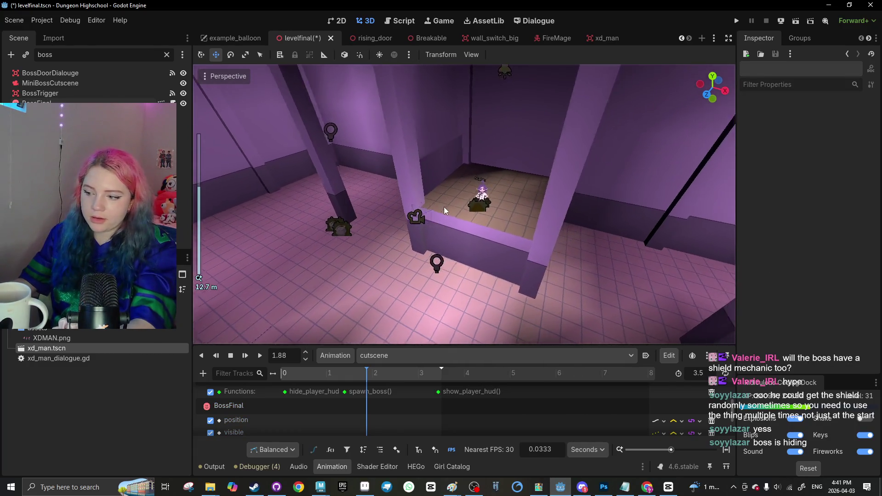
left_click(482, 197)
scroll(475, 245, "up", 8)
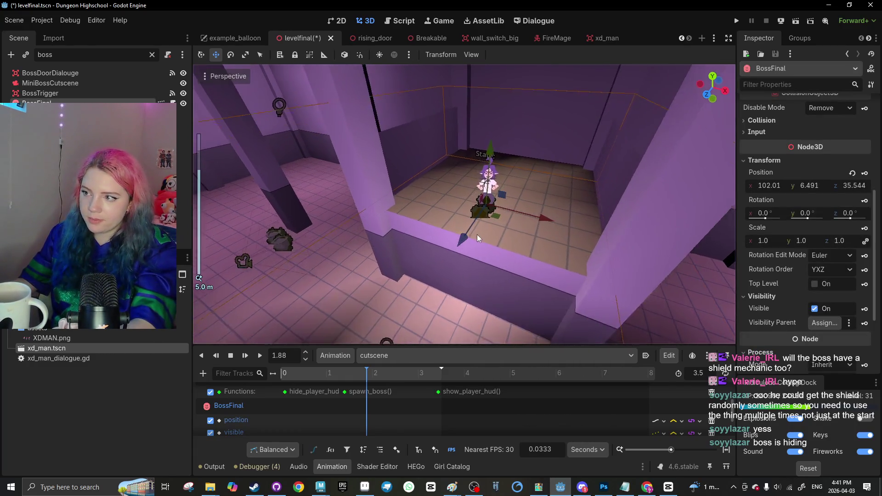
key("f")
left_click_drag(468, 195, 468, 212)
scroll(496, 280, "up", 3)
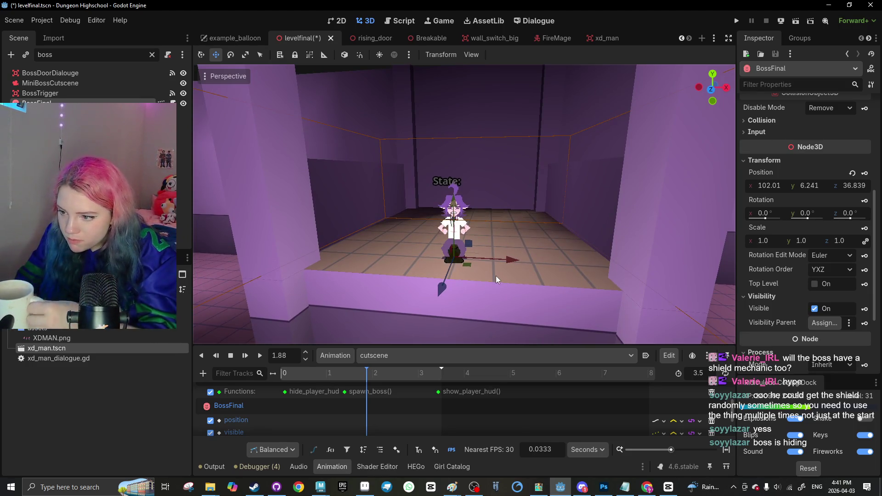
Key BossFinal's position at the cutscene start and again near 2 seconds
left_click(865, 173)
left_click(365, 420)
left_click_drag(278, 426, 278, 426)
mouse_move(331, 373)
left_mouse_down()
mouse_move(386, 375)
mouse_move(375, 374)
left_mouse_up()
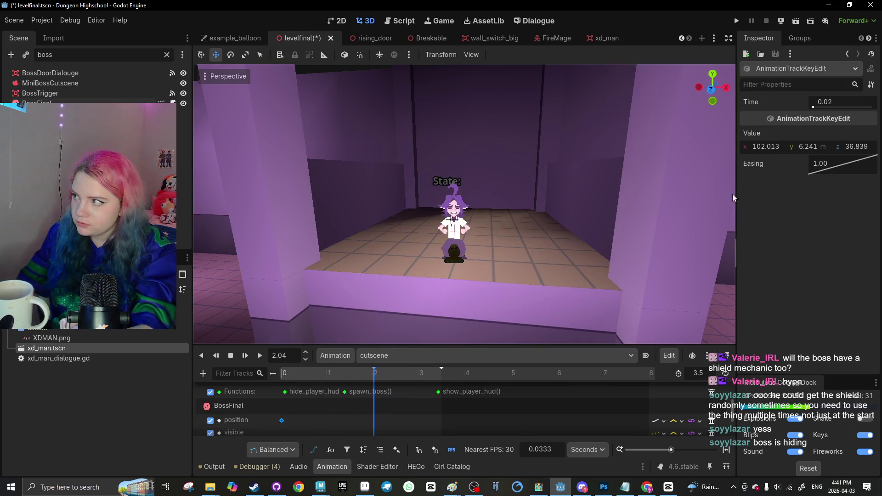
left_click(365, 422)
left_click(864, 174)
Lower BossFinal to the lower floor, key it at 3.14 s, and preview the cutscene
left_click(382, 378)
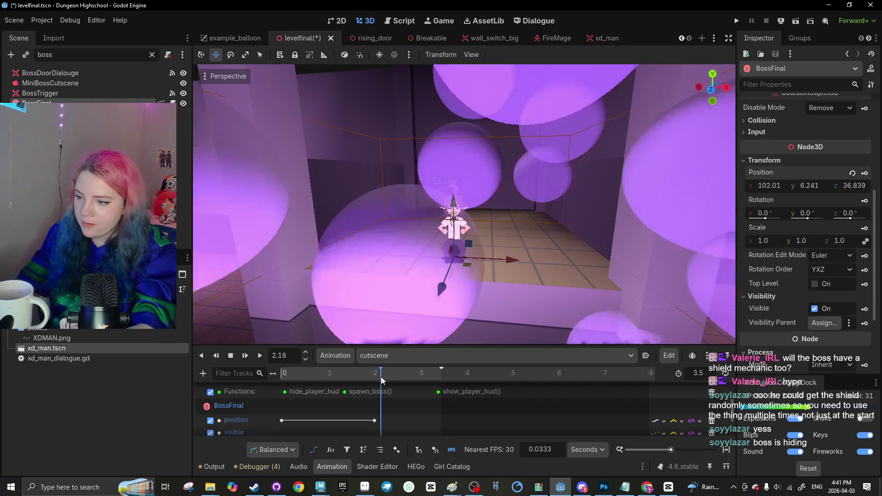
left_click_drag(462, 216, 461, 275)
left_click(864, 175)
left_click(231, 356)
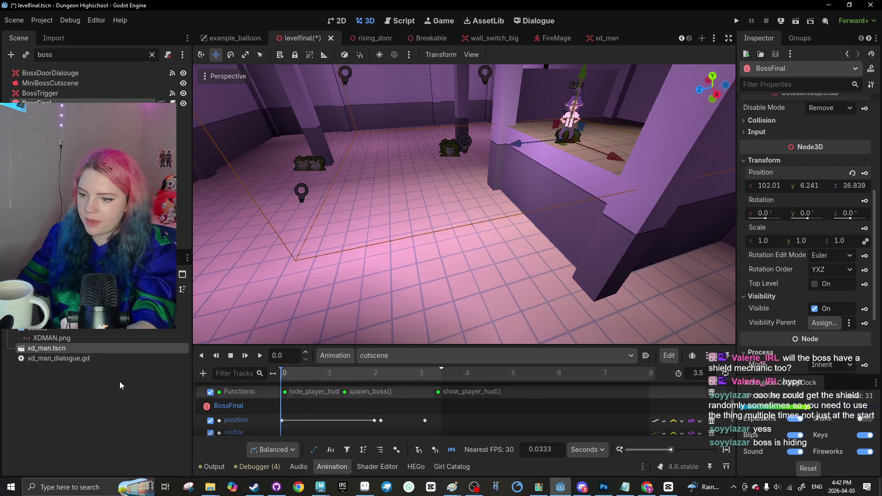
left_click(55, 83)
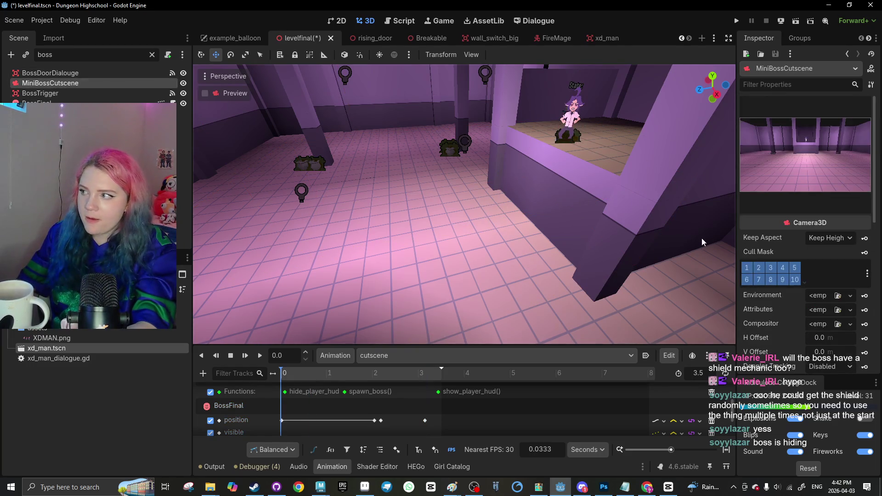
scroll(703, 242, "down", 2)
left_click(260, 356)
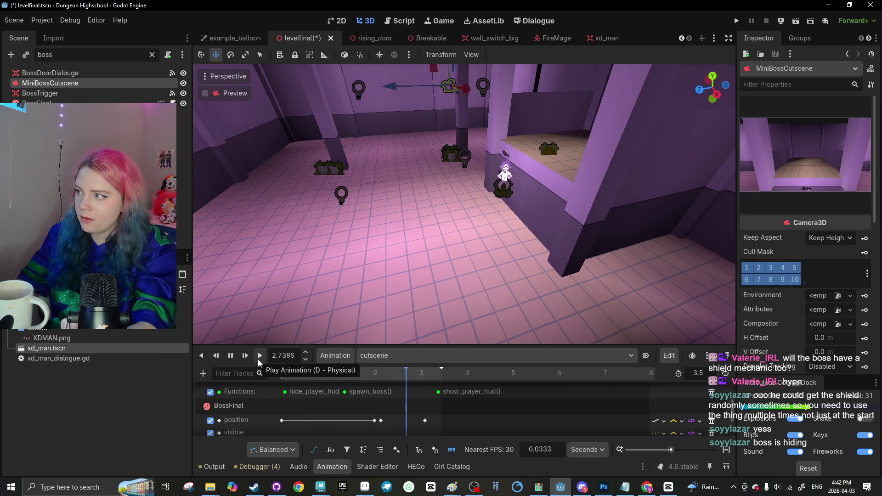
Move the final position key to 2.79 s, replay the cutscene, and save the scene
left_click_drag(425, 421, 409, 421)
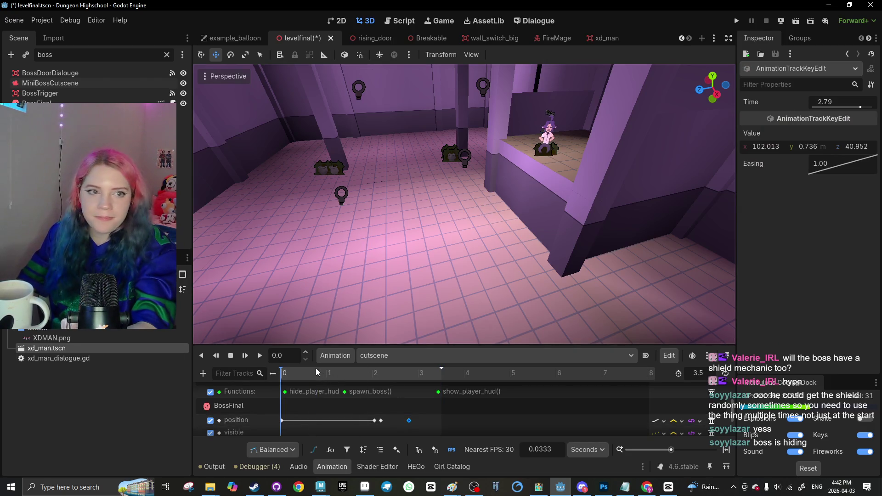
left_click(51, 84)
left_click(260, 356)
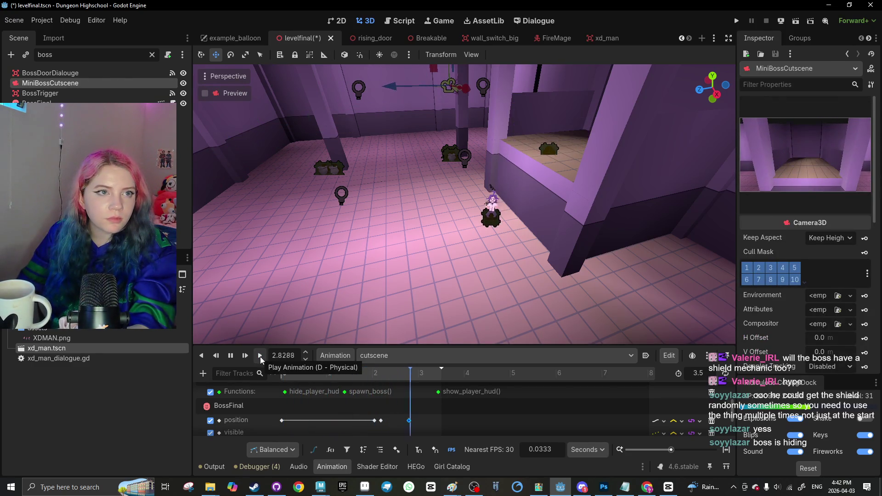
key("ctrl+s")
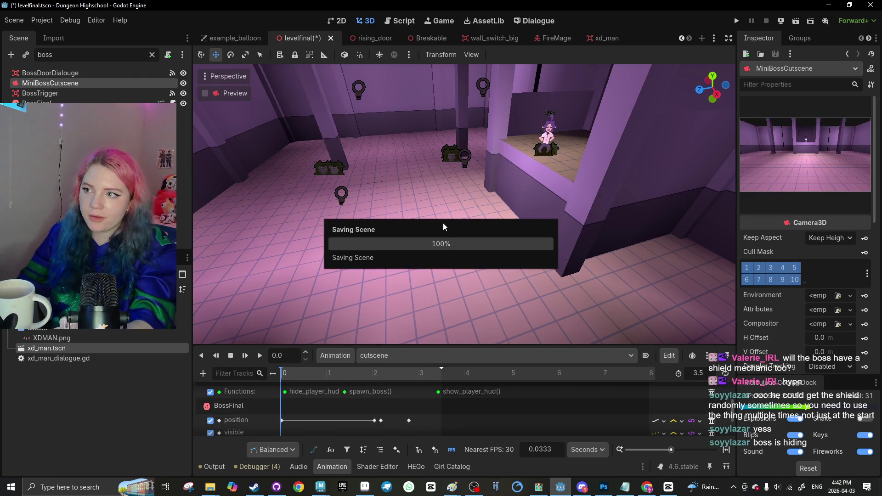
Find FirstPersonPlayer via the 'fi' filter, shift it 1.745 along Z, and run with F5
scroll(437, 243, "down", 10)
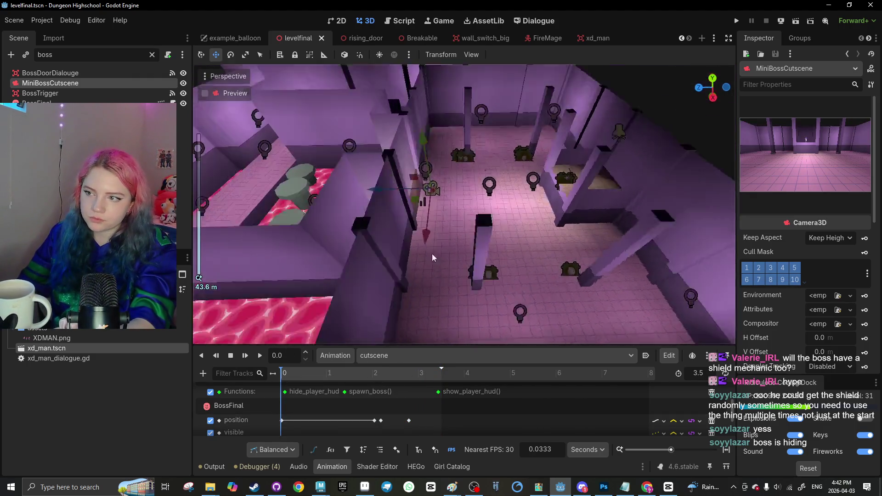
scroll(434, 257, "down", 5)
left_click(152, 54)
scroll(68, 83, "up", 5)
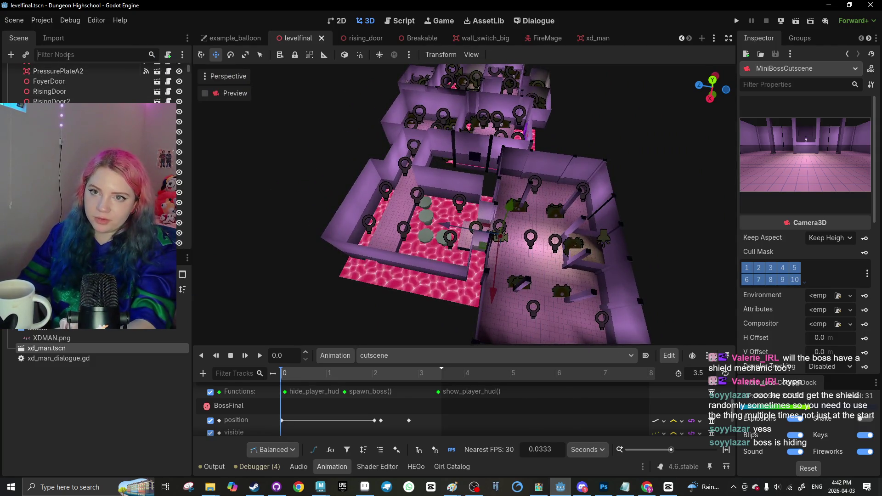
type("fi")
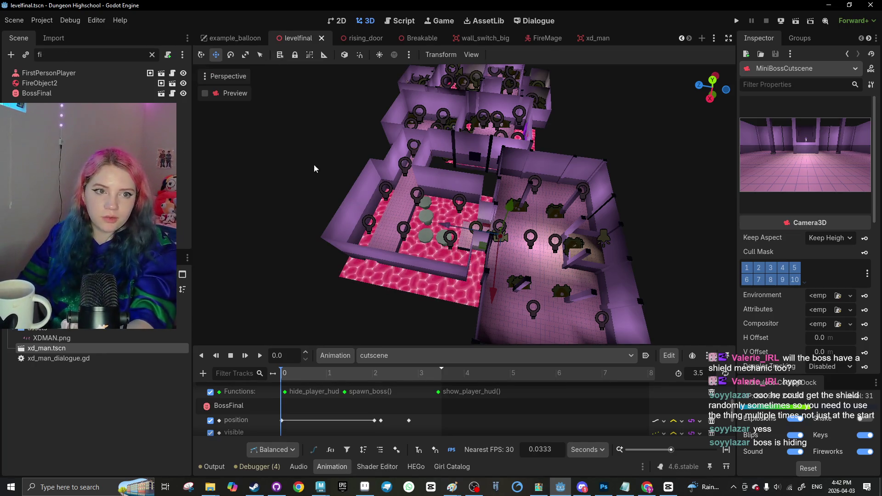
double_click(49, 72)
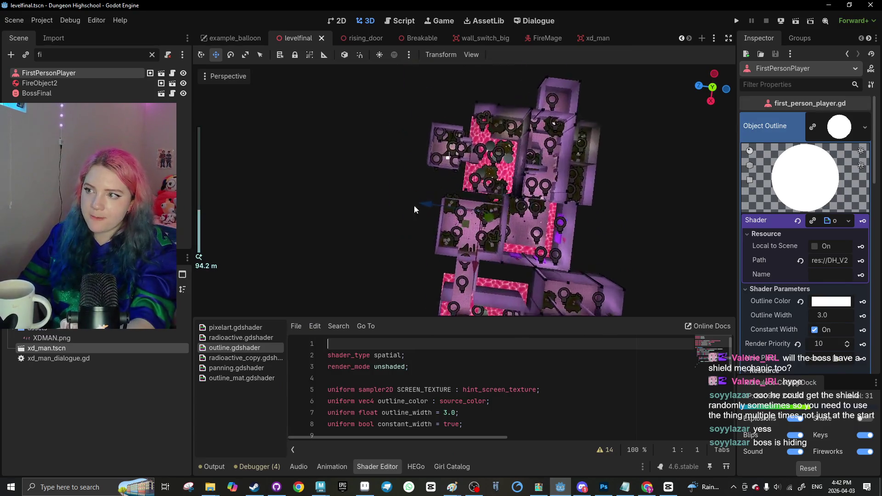
scroll(414, 209, "up", 5)
scroll(415, 140, "up", 4)
left_click_drag(428, 129, 317, 130)
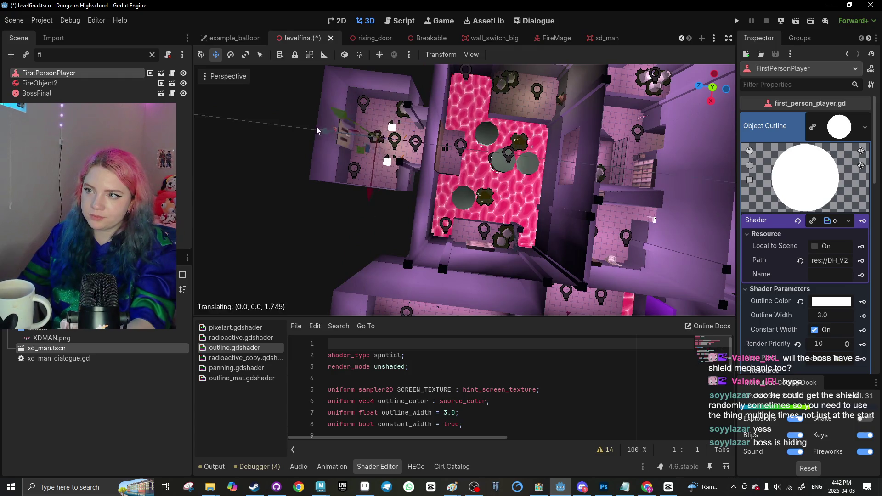
key("F5")
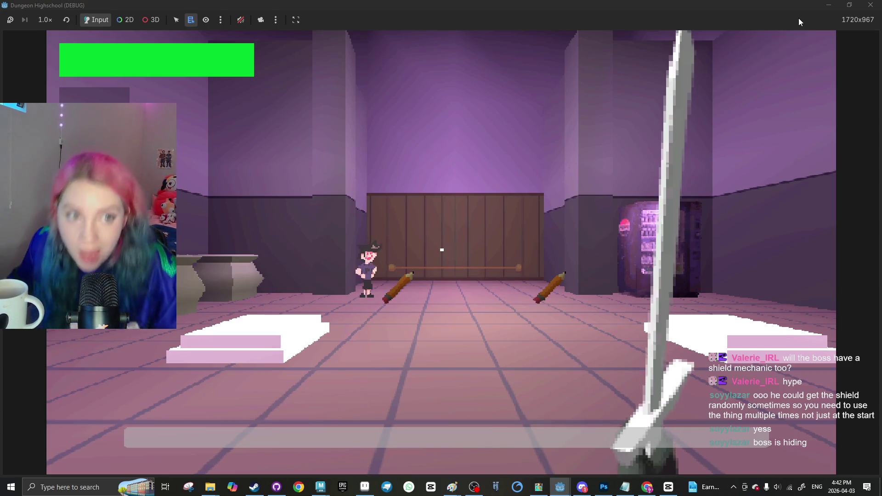
Fight the floating pencil enemies in the paper room with WASD movement and sword swings
left_click(591, 126)
key("w")
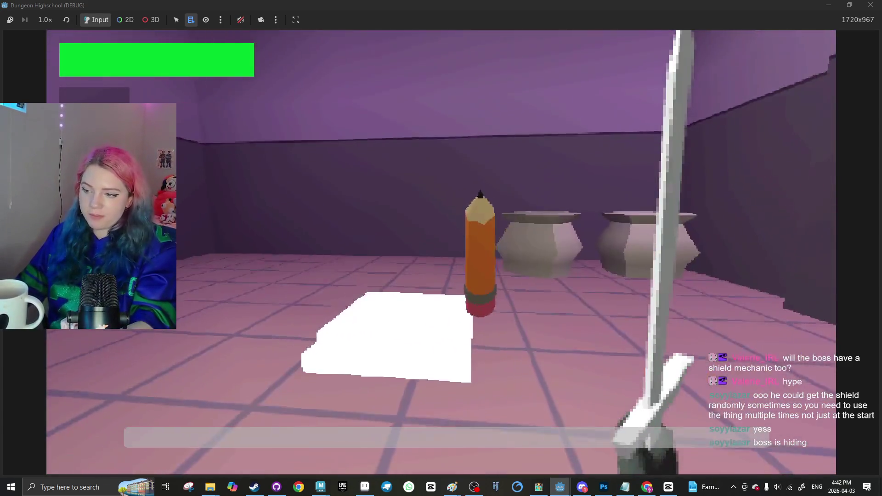
left_click(441, 250)
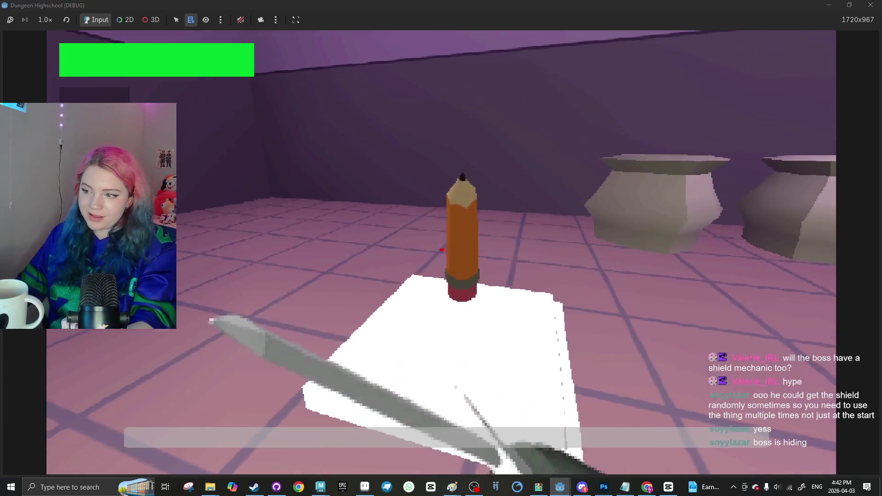
key("s")
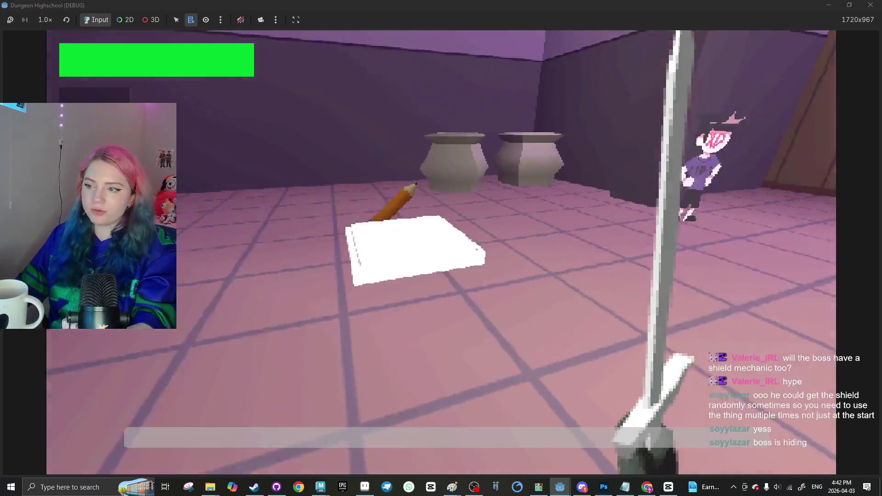
key("w")
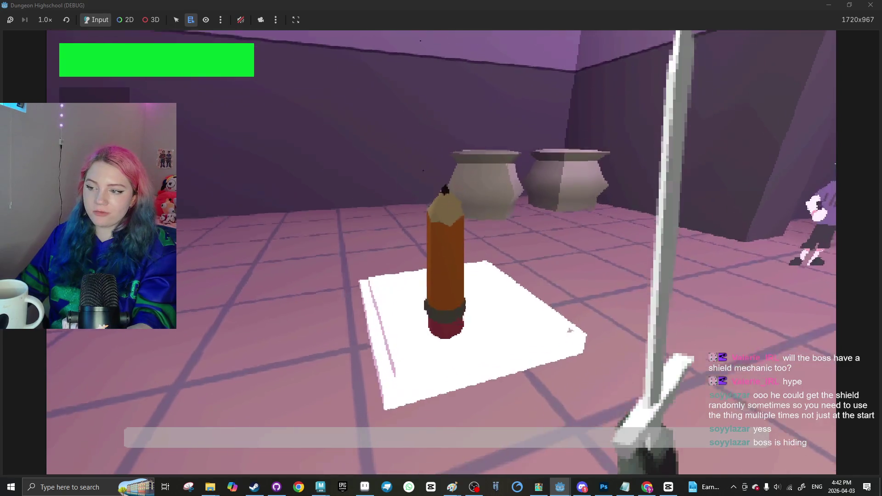
left_click(441, 250)
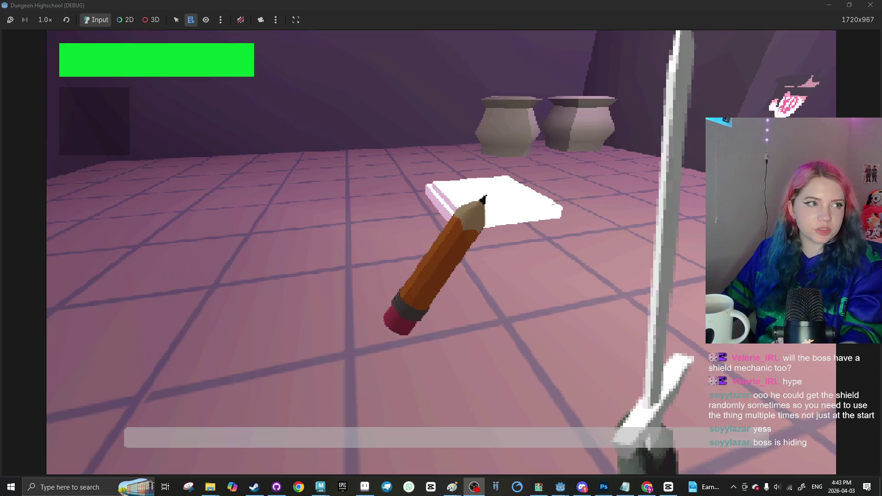
mouse_move(441, 250)
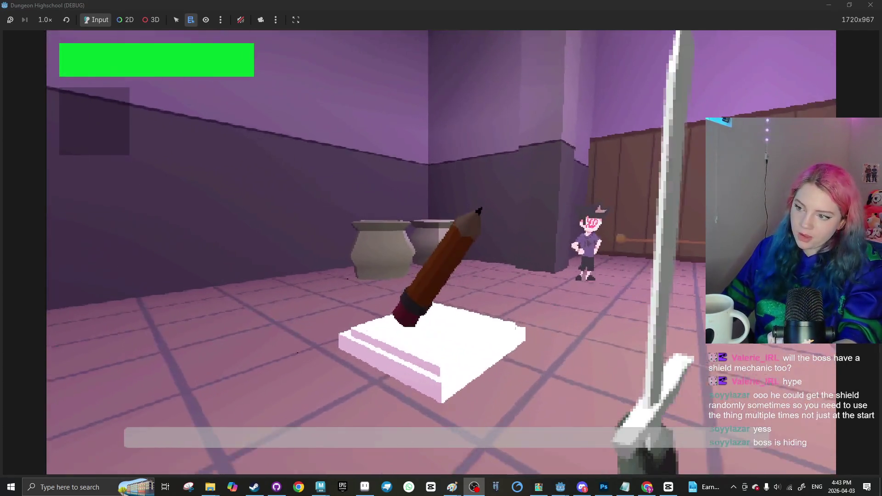
left_click(441, 250)
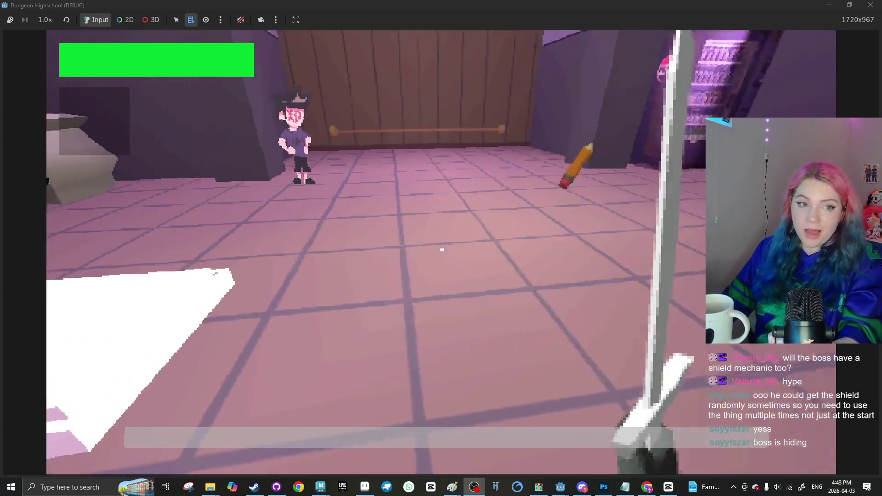
mouse_move(442, 250)
key("w")
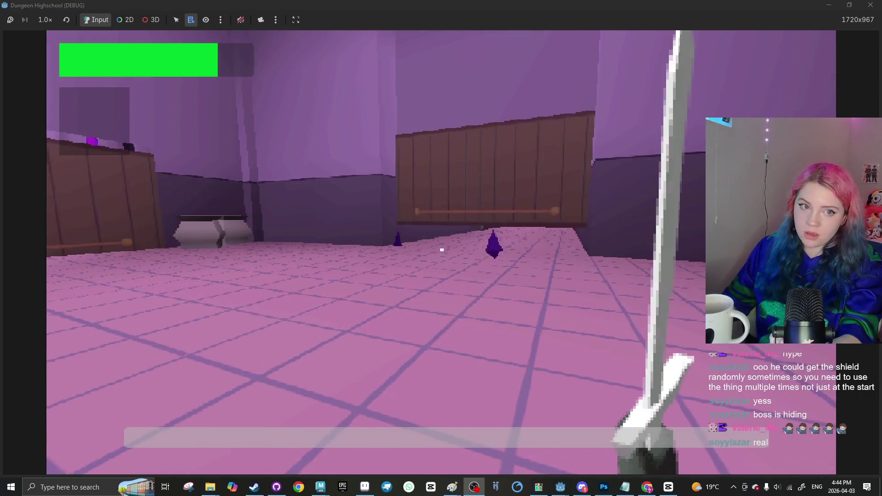
Walk down the corridor and across the lava room to the alcove, triggering the boss dialogue
key("w")
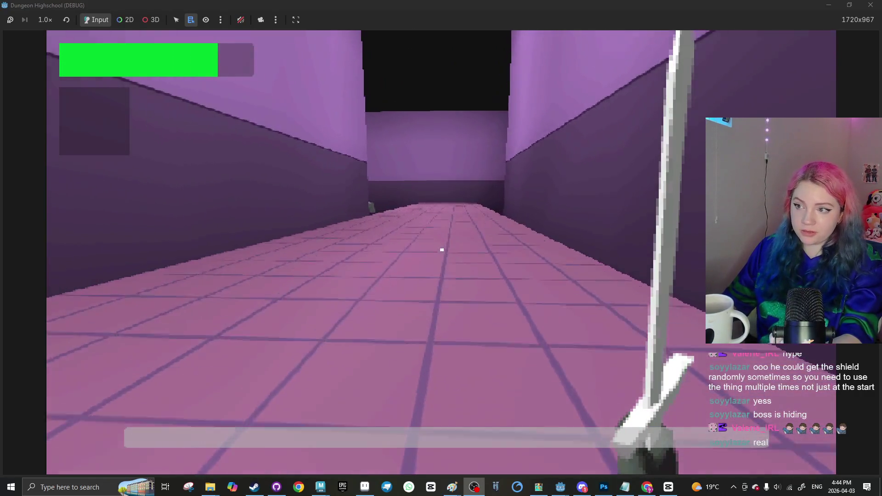
key("w")
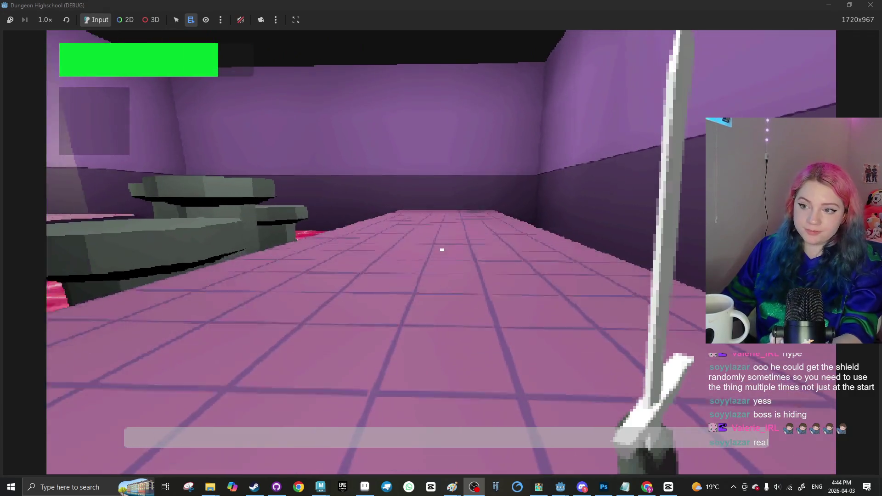
key("w")
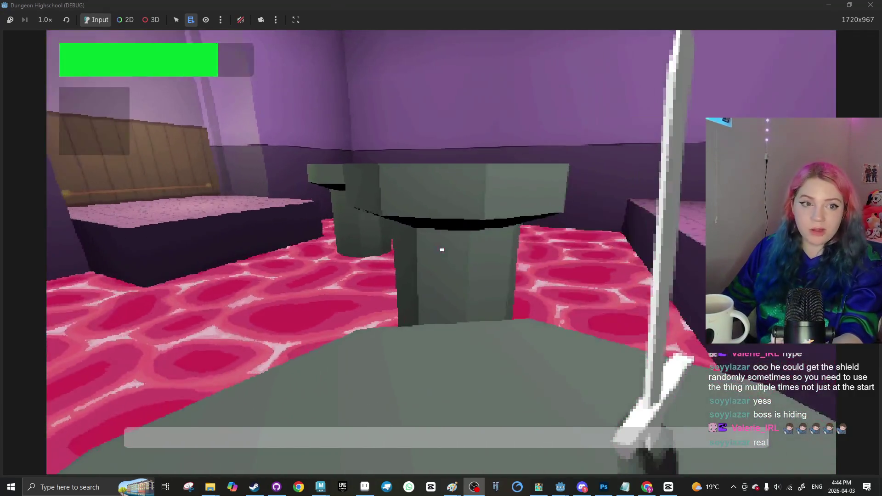
key("w")
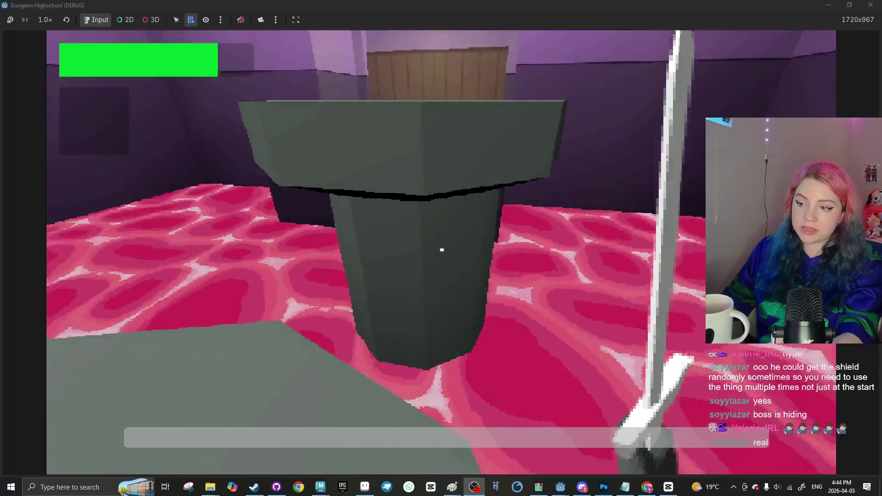
key("e")
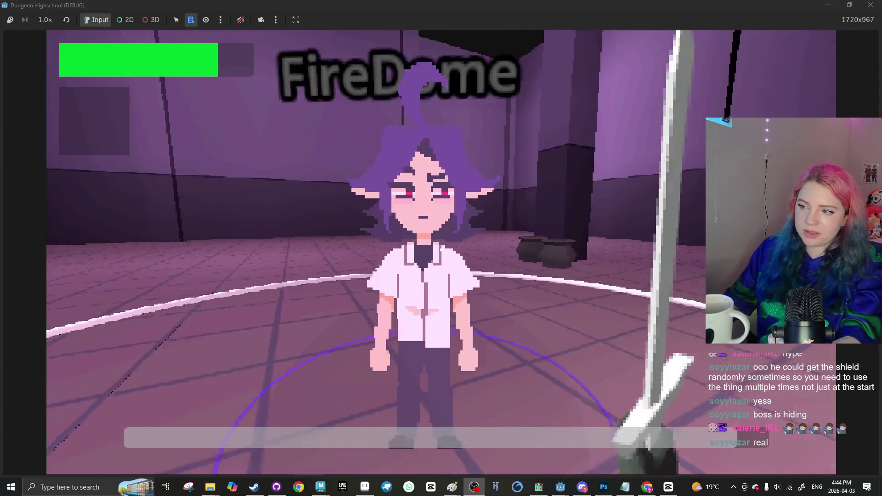
Fight the FireBreath boss, backing off and closing in between repeated sword strikes
key("s")
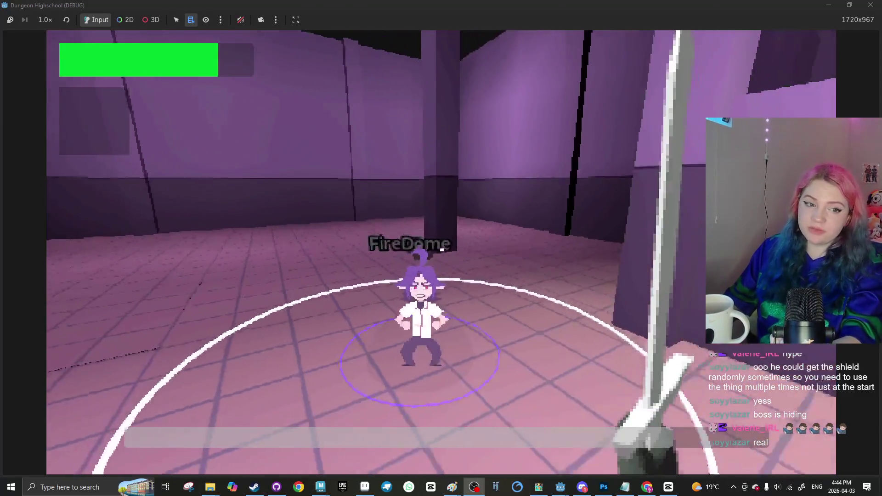
key("s")
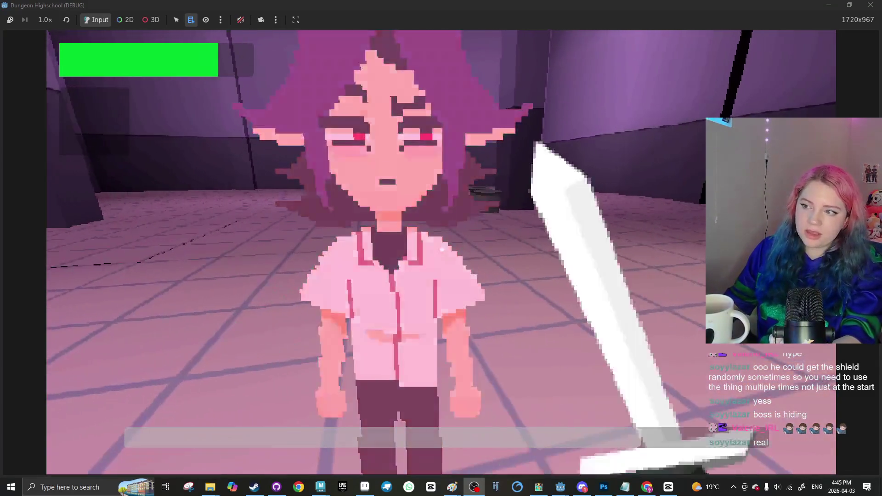
key("s")
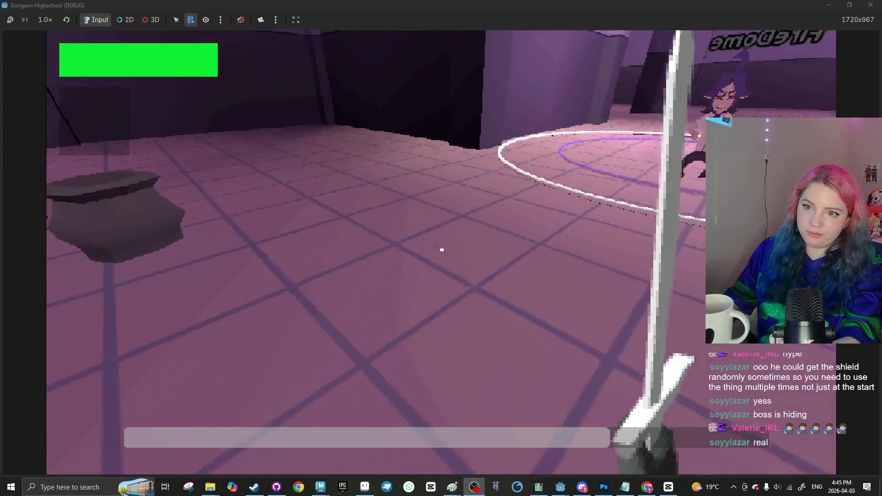
left_click(442, 250)
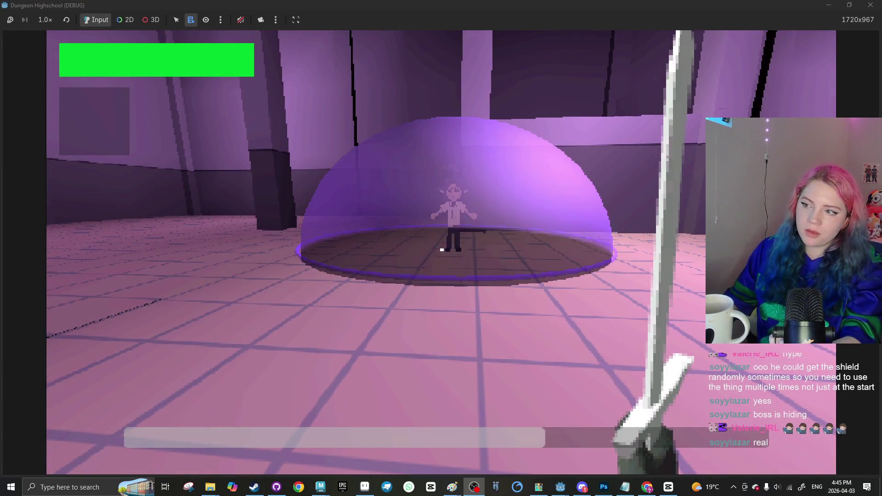
left_click(442, 250)
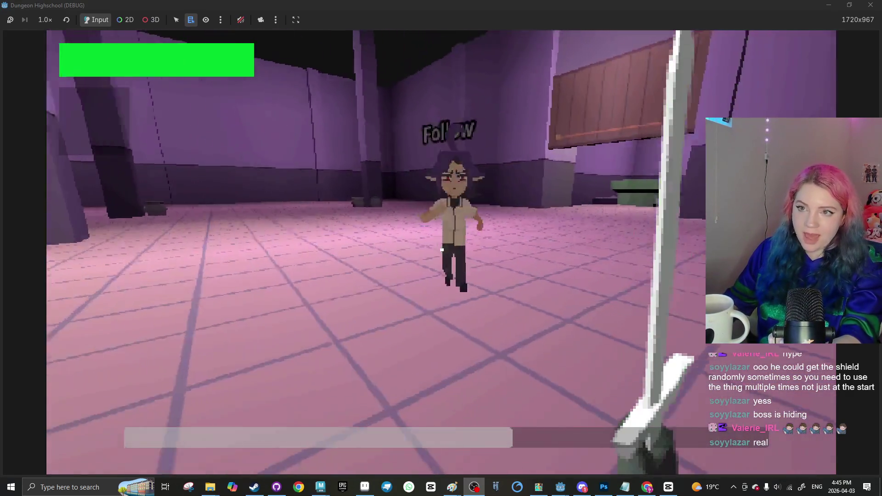
left_click(442, 250)
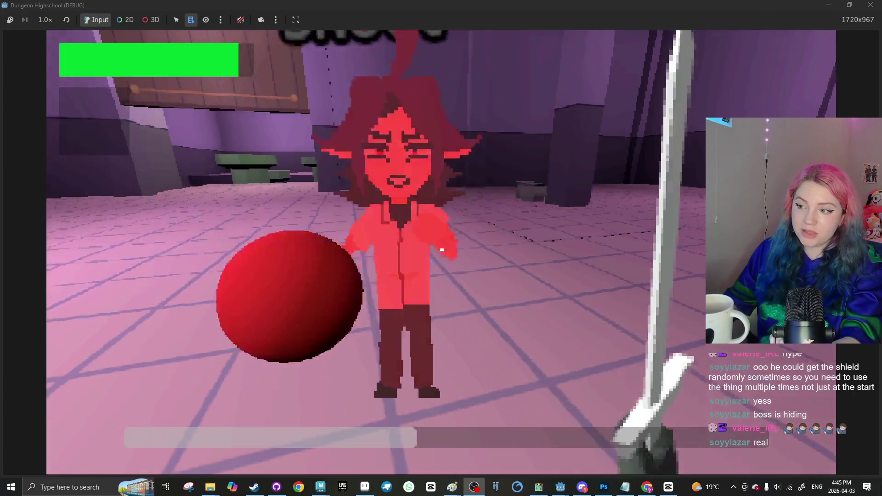
left_click(442, 250)
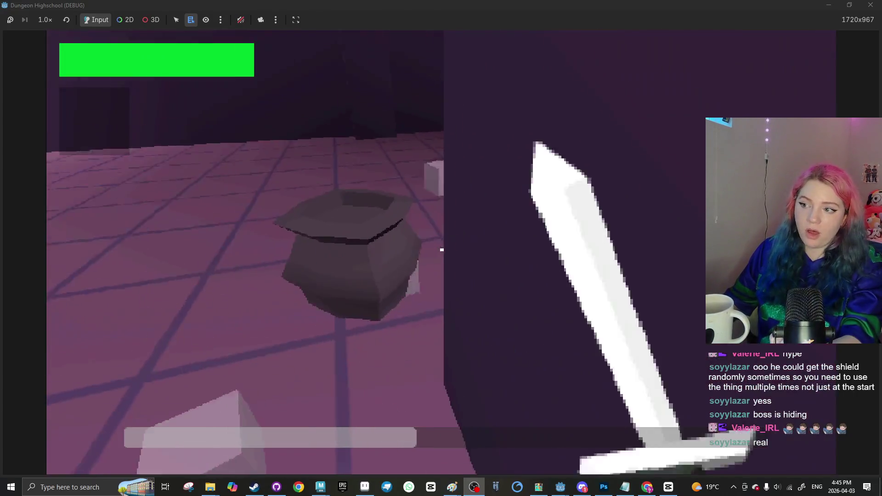
key("w")
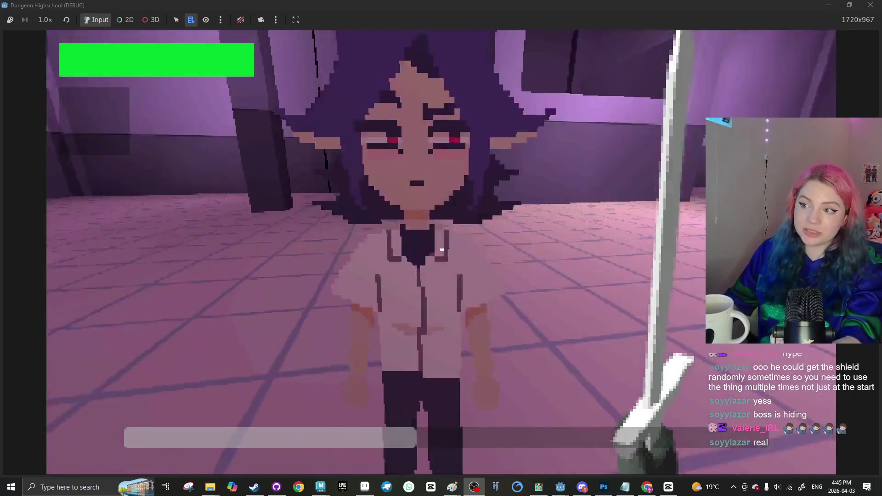
key("s")
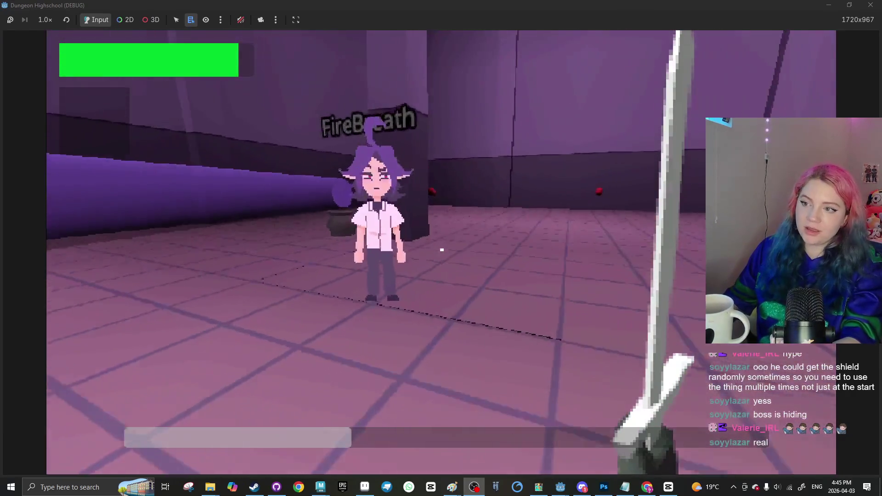
key("w")
left_click(442, 250)
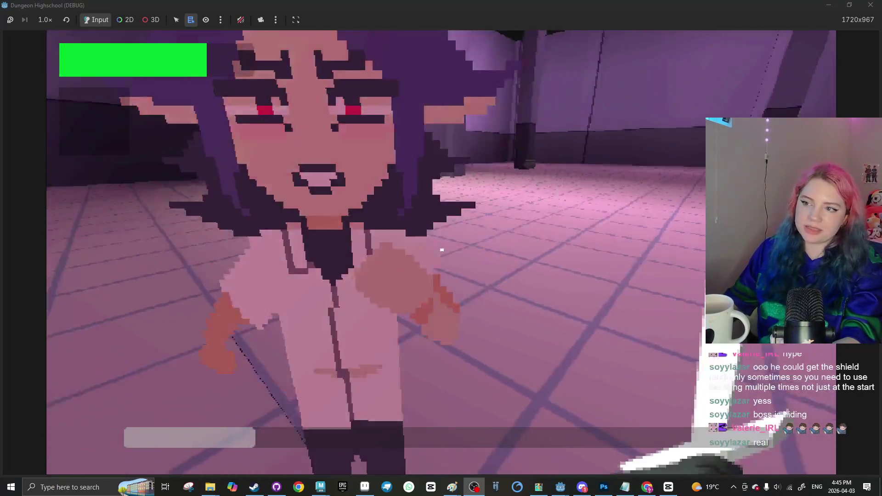
left_click(442, 250)
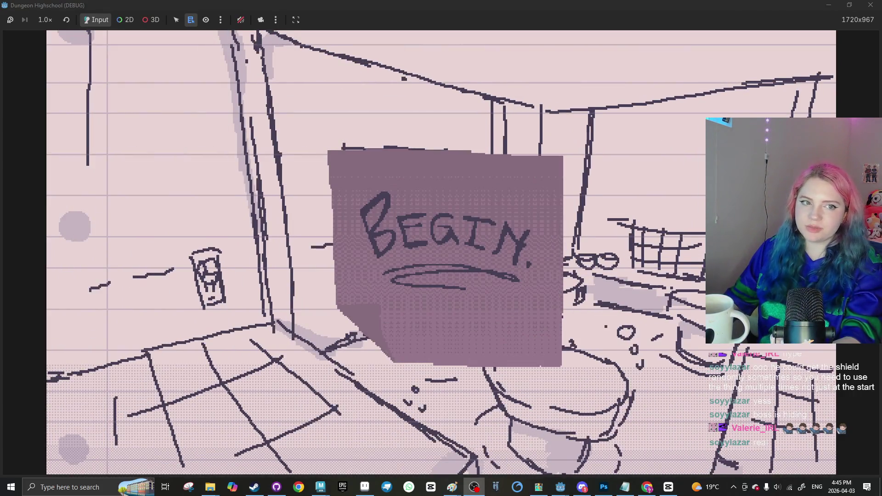
Dismiss the Windows start menu and close the debug game window
key("super")
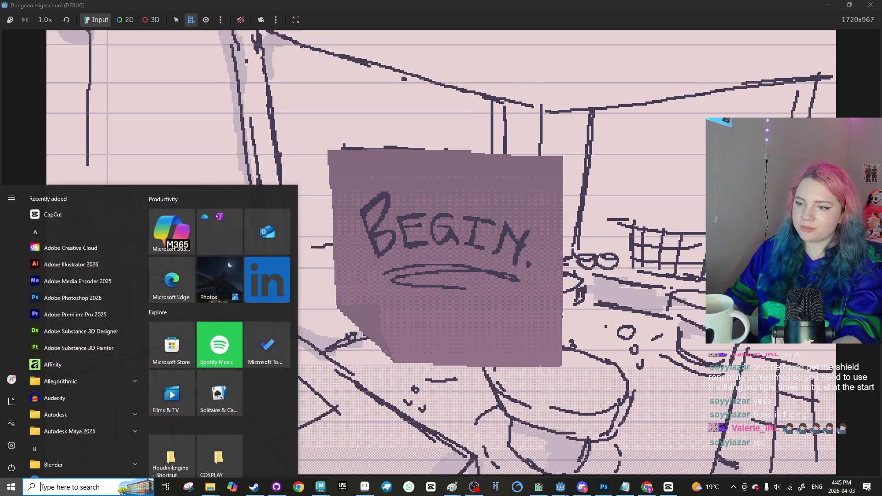
key("super")
key("super")
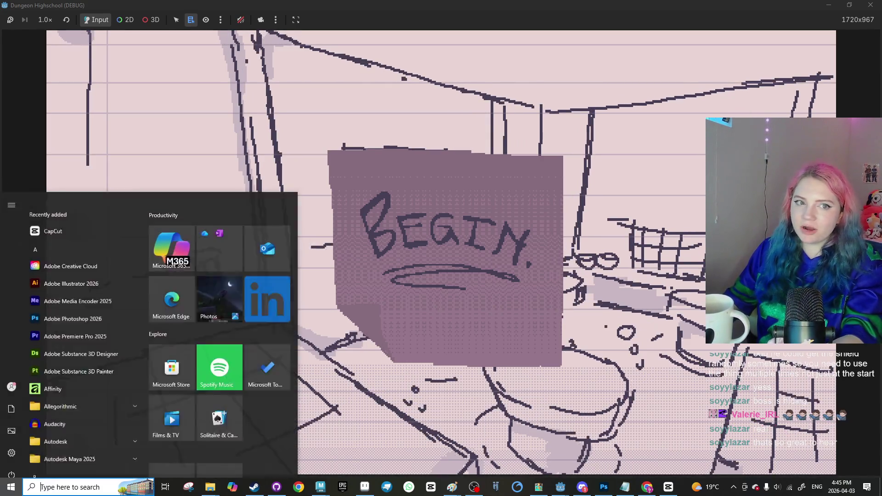
key("super")
left_click(870, 5)
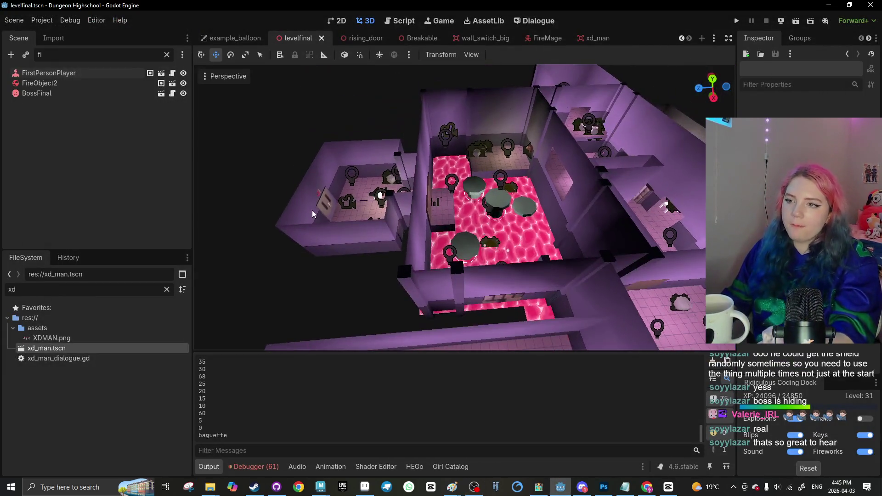
Clear the file and node filters, filter for 'ciel', show the Cieling node, and save
left_click(167, 289)
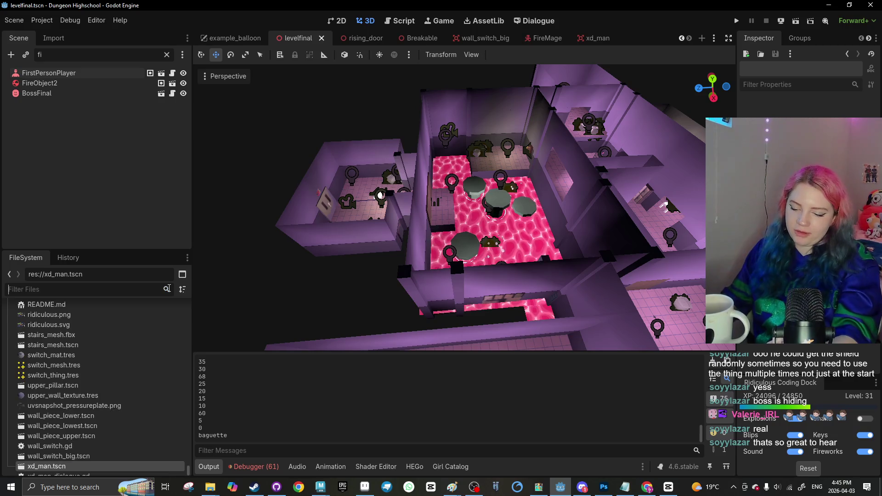
left_click(166, 55)
type("ciel")
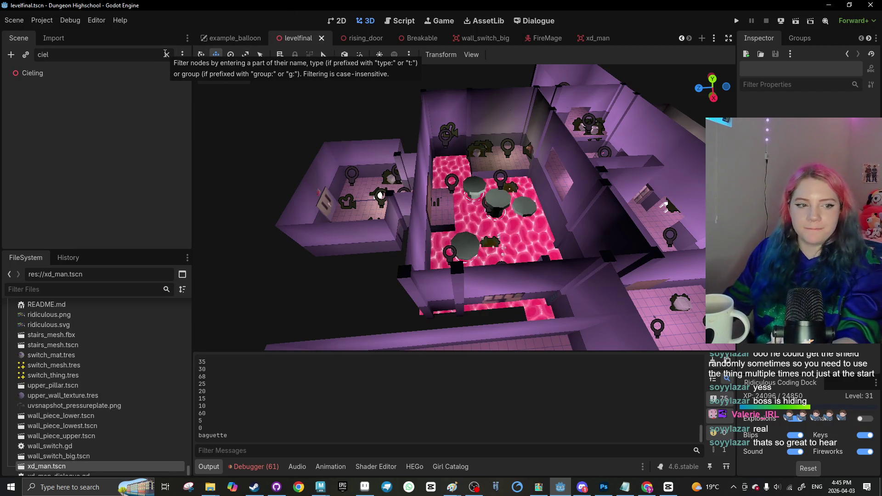
left_click(183, 73)
scroll(248, 244, "up", 3)
key("ctrl+s")
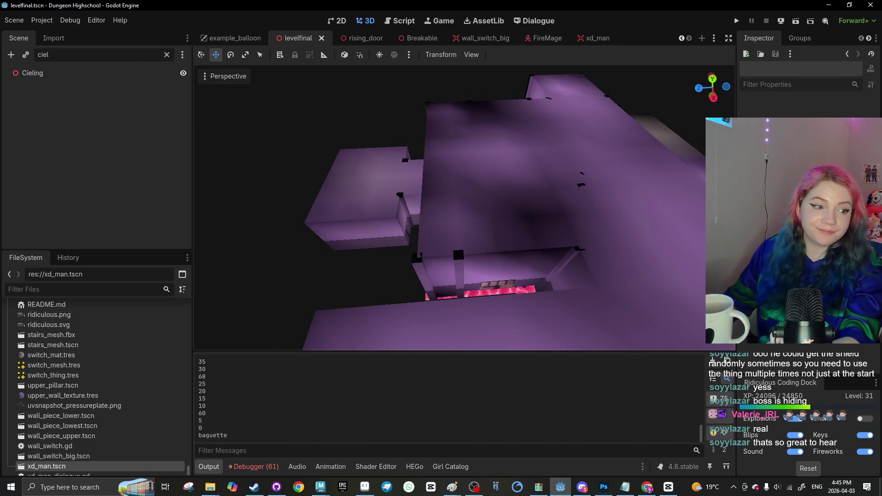
Switch briefly to Discord and back, then orbit to look down on the level
key("alt+Tab")
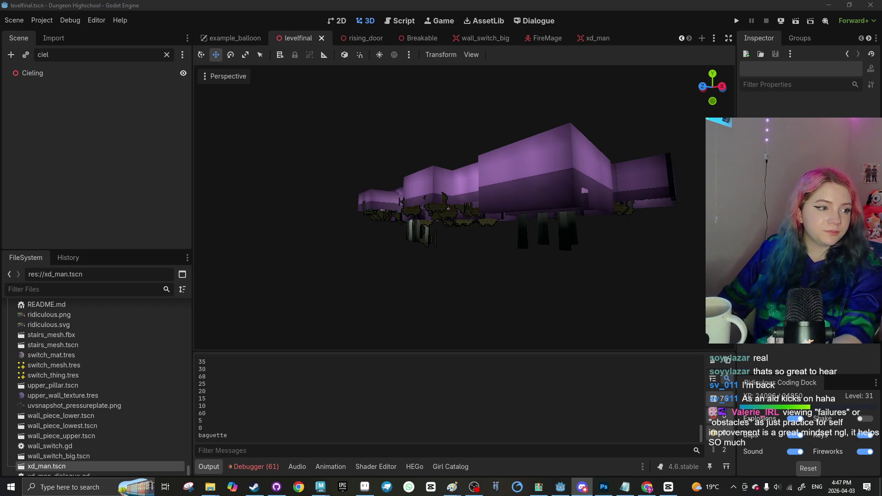
key("alt+Tab")
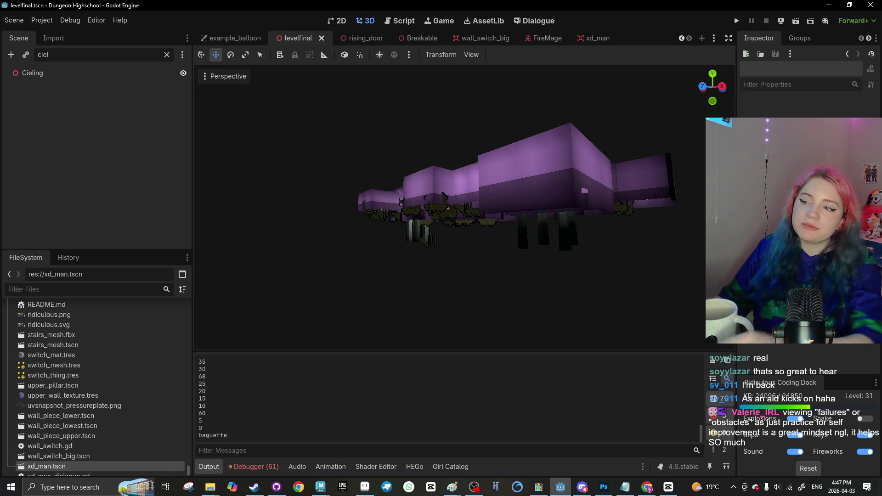
left_click_drag(469, 213, 536, 289)
Orbit and zoom the viewport to a tilted top-down overview of the whole dungeon layout
scroll(458, 197, "up", 3)
scroll(424, 223, "up", 5)
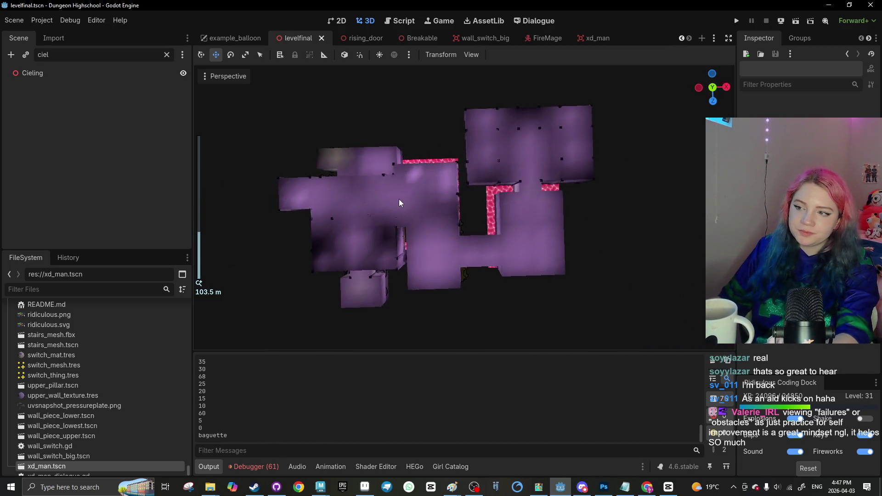
left_click_drag(467, 181, 482, 281)
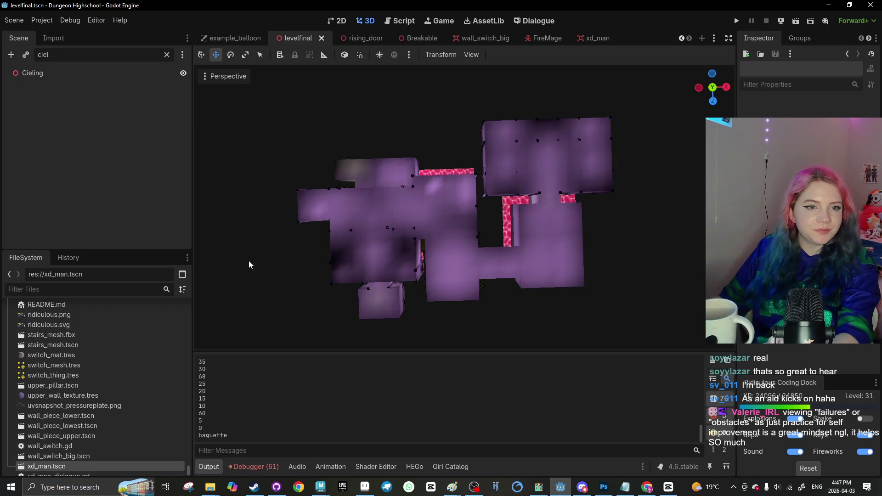
left_click_drag(249, 265, 260, 237)
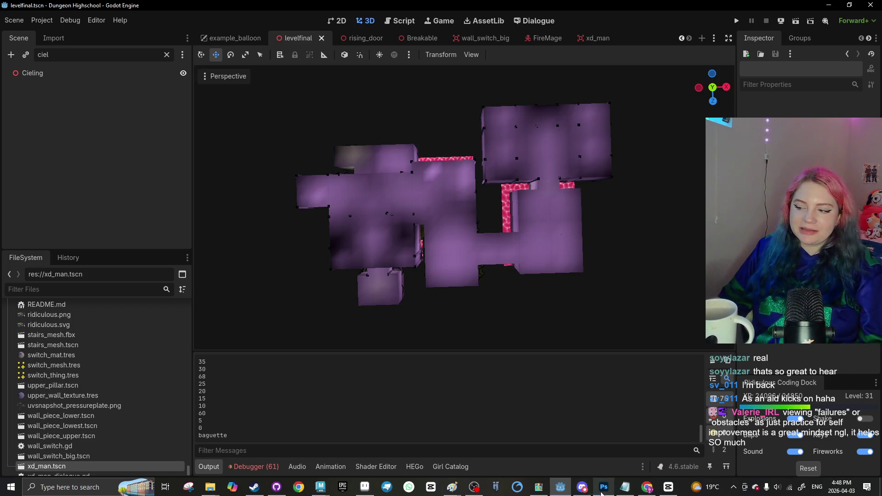
mouse_move(582, 487)
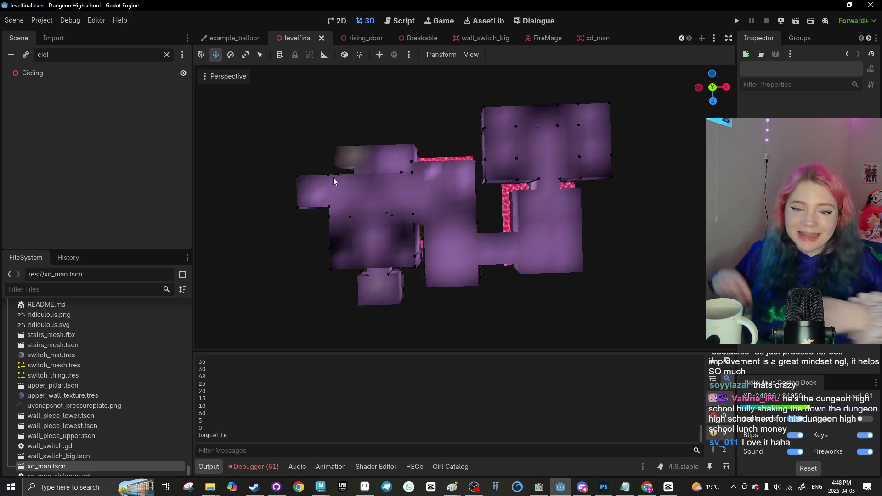
scroll(418, 225, "up", 3)
mouse_move(429, 206)
left_mouse_down()
mouse_move(606, 191)
mouse_move(465, 147)
mouse_move(520, 158)
mouse_move(476, 181)
mouse_move(640, 199)
mouse_move(79, 246)
left_mouse_up()
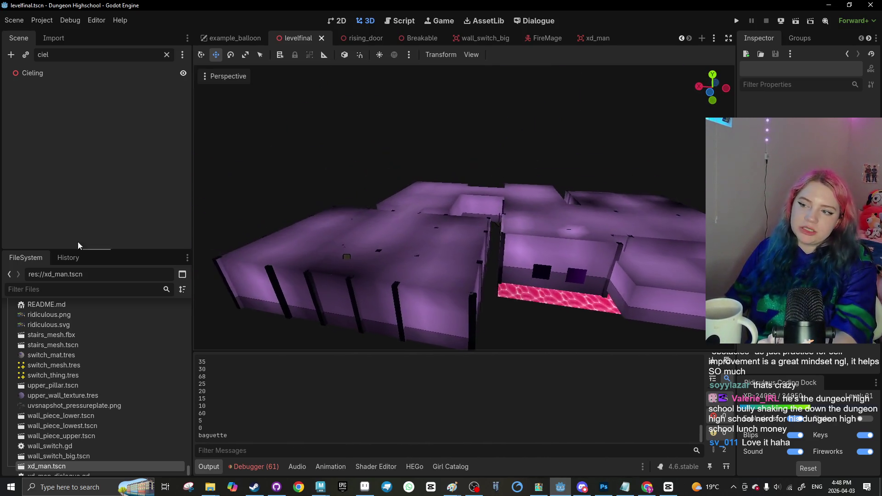
scroll(528, 258, "up", 5)
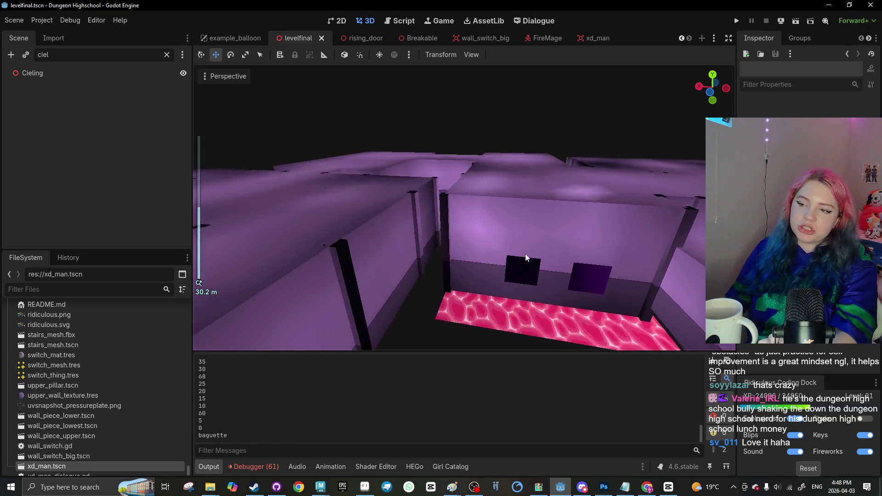
scroll(526, 257, "down", 5)
mouse_move(526, 257)
left_mouse_down()
mouse_move(445, 87)
mouse_move(461, 106)
mouse_move(284, 163)
mouse_move(345, 123)
mouse_move(488, 166)
mouse_move(397, 174)
mouse_move(219, 226)
left_mouse_up()
scroll(316, 232, "down", 5)
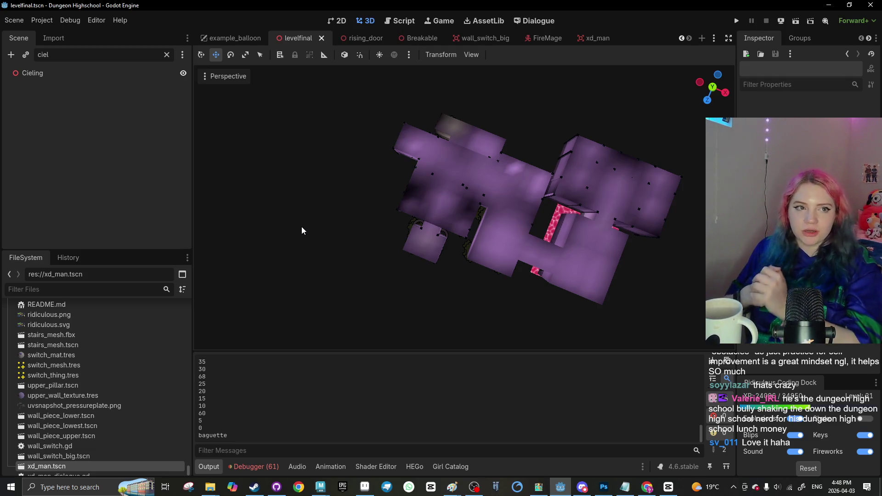
mouse_move(400, 292)
left_mouse_down()
mouse_move(428, 230)
mouse_move(389, 234)
left_mouse_up()
scroll(389, 233, "up", 1)
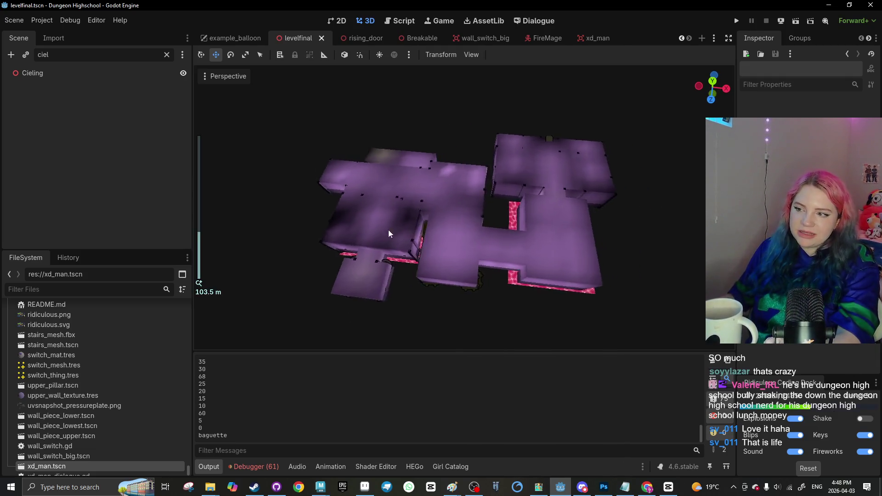
scroll(389, 234, "up", 5)
scroll(394, 246, "down", 5)
scroll(381, 283, "up", 8)
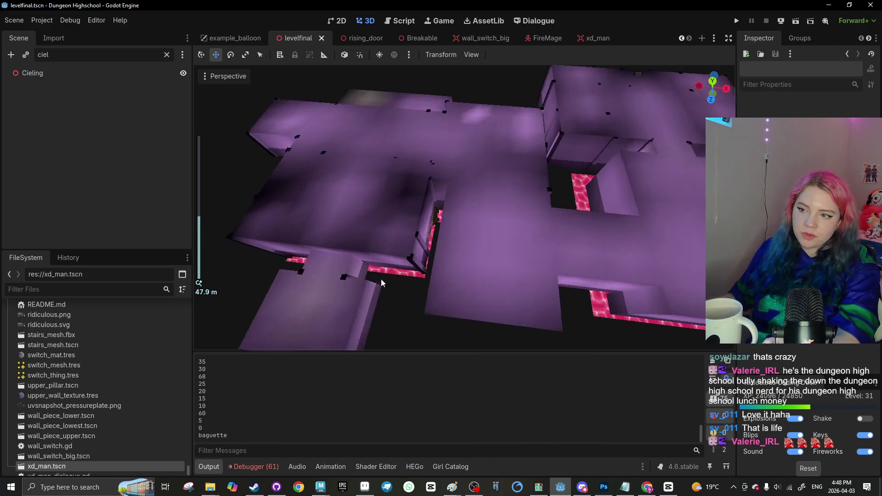
left_click_drag(381, 284, 389, 267)
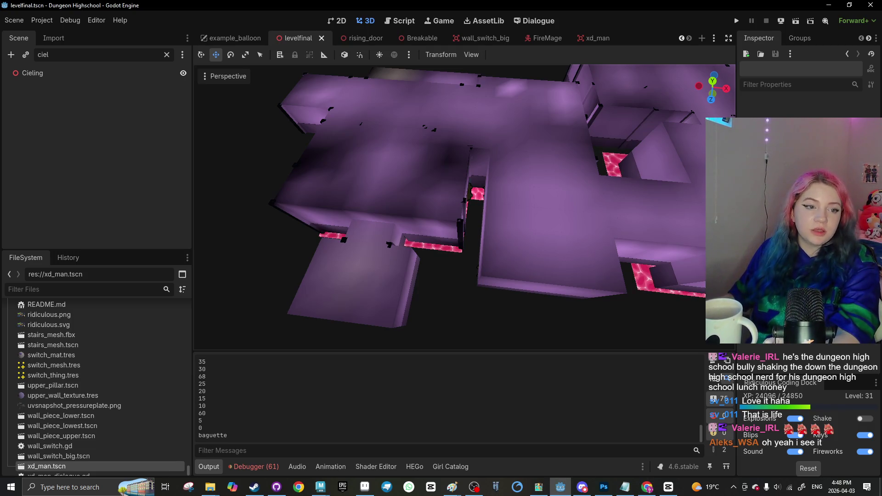
scroll(457, 270, "up", 5)
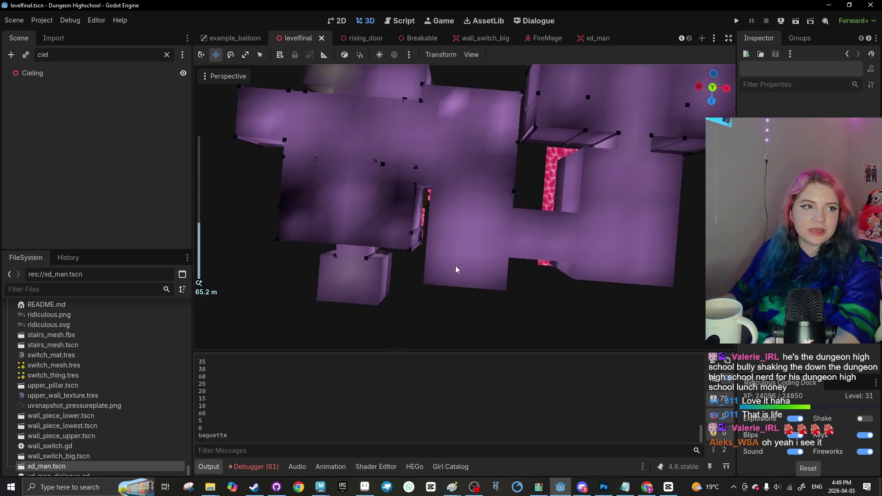
scroll(456, 269, "down", 3)
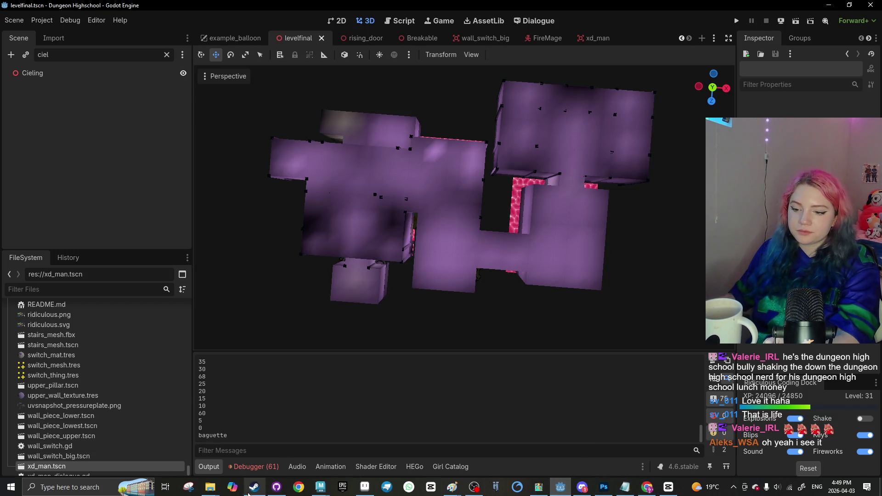
Bring the browser forward showing the Toggl Track weekly report
mouse_move(210, 487)
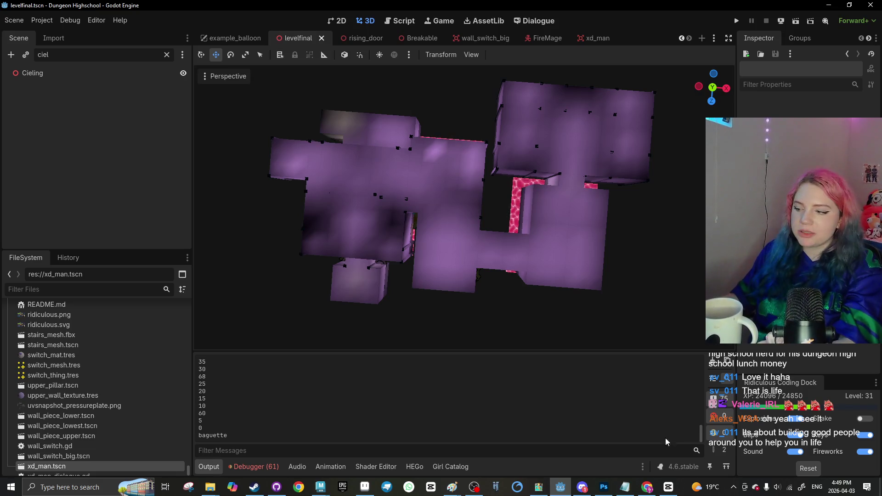
left_click(706, 413)
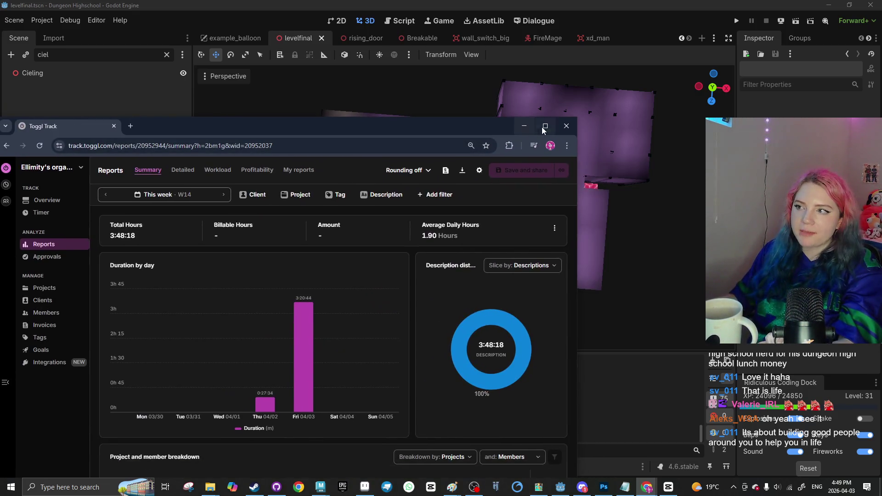
left_click(546, 125)
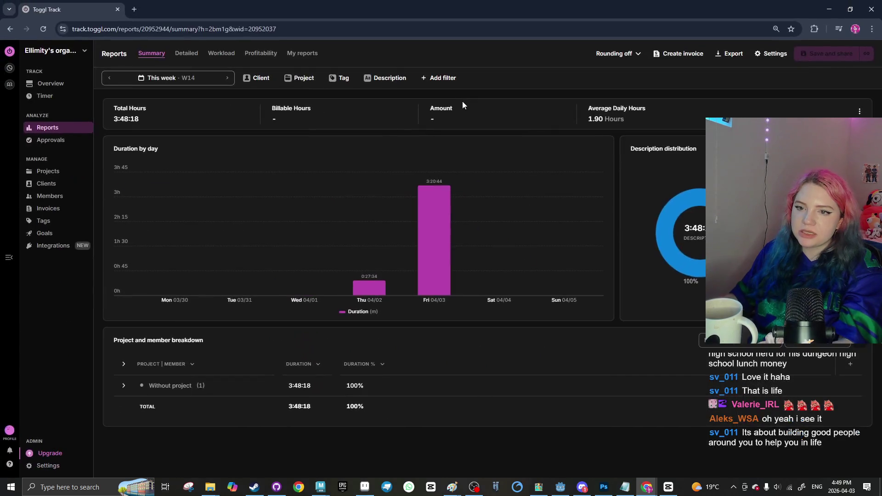
Return to the Toggl Track report, restore the browser window, then bring Steam's library forward
key("alt+Tab")
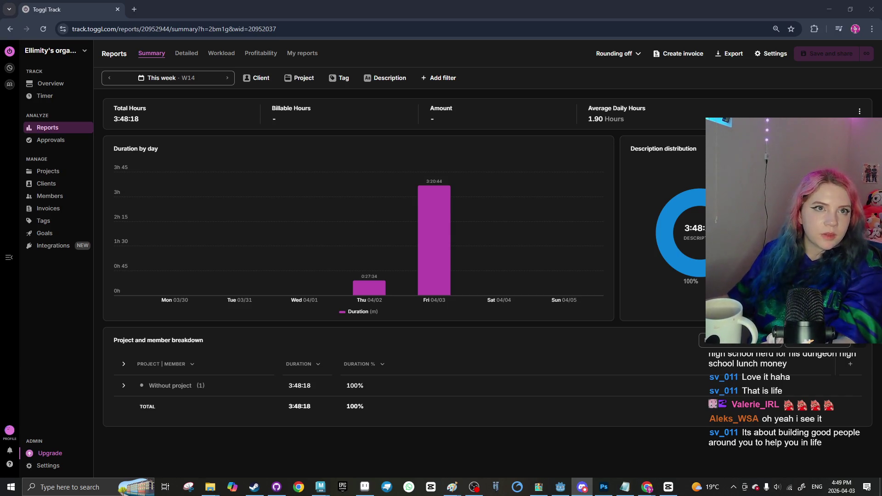
key("alt+Tab")
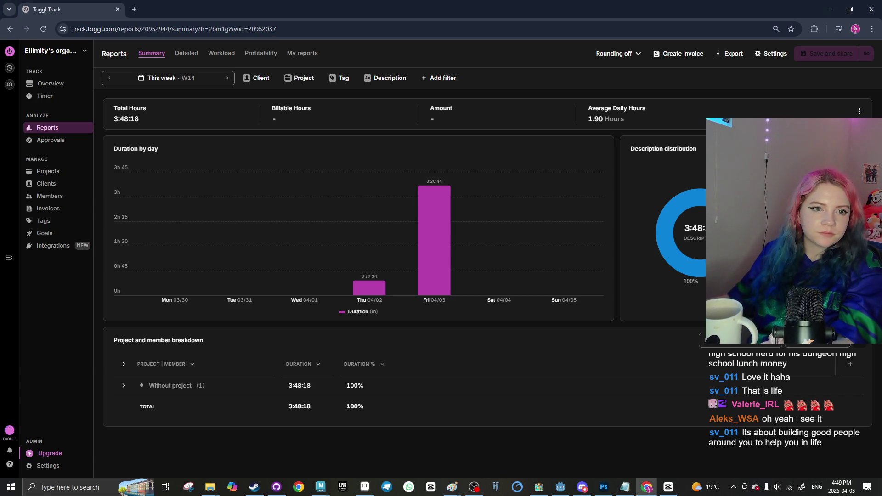
double_click(503, 5)
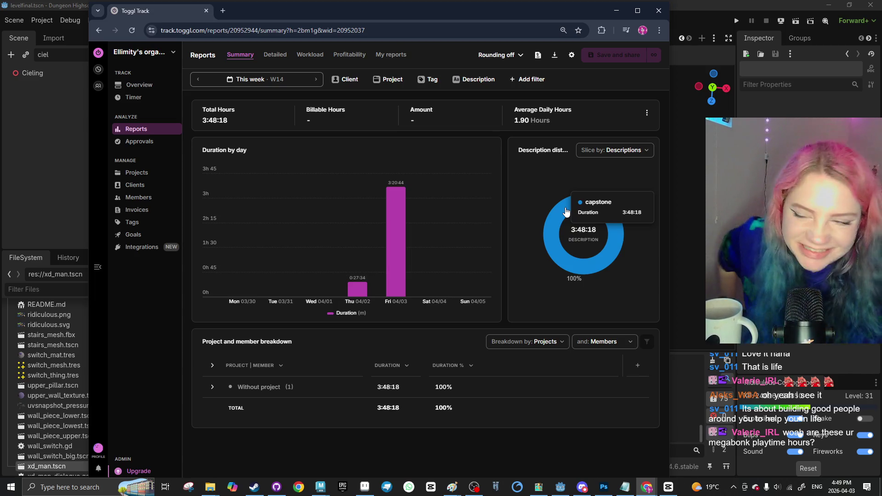
left_click(254, 487)
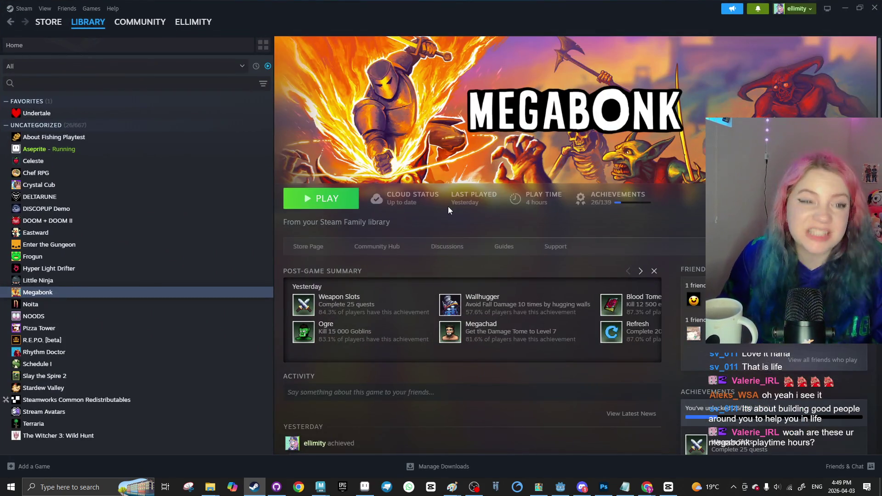
Un-maximize and reposition Steam, minimize the browser, re-maximize Steam, then minimize it to reveal Godot
left_click_drag(525, 9, 420, 308)
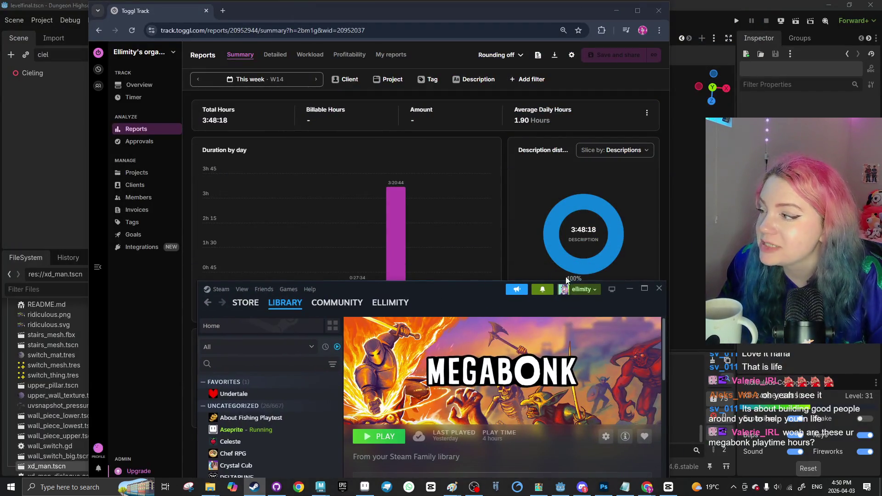
mouse_move(555, 239)
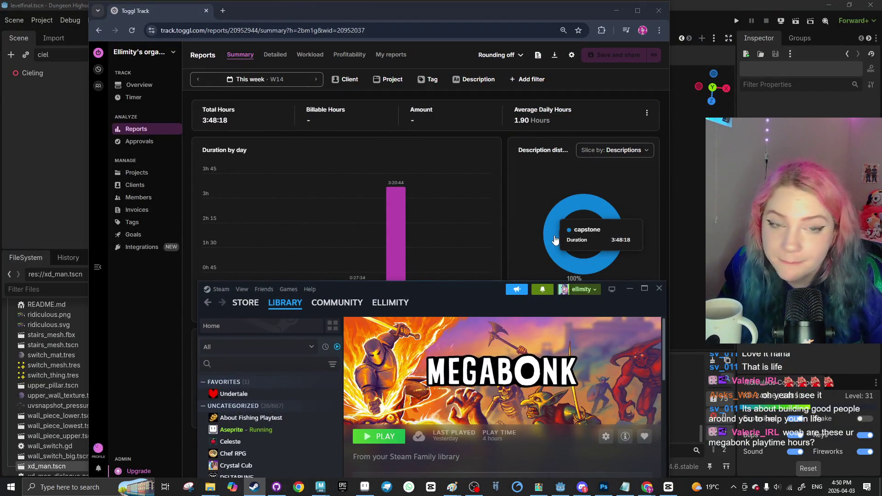
mouse_move(501, 289)
left_mouse_down()
mouse_move(501, 149)
mouse_move(481, 296)
mouse_move(475, 147)
left_mouse_up()
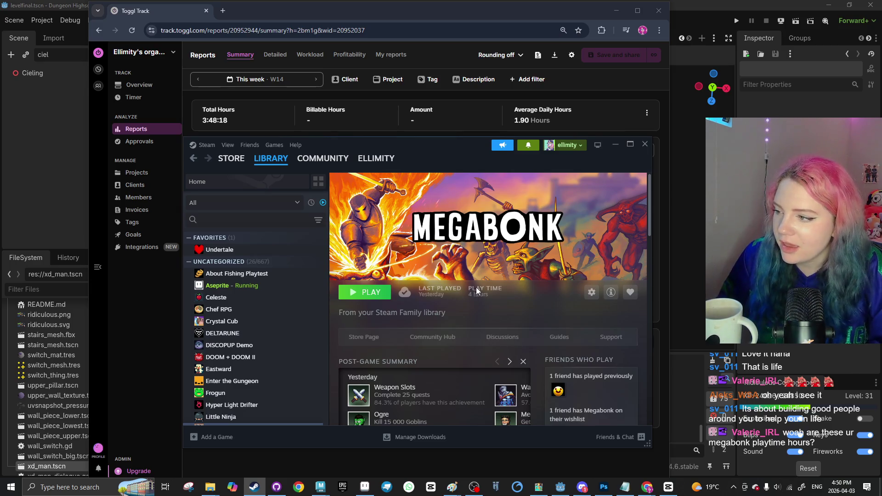
left_click(616, 10)
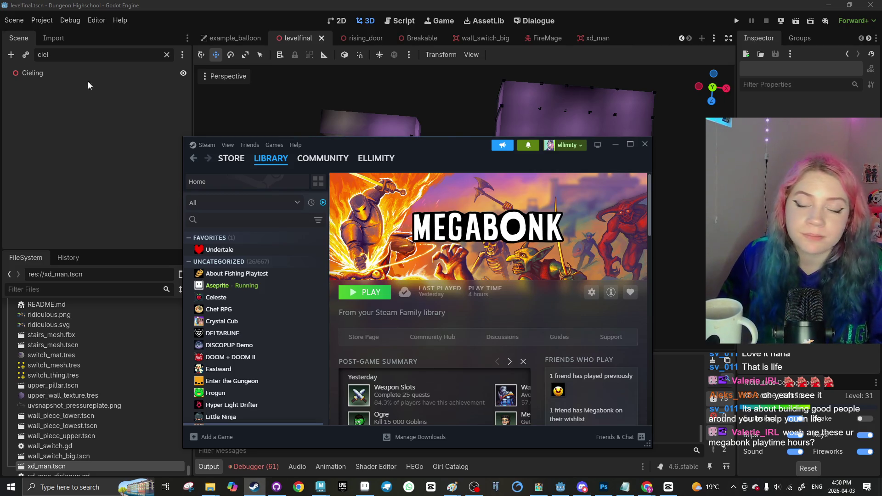
left_click(630, 144)
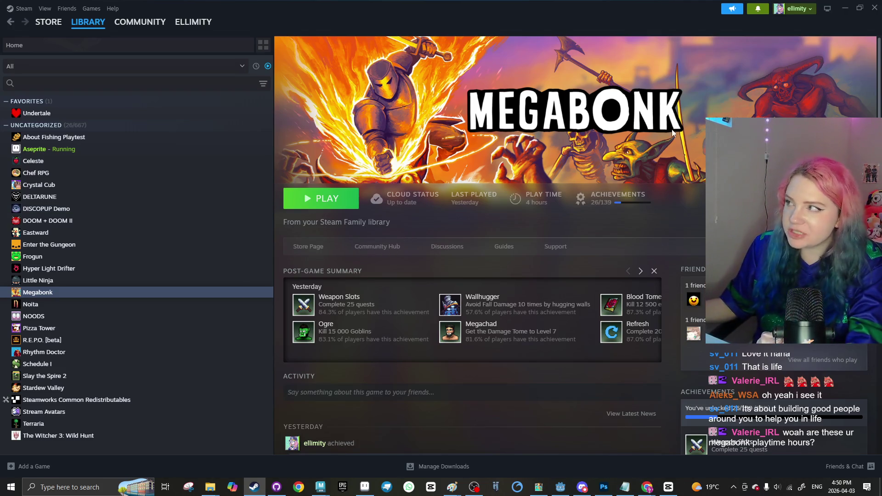
left_click(845, 8)
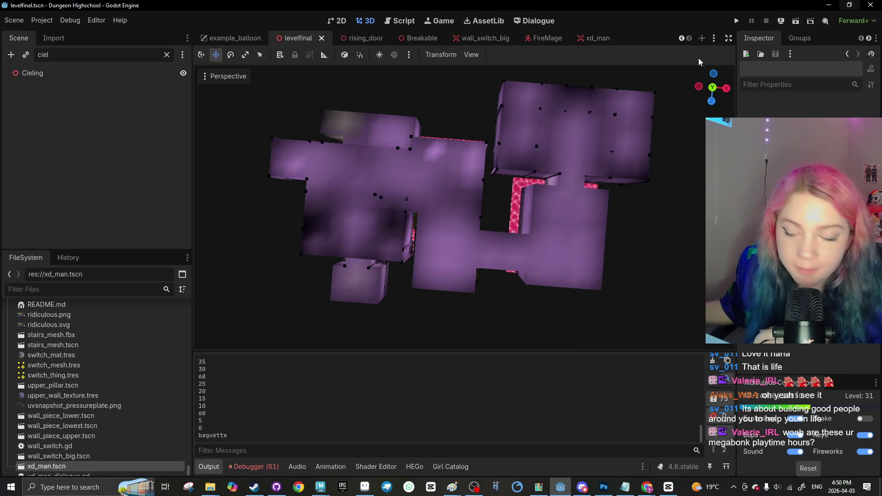
Bring Toggl Track back full screen, visit the admin overview, and return to the reports summary
mouse_move(647, 487)
left_click(595, 441)
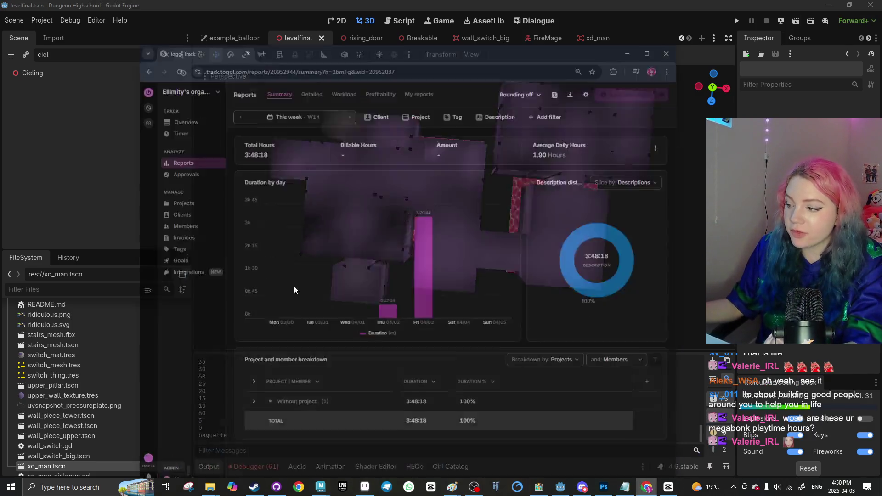
left_click(641, 10)
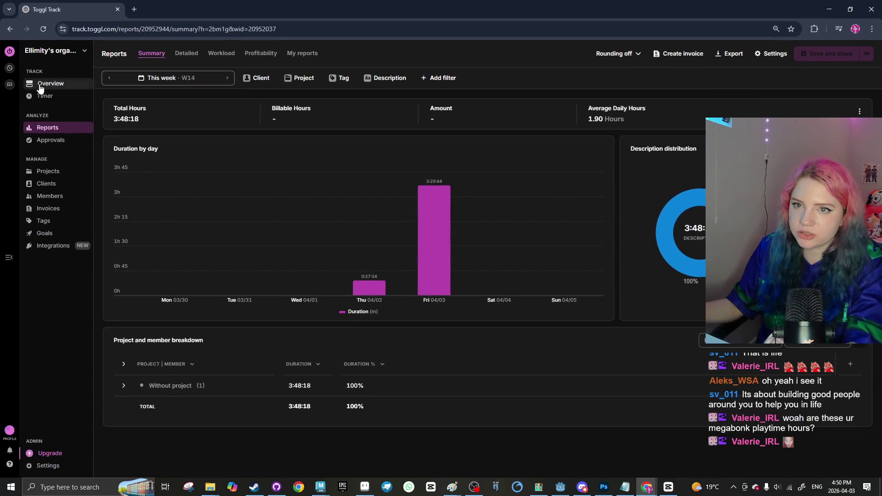
left_click(40, 85)
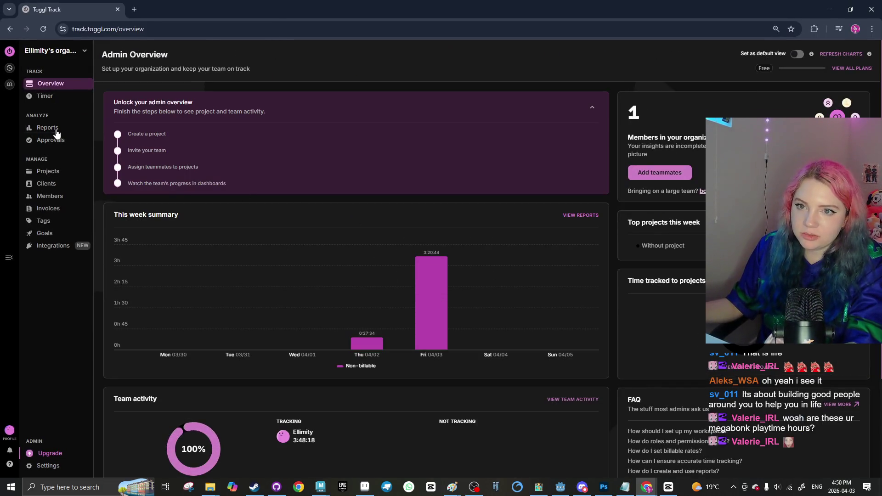
left_click(48, 127)
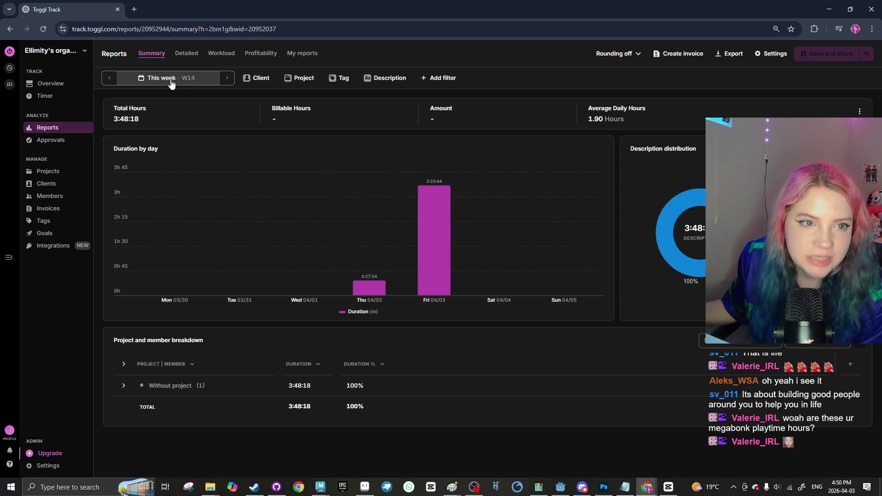
Try report ranges March 2026, February 2025 and this quarter, settling on this whole year
left_click(171, 82)
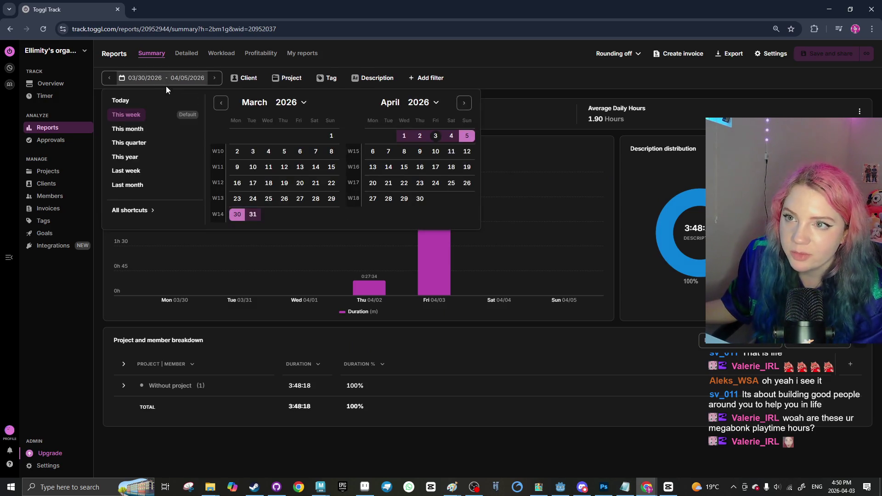
left_click(255, 103)
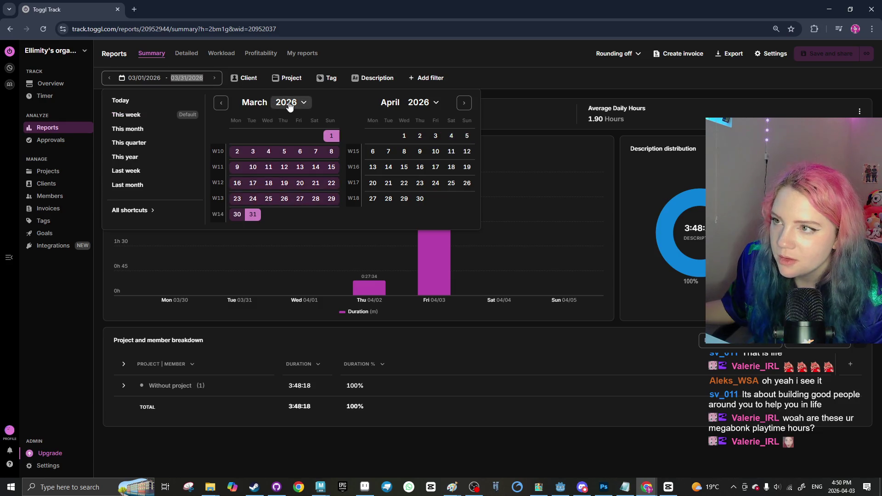
left_click(281, 103)
left_click(289, 127)
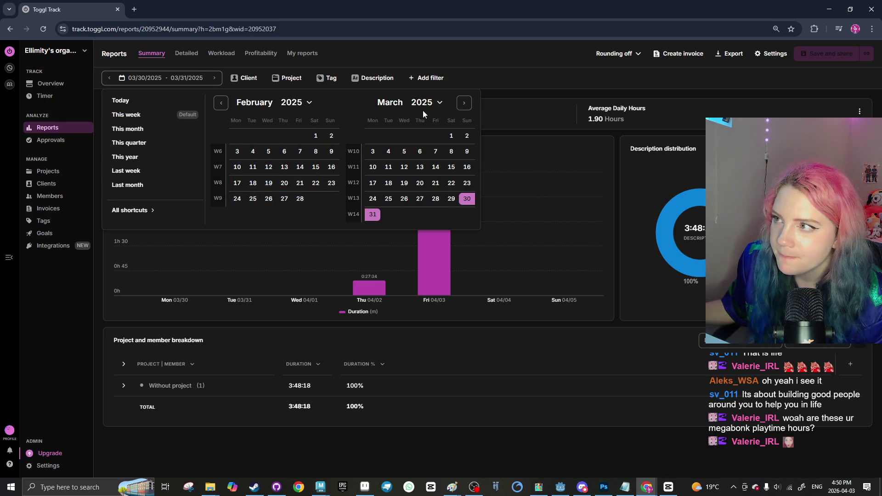
left_click(252, 105)
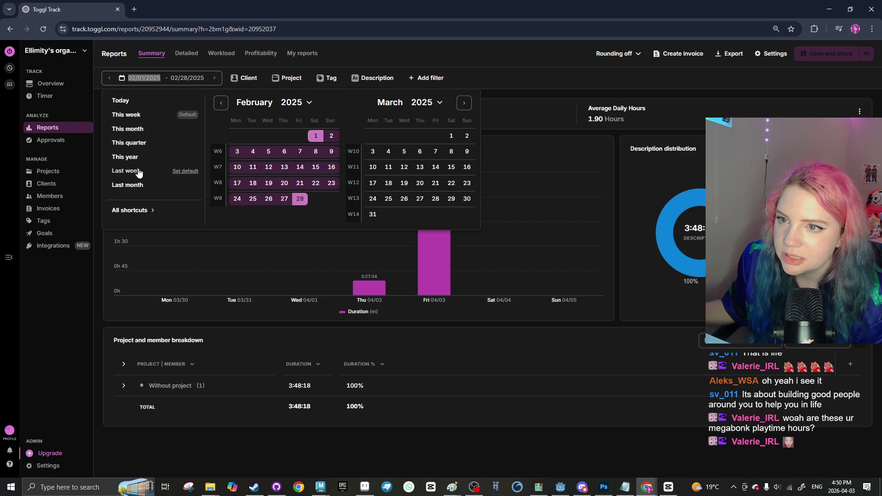
left_click(131, 143)
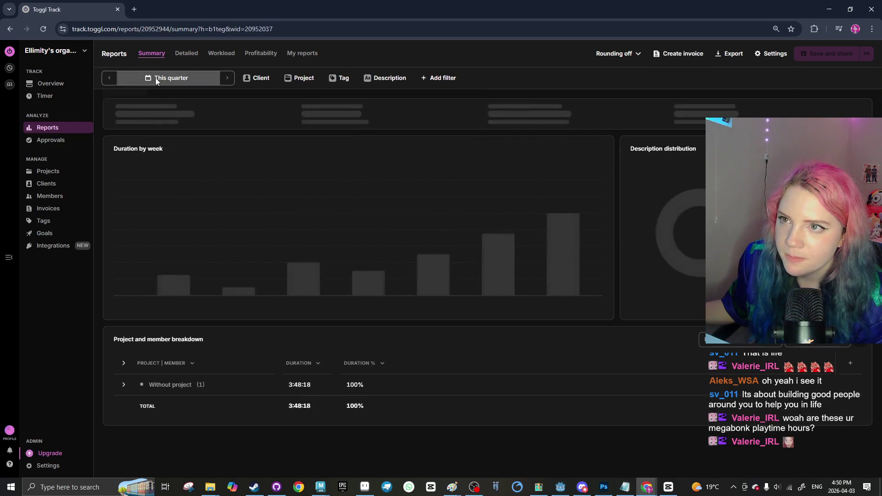
left_click(155, 78)
left_click(130, 156)
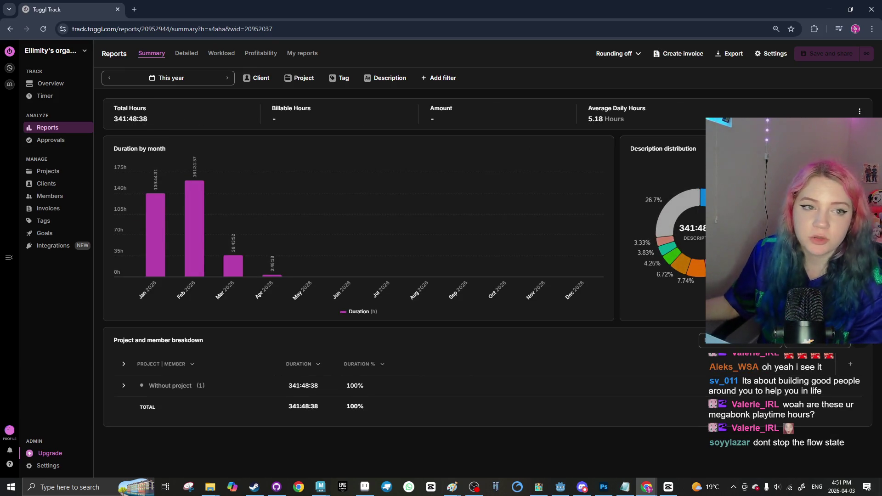
Resize the browser window, then minimize it to reveal Godot and switch to Discord
left_click_drag(610, 21, 334, 23)
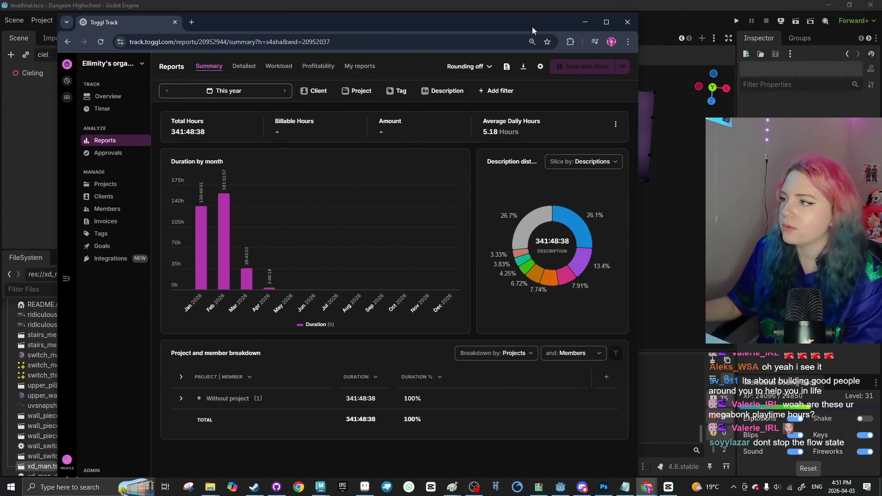
left_click(607, 27)
left_click_drag(698, 10, 460, 3)
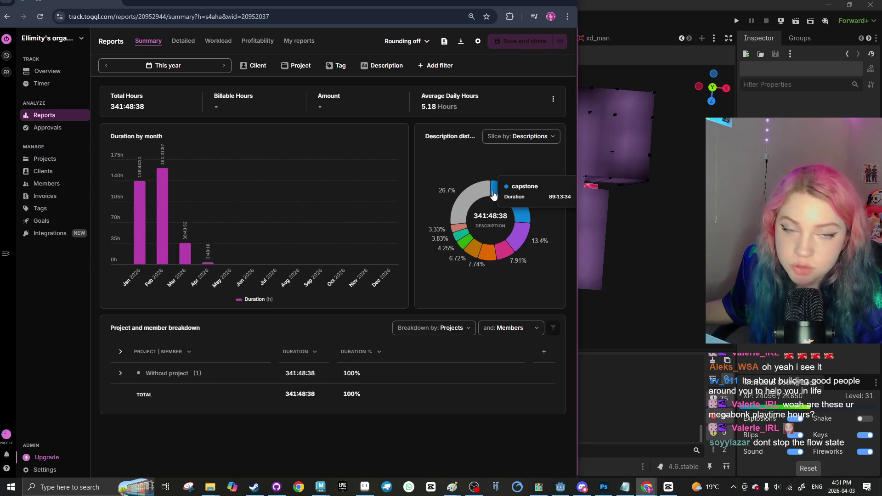
left_click(547, 4)
left_click(582, 487)
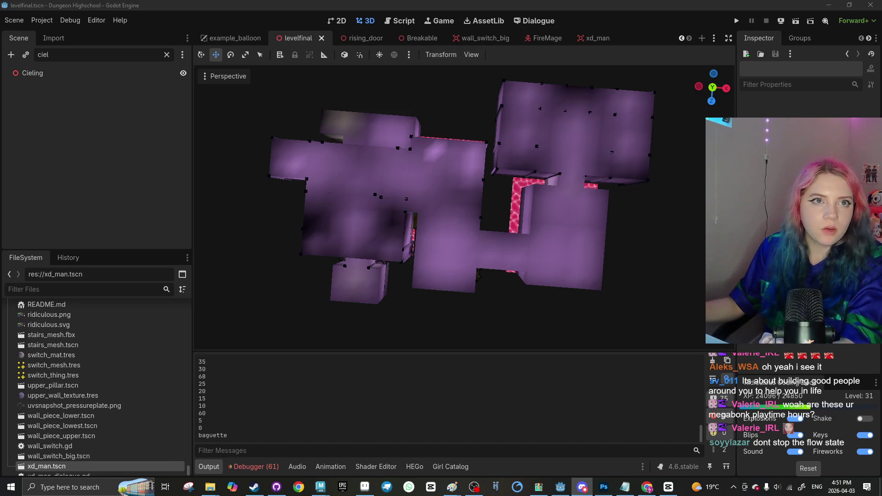
Return to Godot and turn off the Cieling node's visibility to expose the rooms
key("alt+Tab")
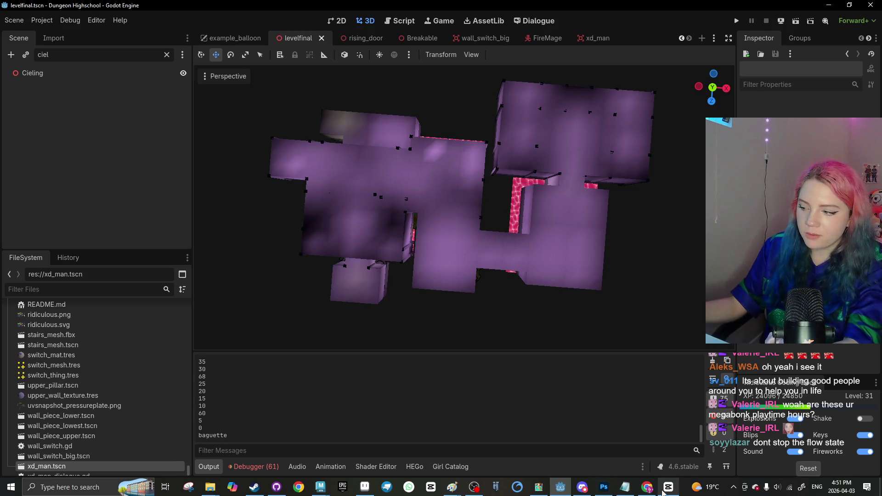
left_click(647, 487)
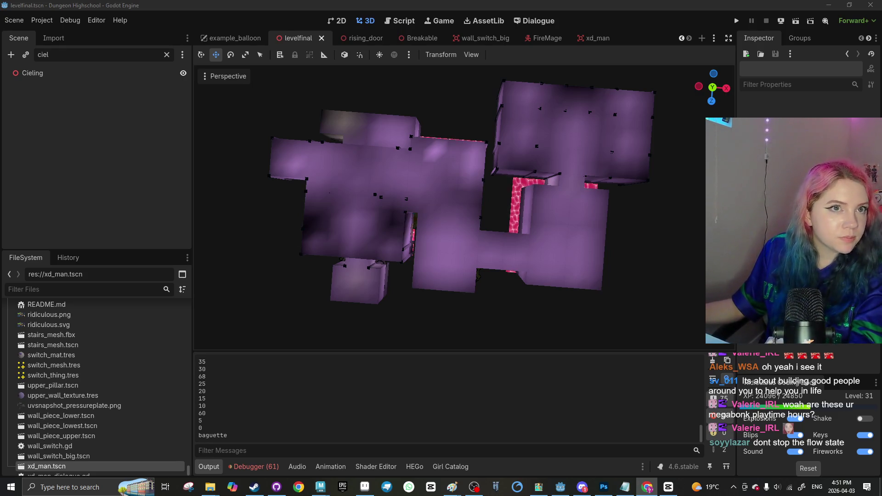
key("alt+Tab")
scroll(251, 223, "up", 3)
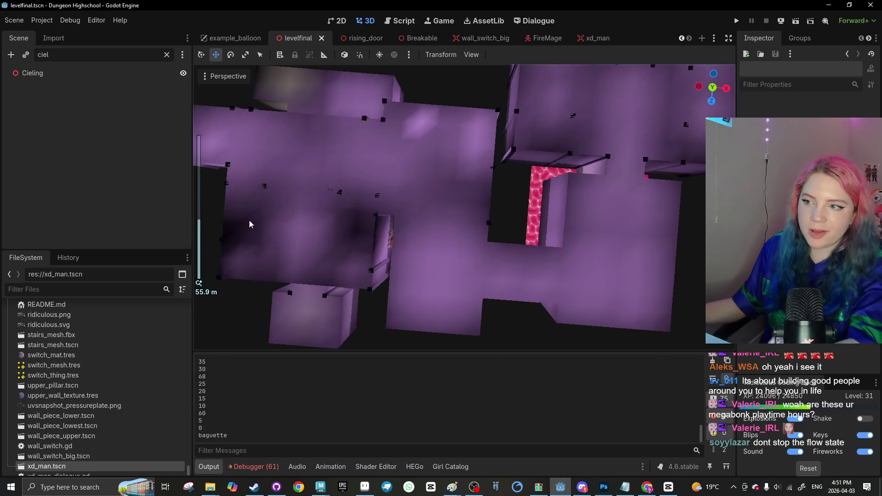
left_click(183, 73)
scroll(276, 211, "up", 6)
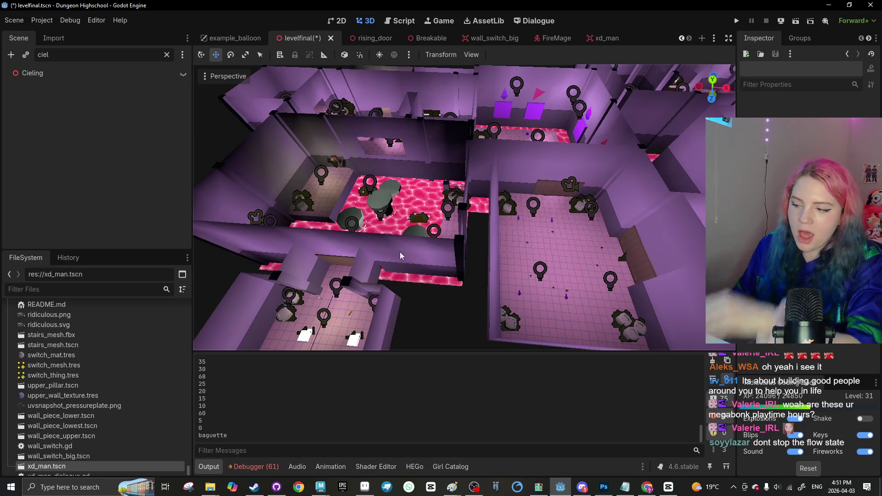
Zoom around the ceiling-free level, then save and run the project from the toolbar
scroll(469, 292, "down", 5)
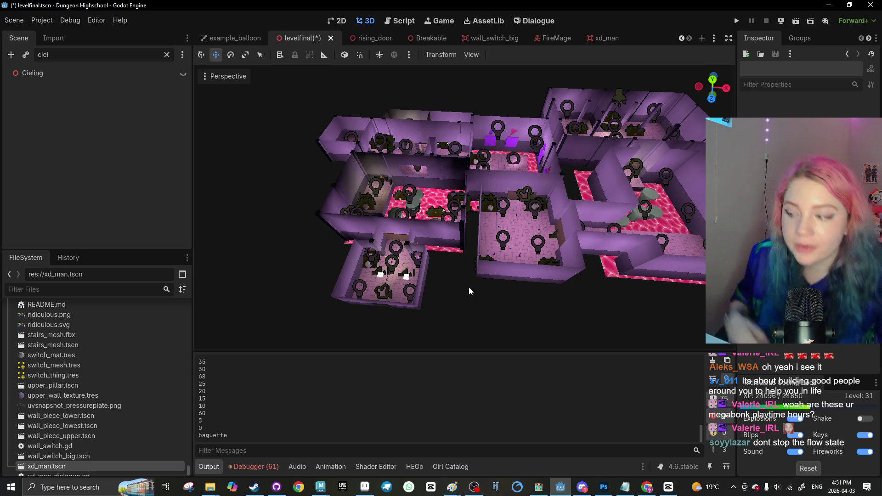
scroll(460, 290, "up", 4)
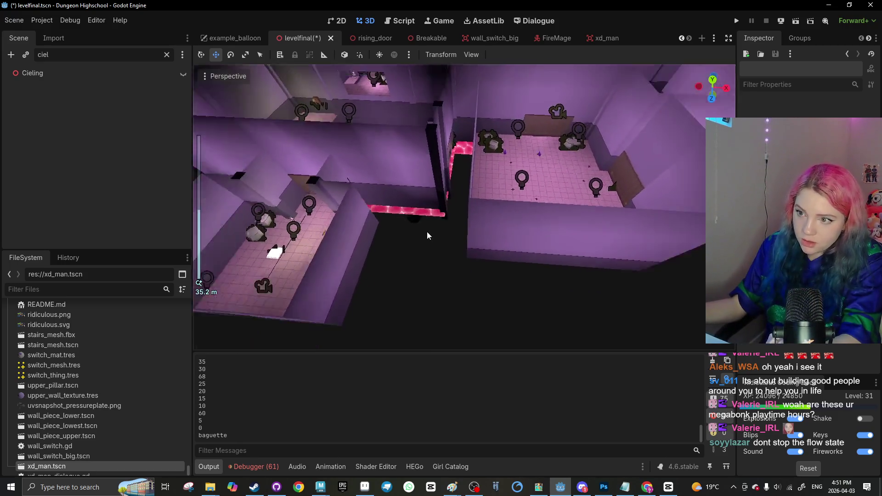
scroll(490, 234, "up", 3)
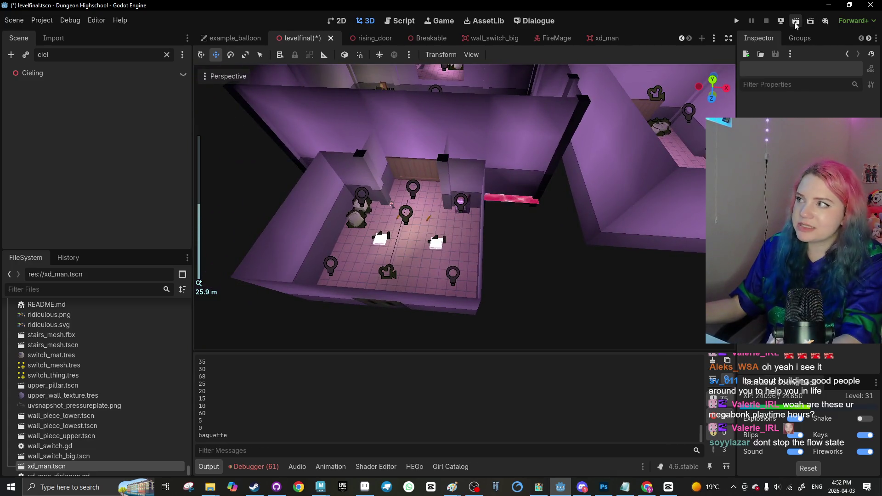
left_click(796, 21)
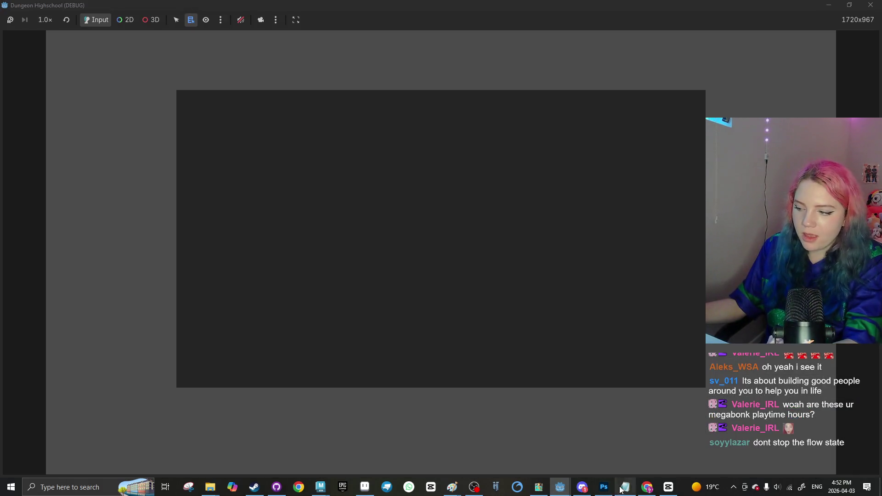
Refocus the game window, swing the sword and back up to survey the lava room
key("alt+Tab")
mouse_move(392, 250)
left_mouse_down()
mouse_move(516, 317)
mouse_move(346, 280)
mouse_move(647, 160)
left_mouse_up()
key("alt+Tab")
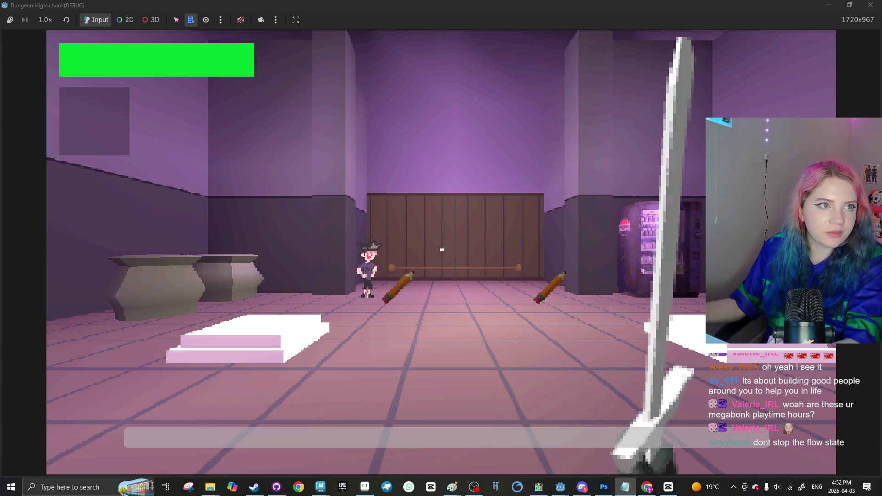
left_click(442, 250)
key("s")
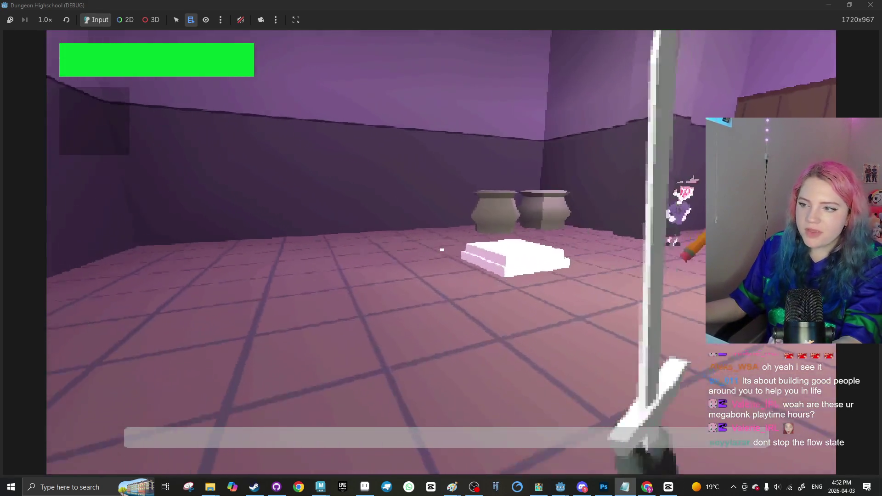
Toss the orange pencil onto the white desk and walk past the NPC to the central pedestal
left_click(442, 249)
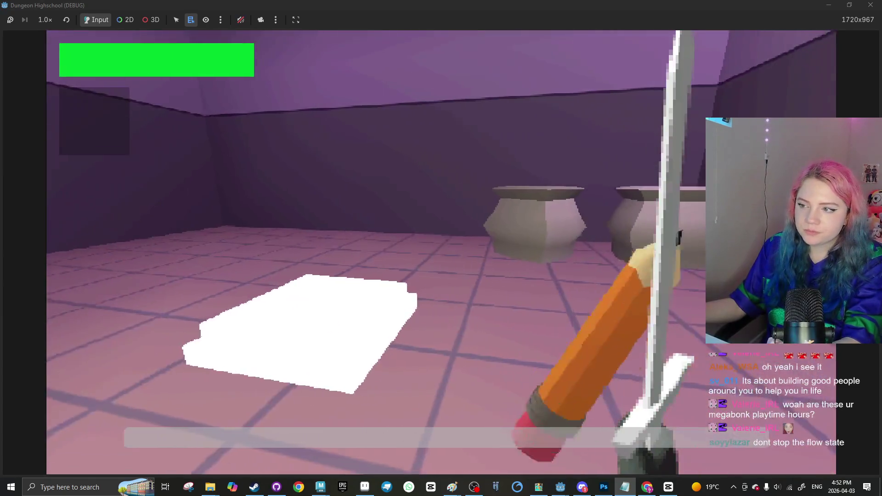
left_click(442, 250)
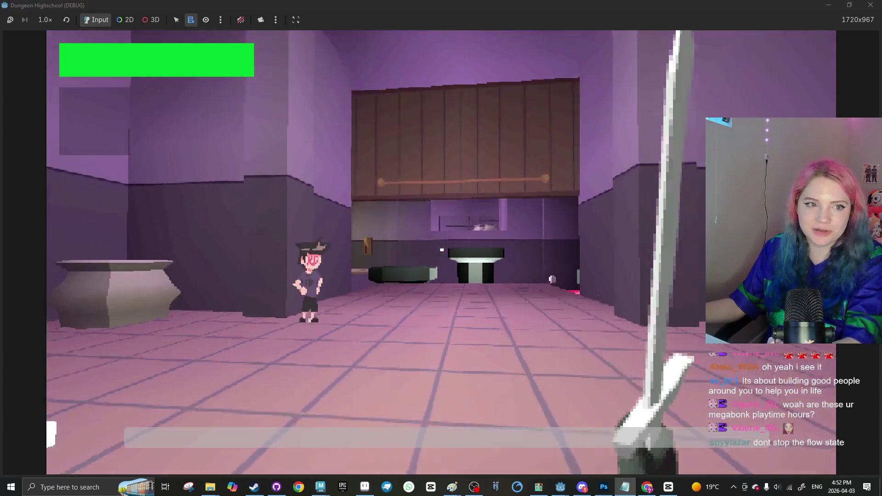
key("w")
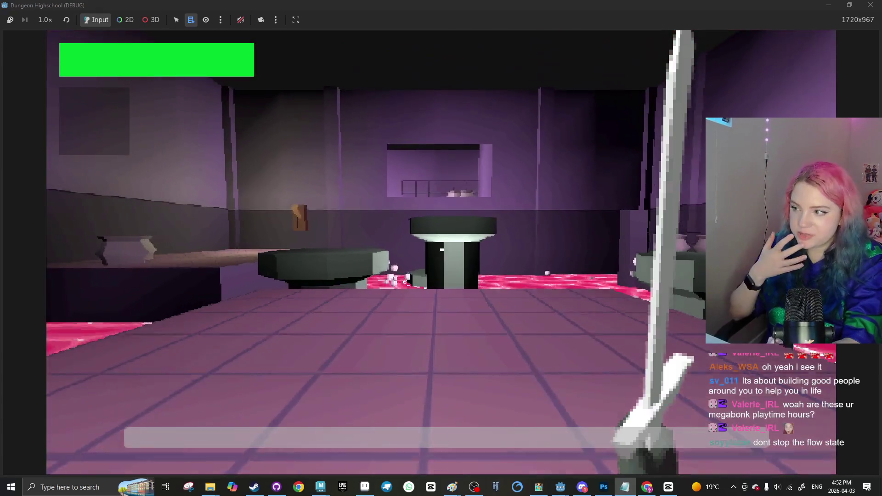
key("w")
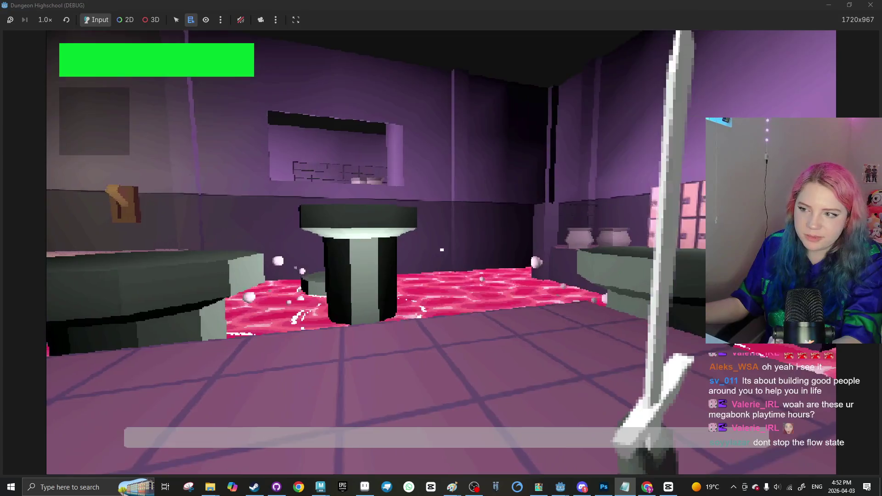
key("w")
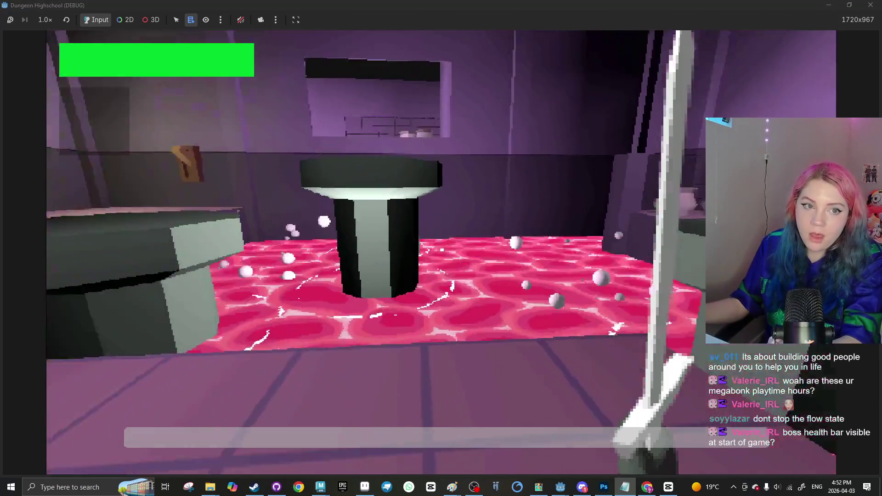
key("a")
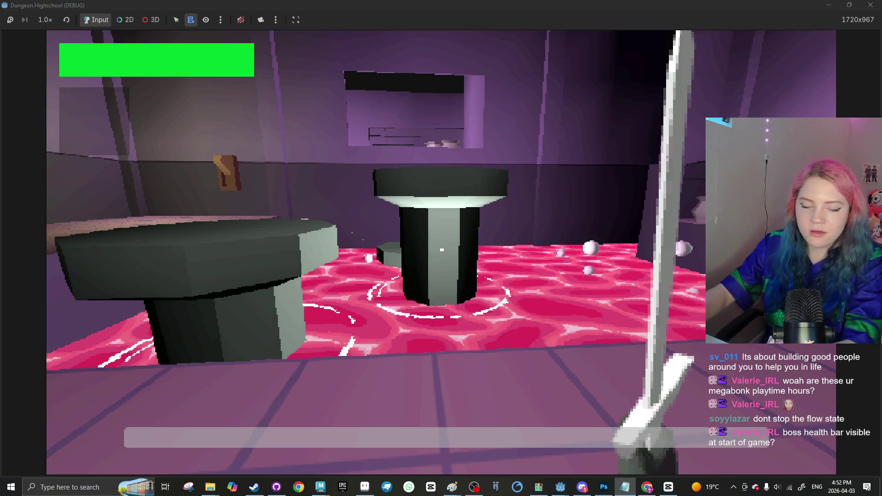
Climb onto the tiled platform by the lockers and head toward the pots
left_click(442, 250)
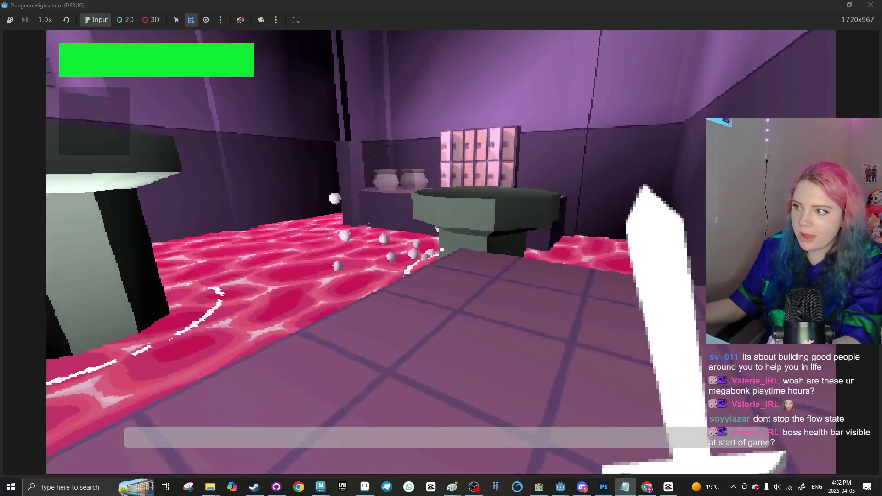
key("w")
key("w")
key("space")
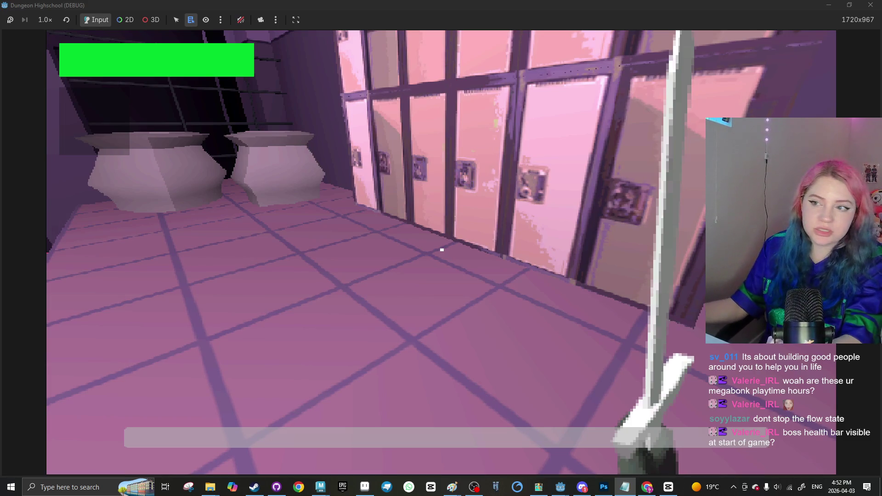
left_click(228, 238)
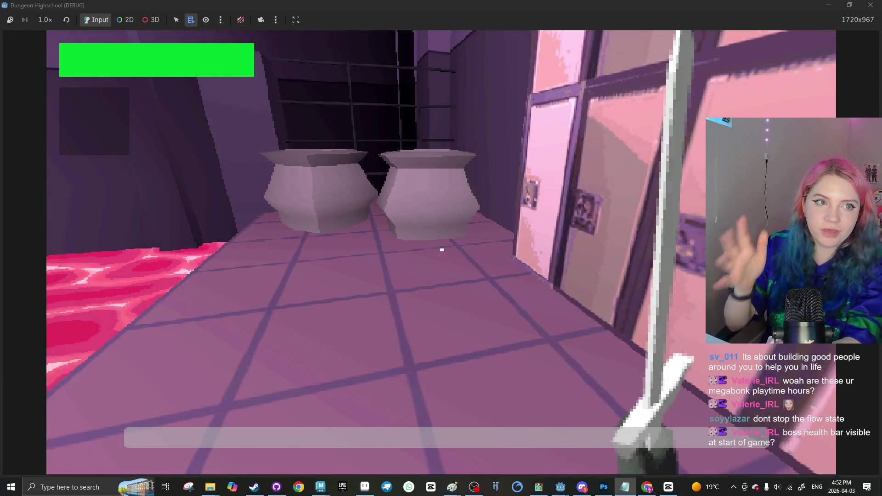
key("w")
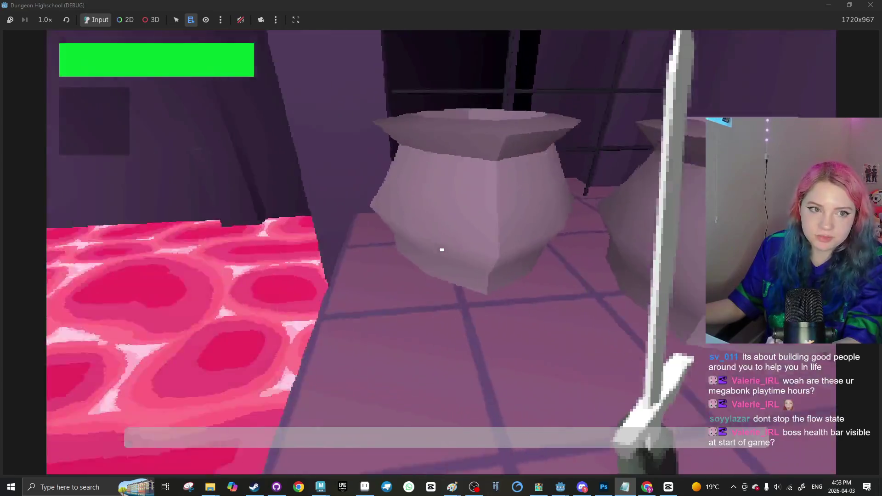
mouse_move(442, 250)
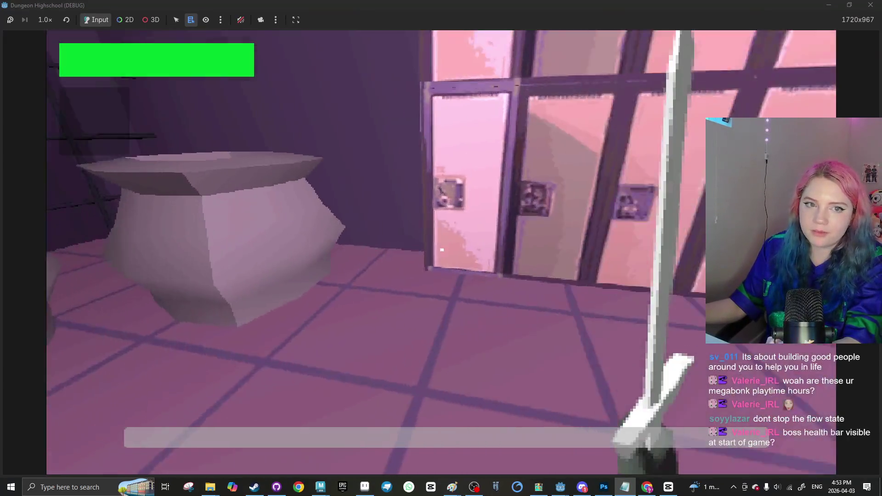
Jump across the lava onto a stone pillar, then drop back to the floor near the NPC
key("w")
key("space")
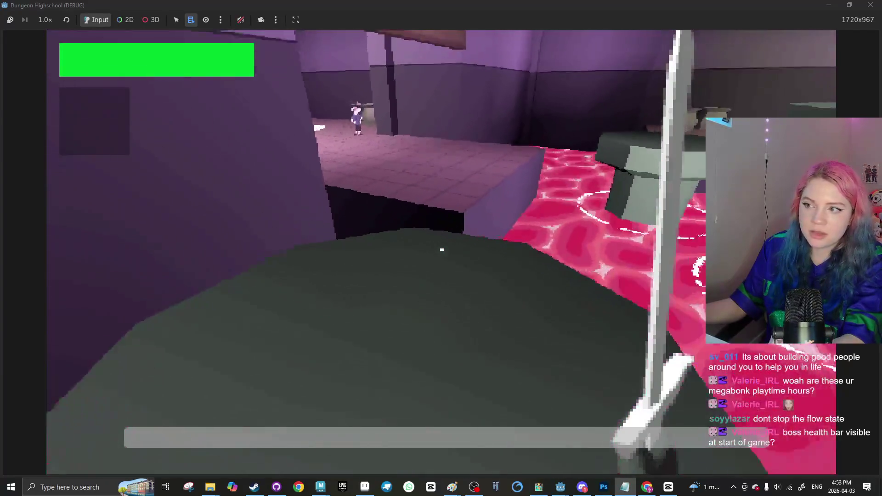
key("w")
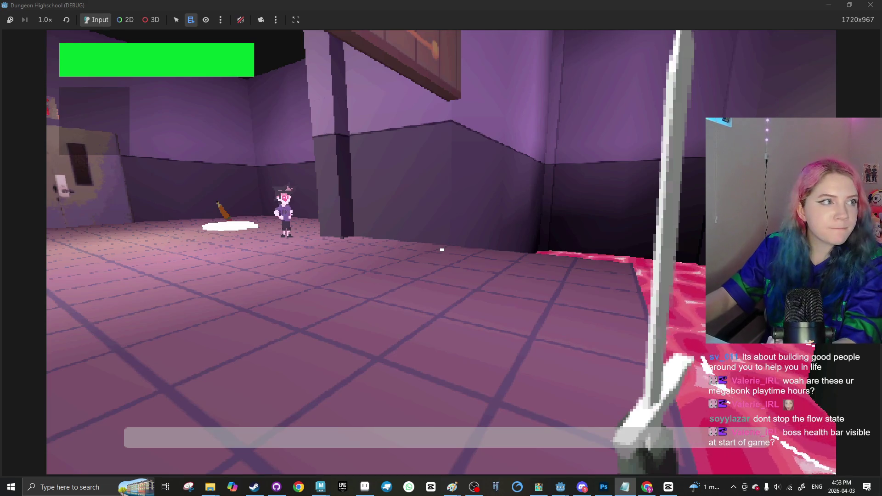
left_click(299, 183)
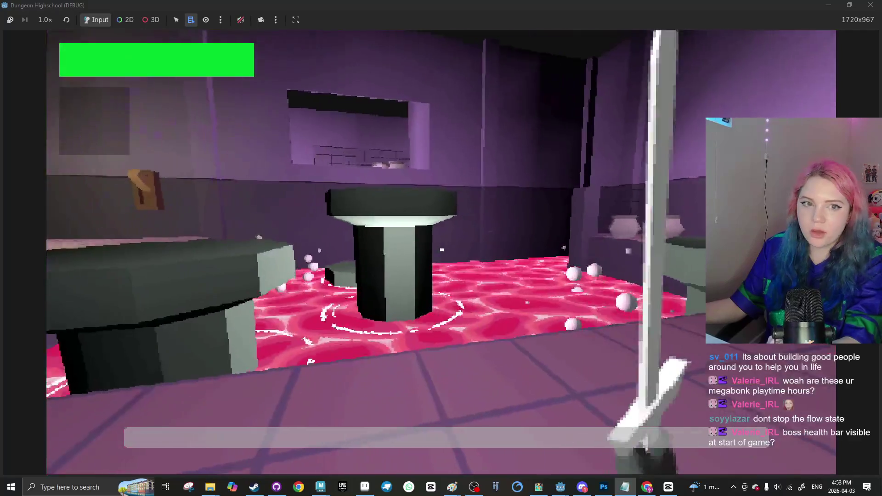
left_click(442, 250)
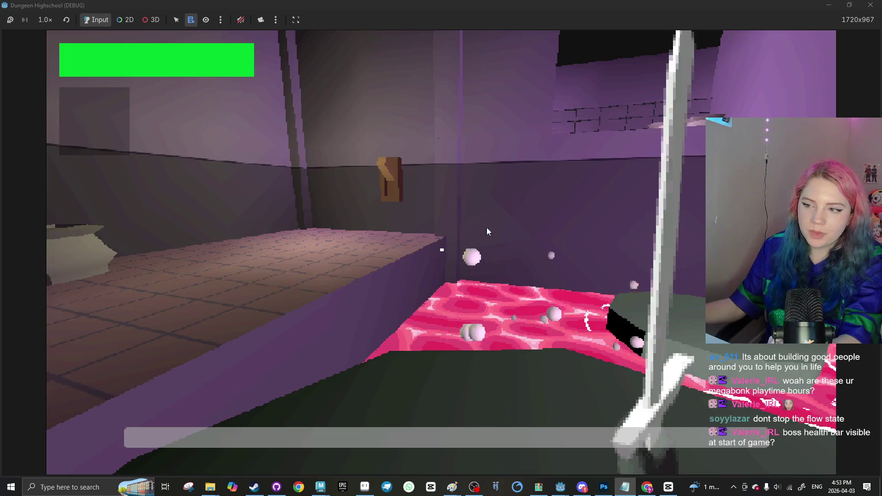
Leap onto the grey platform over the lava and return to the wall facing the pillars
key("w")
key("space")
key("w")
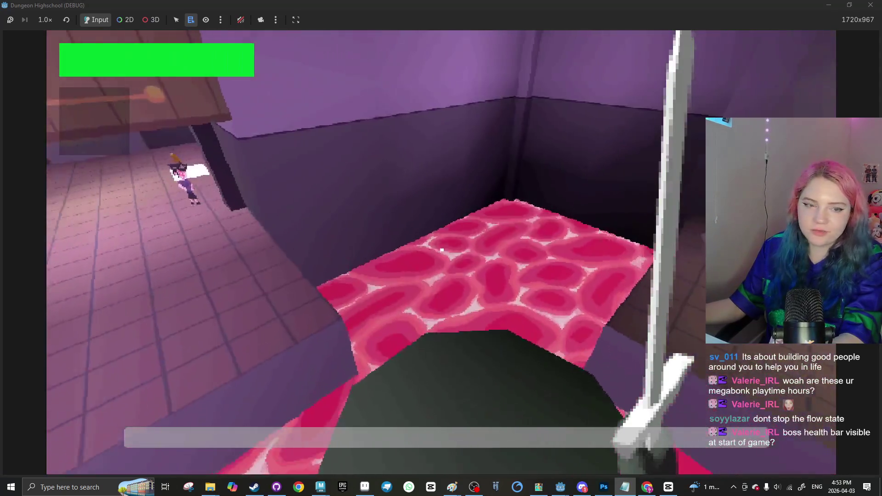
key("w")
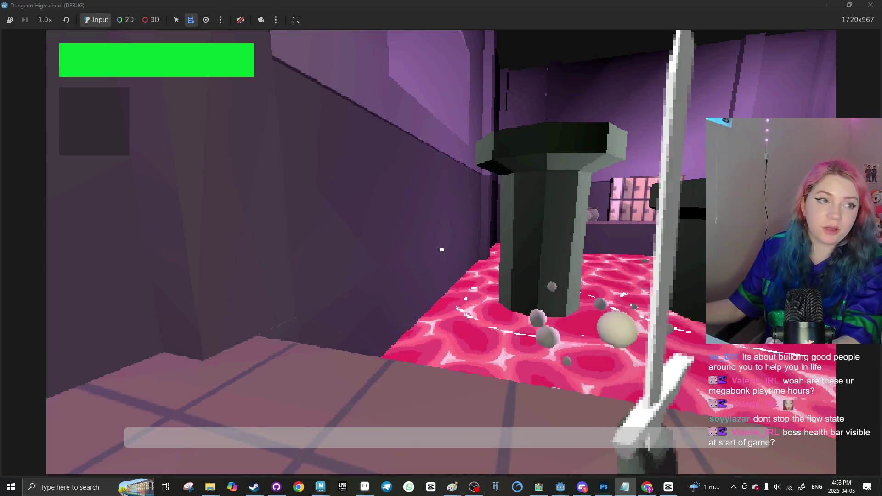
left_click(441, 250)
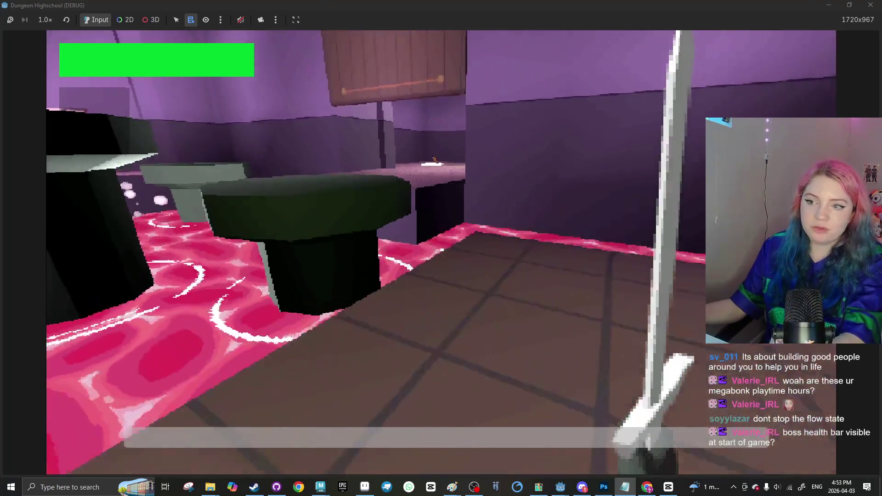
Walk past the pots room and purple locker hallway into the table room and jump to grab the golden key
key("w")
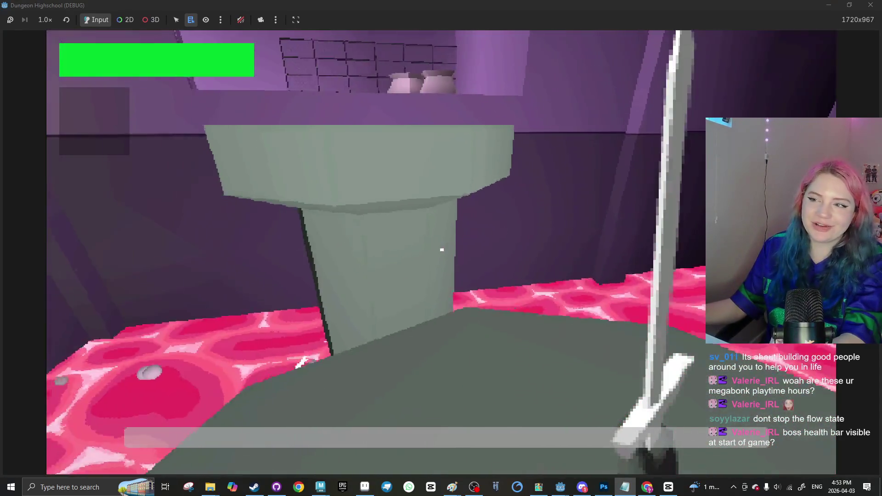
key("w")
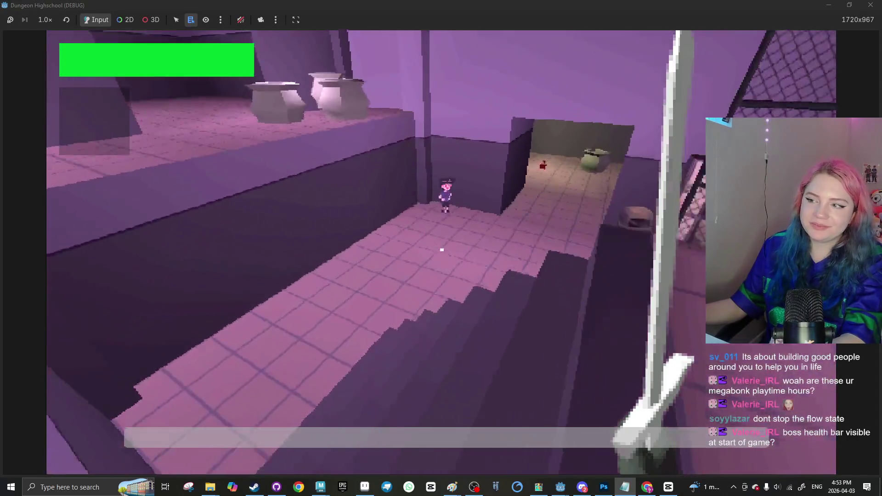
key("w")
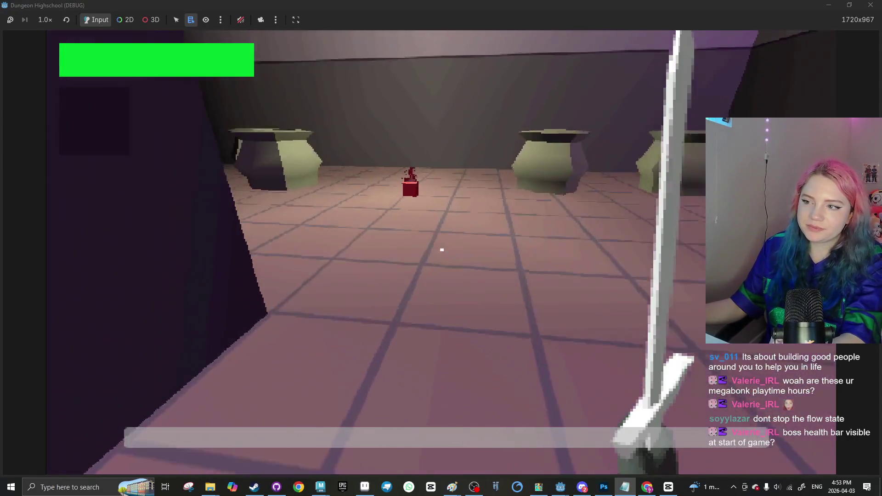
key("w")
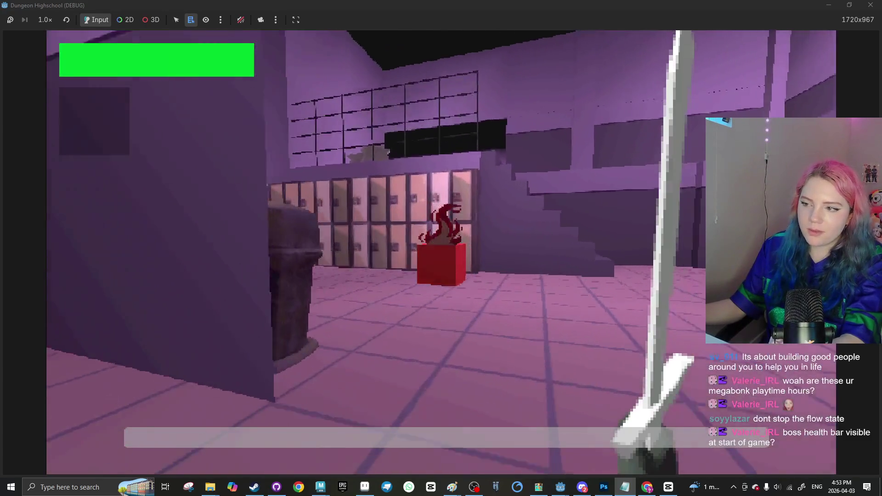
key("w")
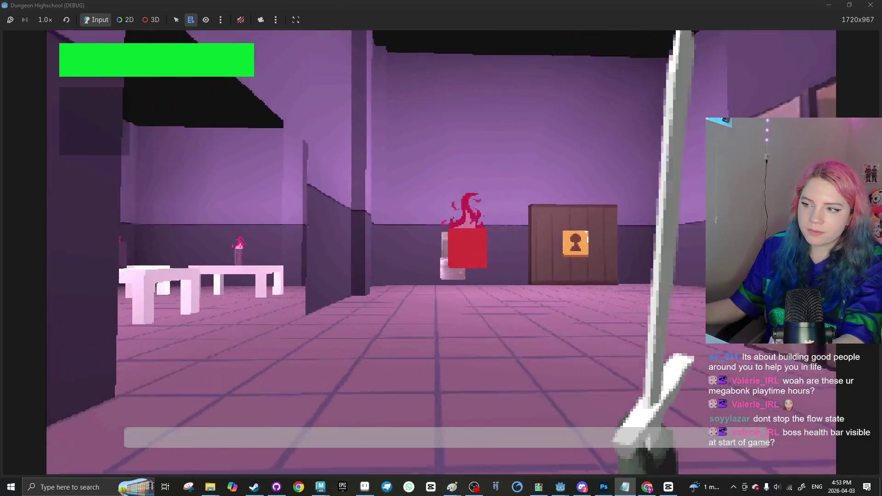
key("w")
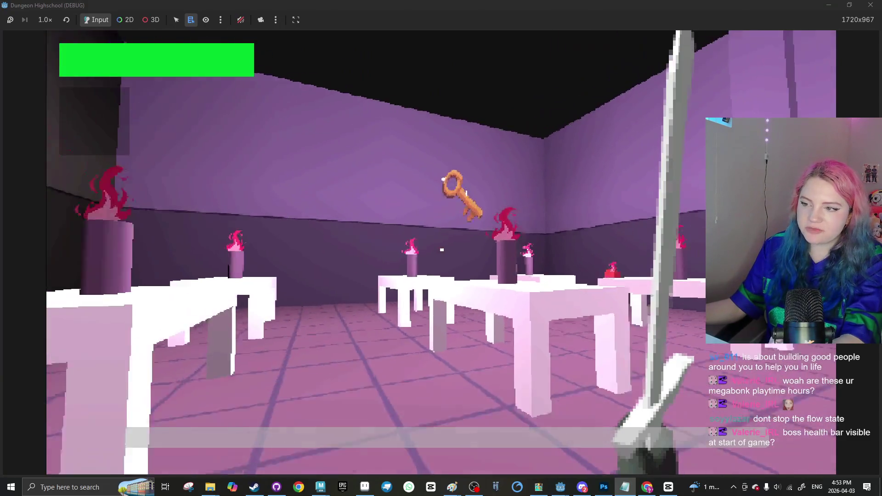
key("d")
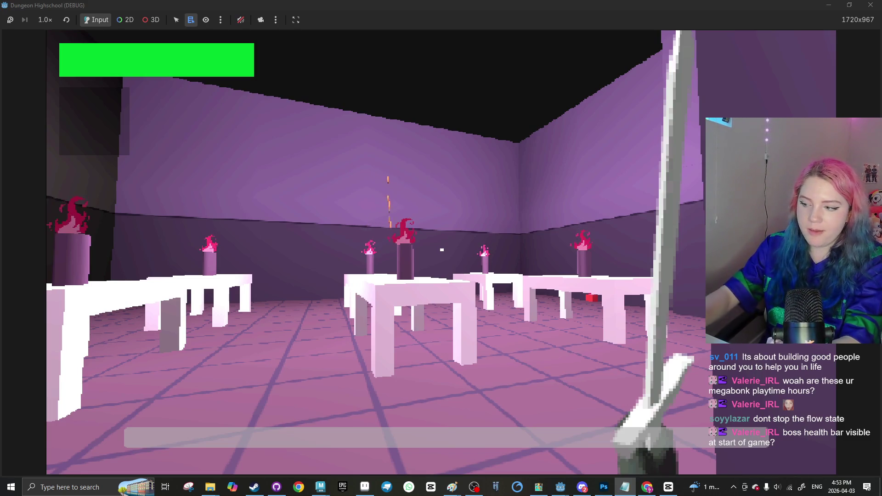
key("w")
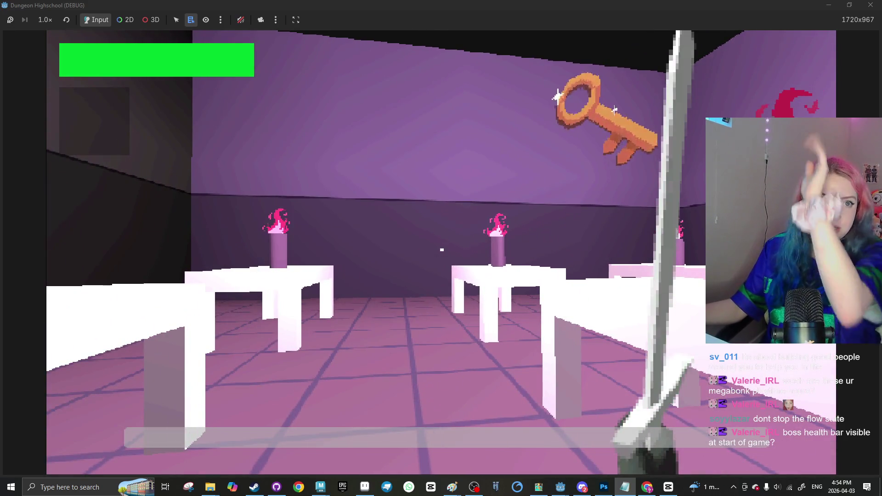
key("w")
key("w")
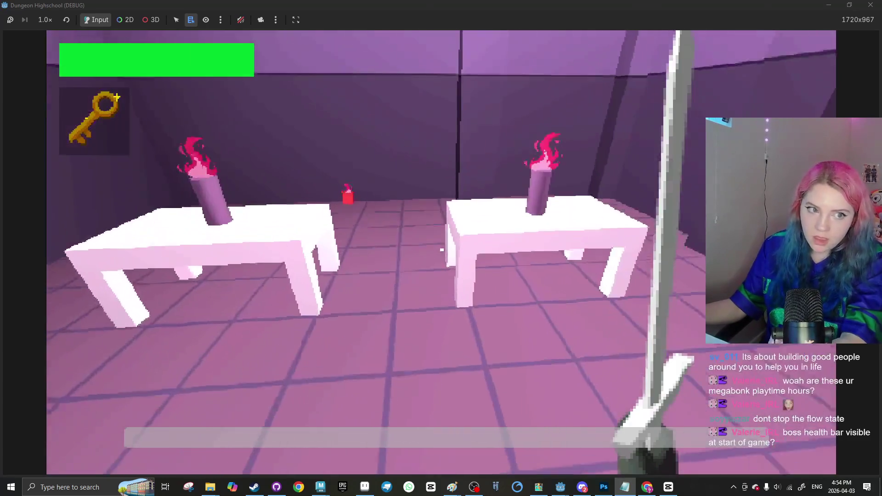
key("w")
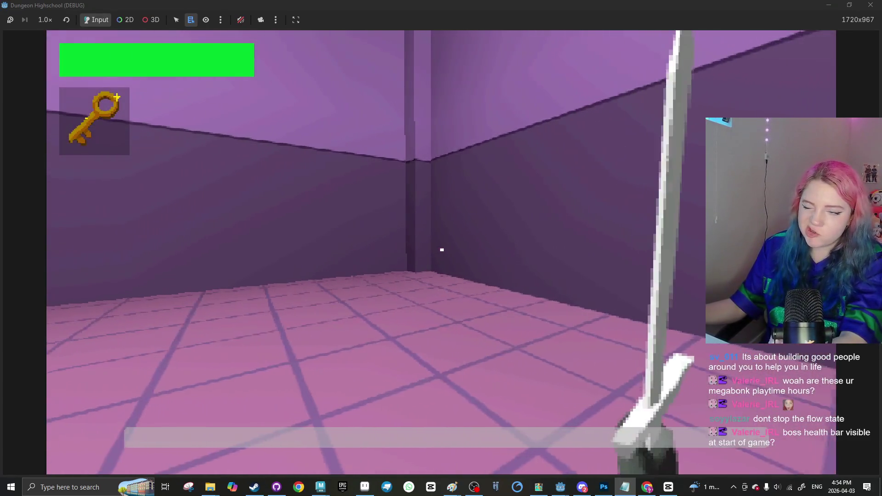
Turn to the wooden door with the keyhole sign and strike it with the sword
left_click(442, 250)
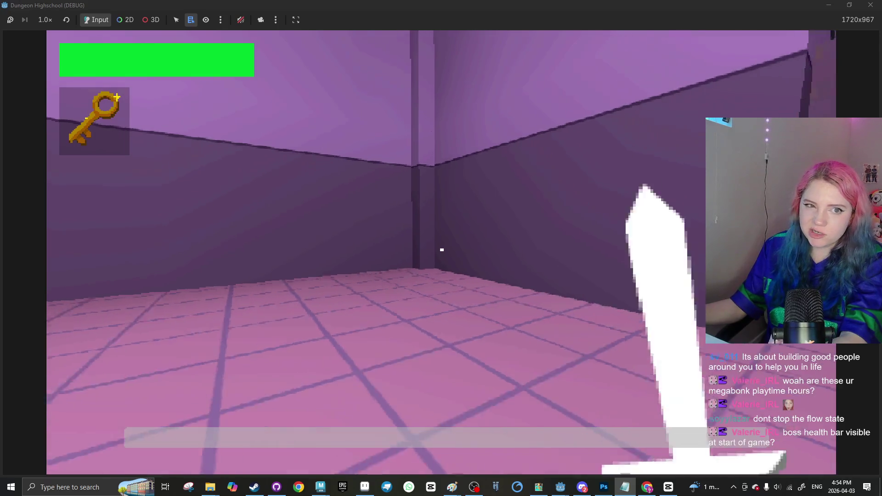
key("s")
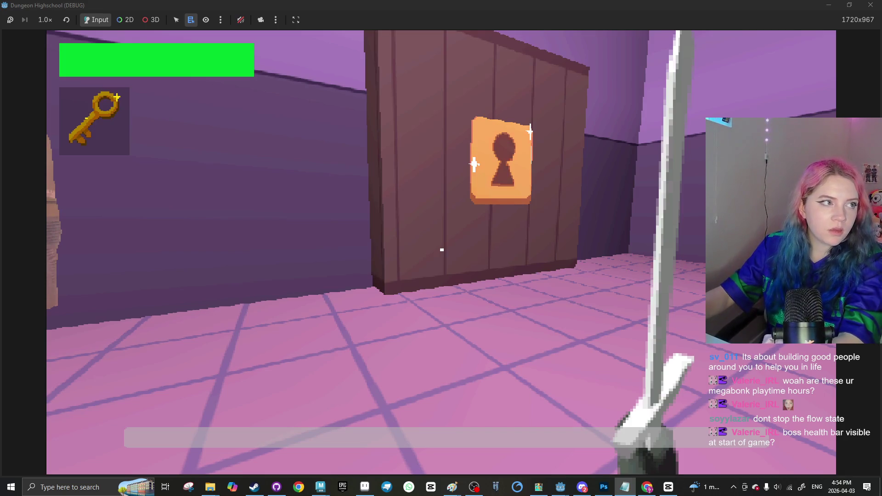
left_click(296, 282)
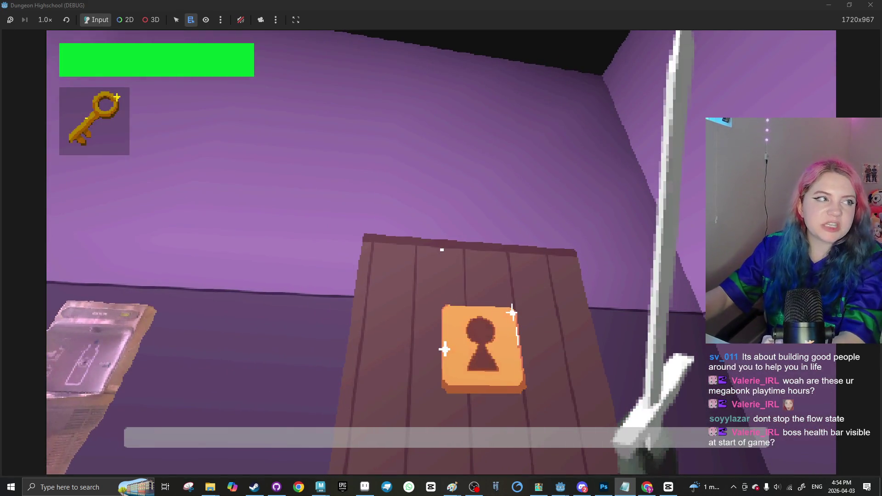
left_click(176, 288)
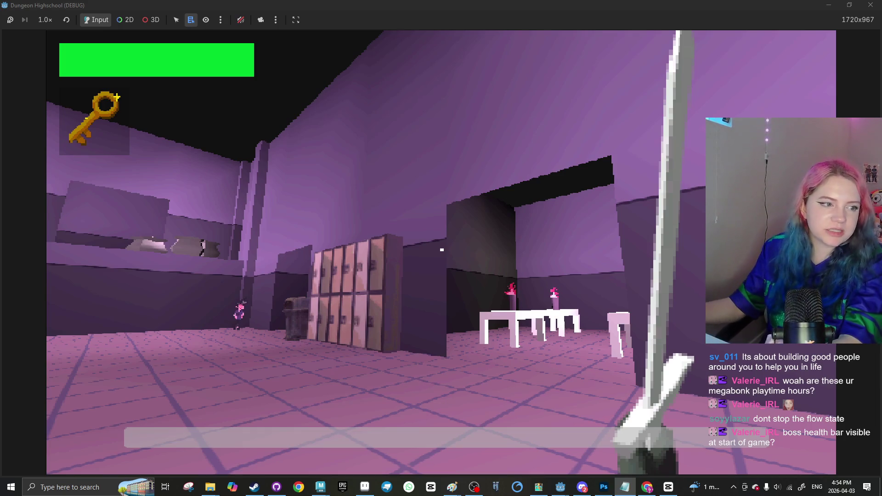
Walk down the locker hallway to the locked door and open it with the key using E
left_click(224, 125)
key("w")
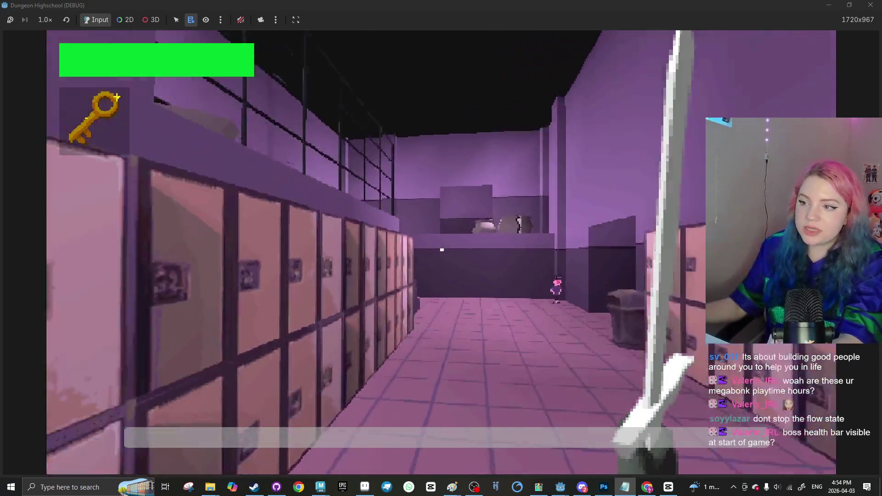
key("w")
left_click(544, 233)
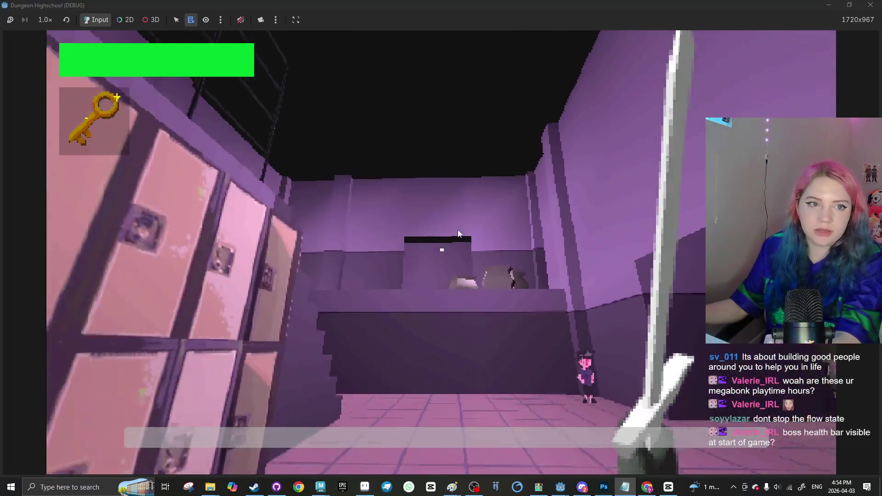
key("w")
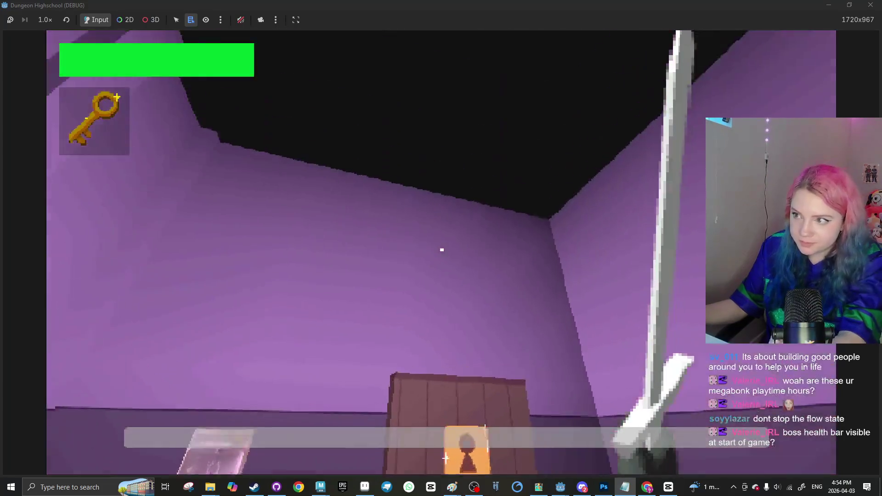
key("w")
key("e")
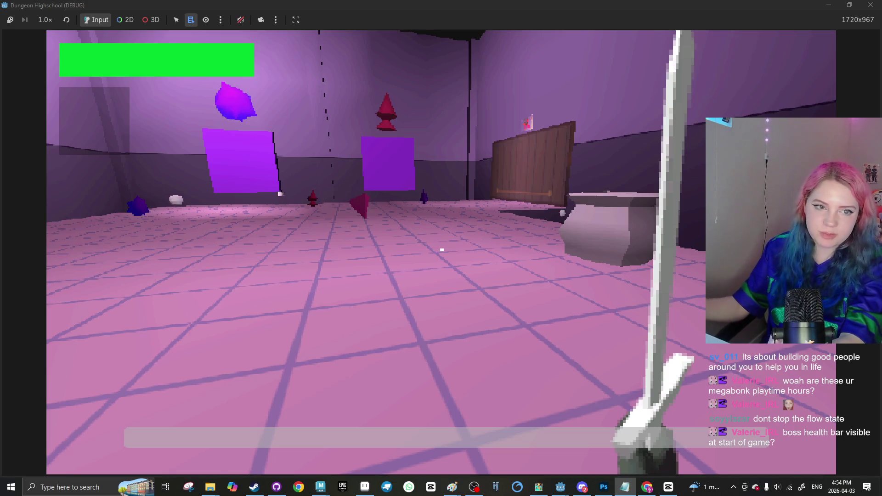
Explore the floating purple shapes, then follow the corridor past the cones toward the bubbled enemy
key("w")
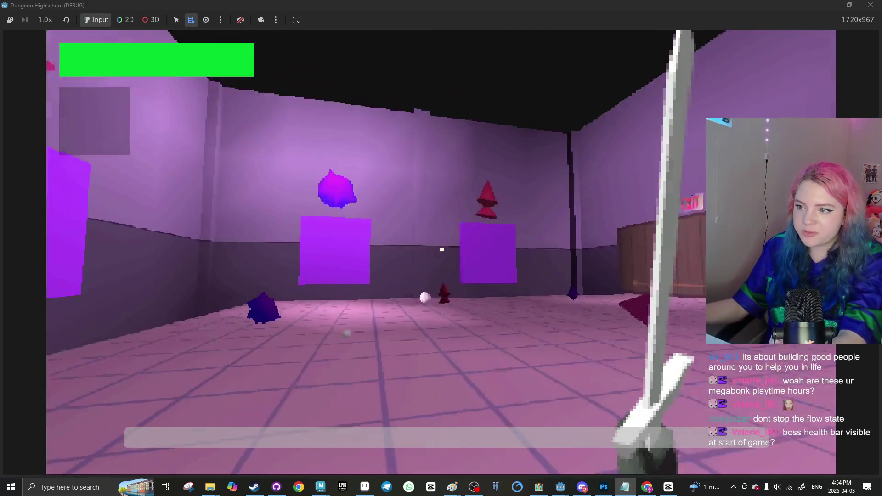
key("w")
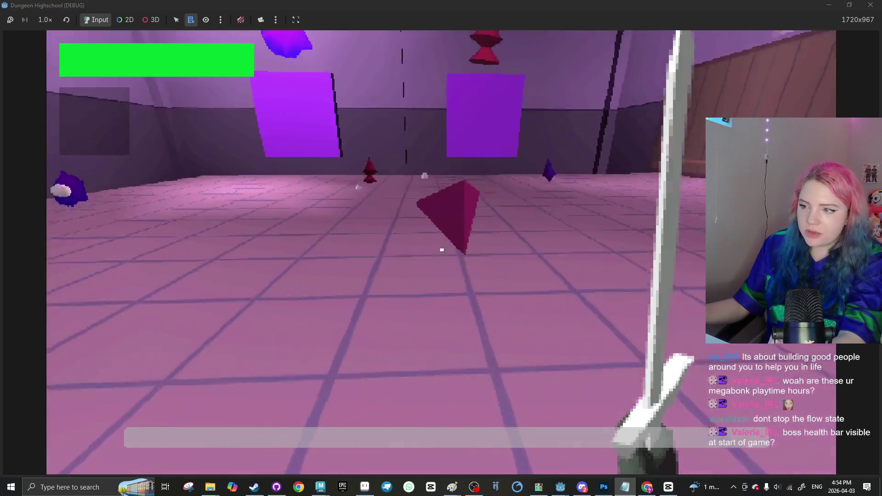
key("w")
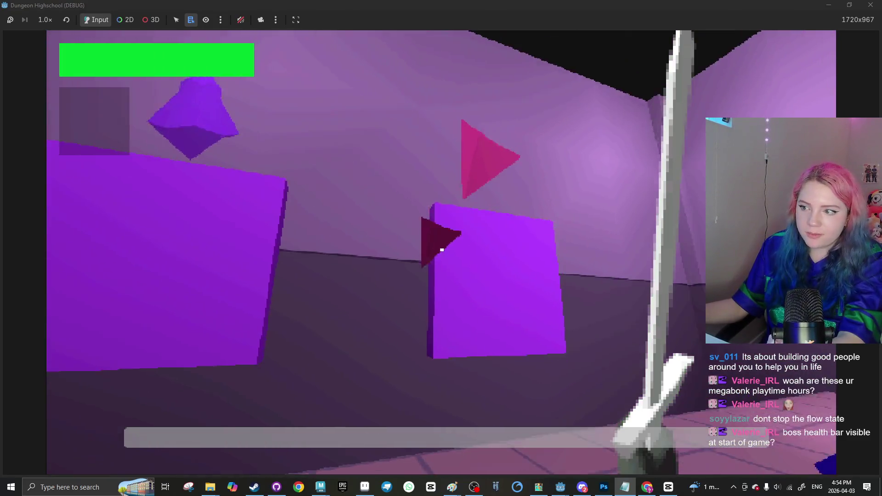
key("w")
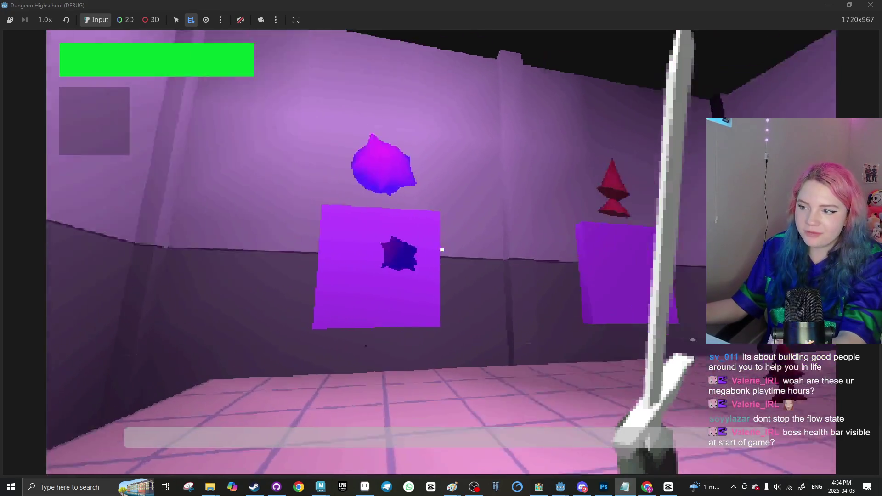
key("w")
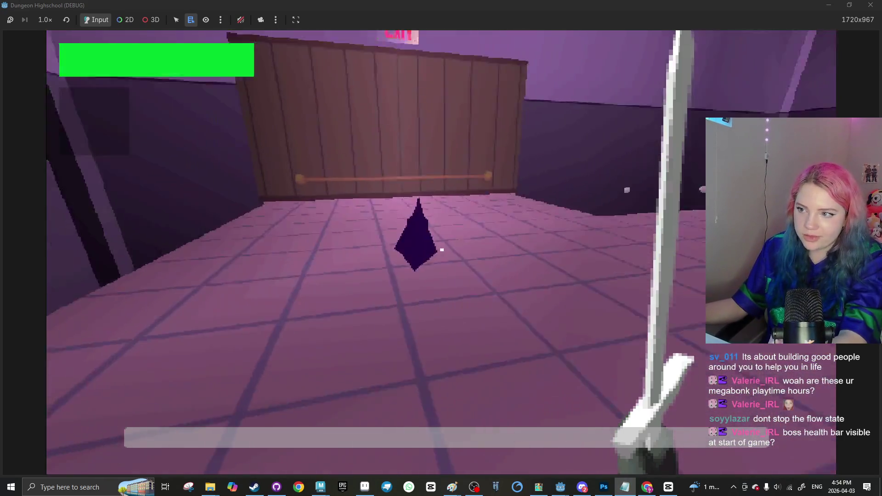
key("w")
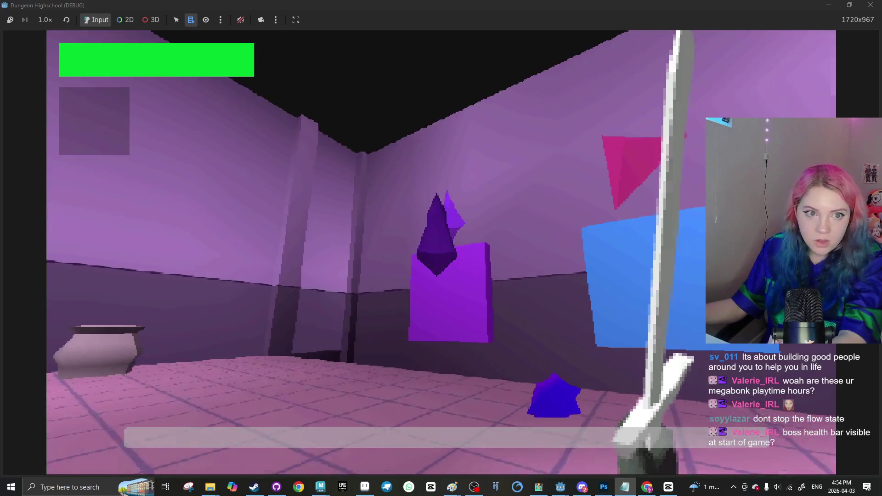
key("w")
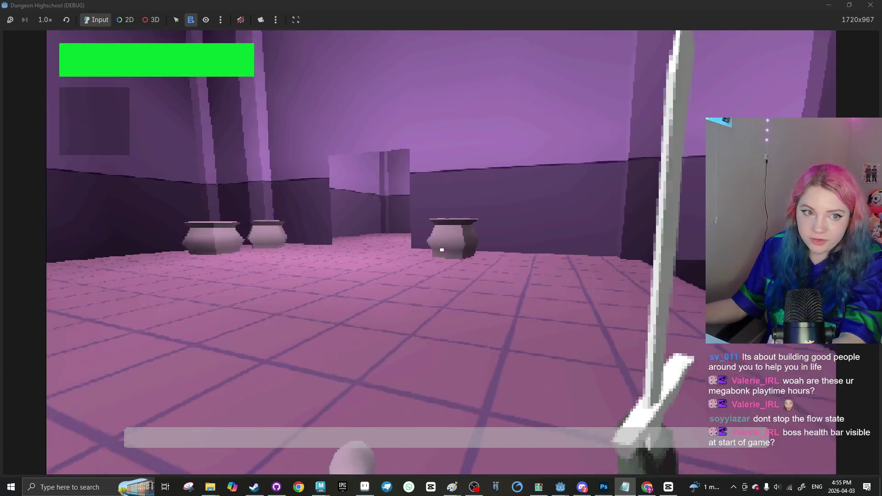
key("w")
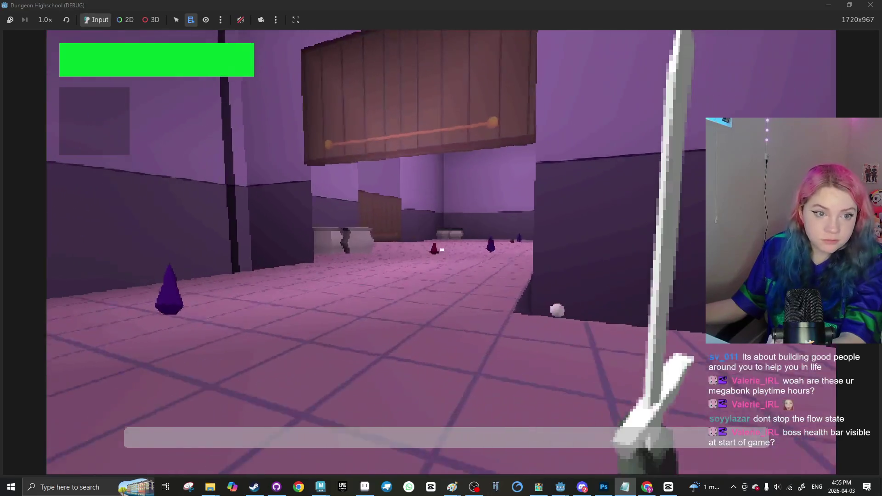
key("w")
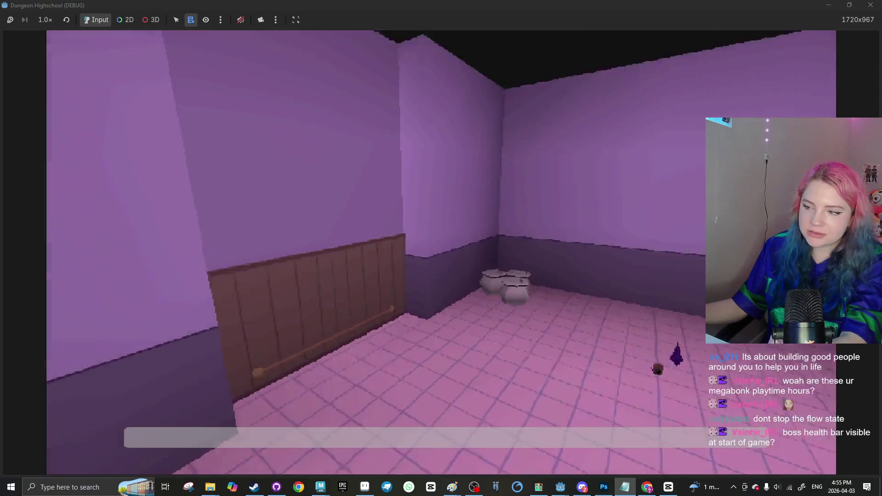
key("w")
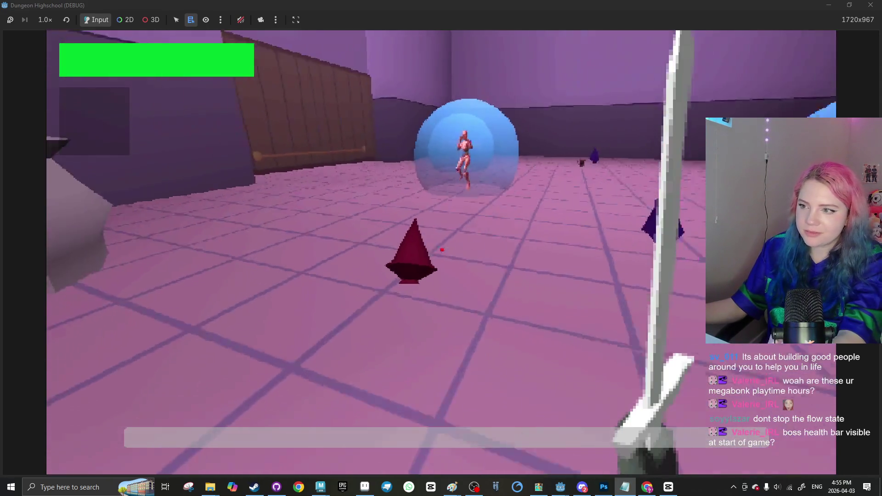